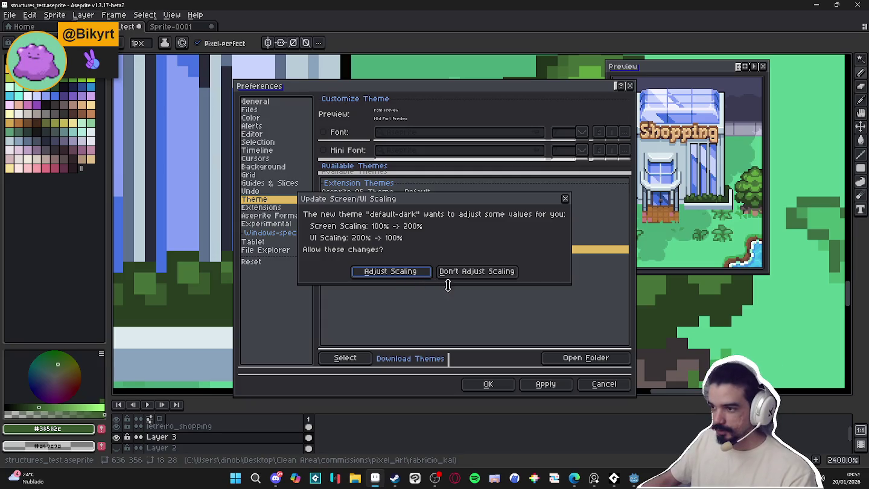
Accept the dark theme's scaling prompt and close Preferences
left_click(565, 198)
left_click(487, 385)
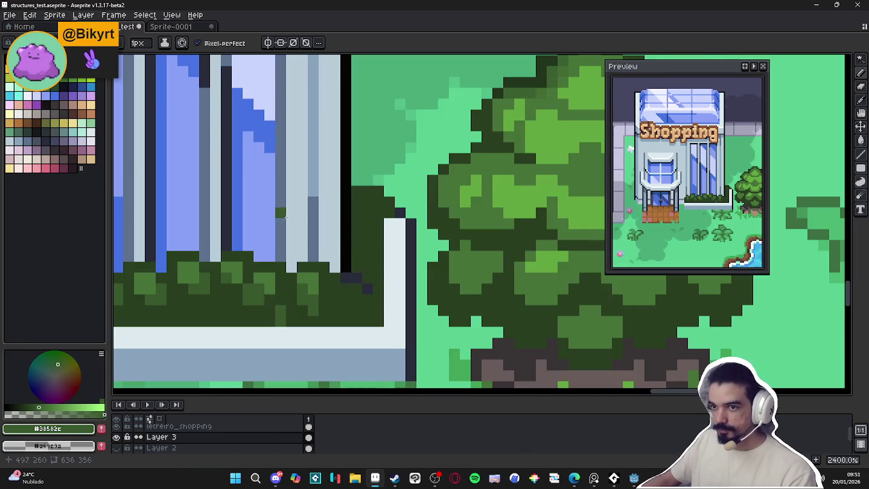
scroll(360, 251, "down", 2)
scroll(360, 251, "down", 1)
scroll(361, 251, "down", 1)
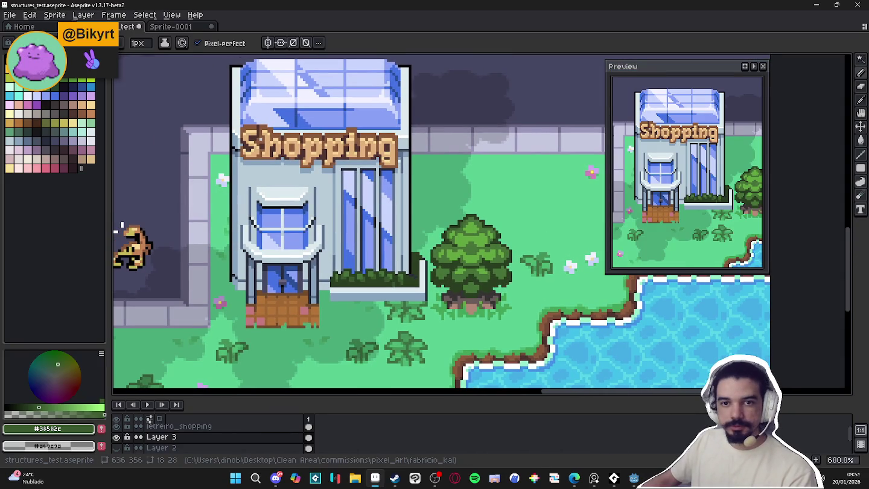
Zoom and pan the city map to frame the Shopping building's planter
left_click_drag(122, 225, 182, 247)
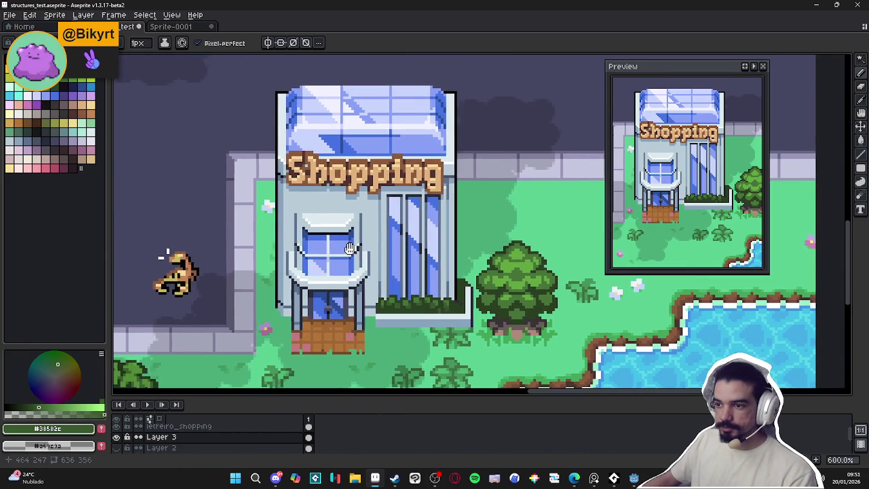
scroll(200, 253, "down", 1)
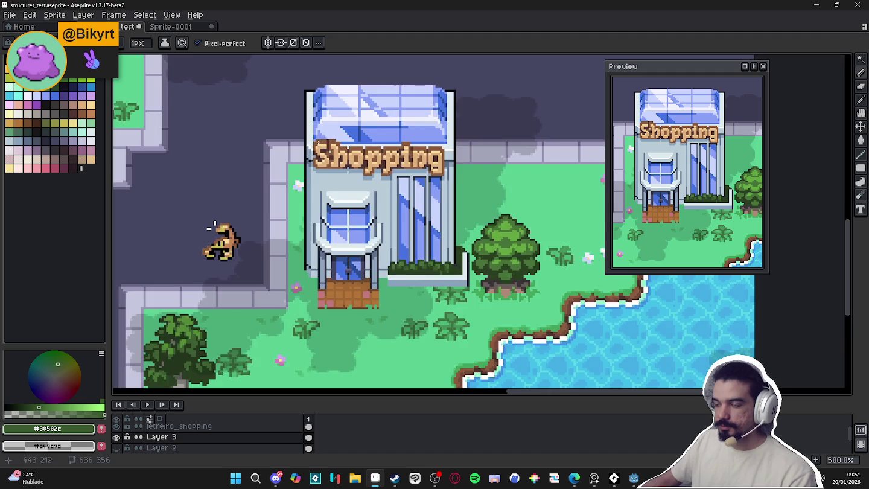
scroll(199, 253, "down", 1)
scroll(361, 218, "down", 1)
scroll(434, 193, "down", 1)
scroll(392, 211, "up", 1)
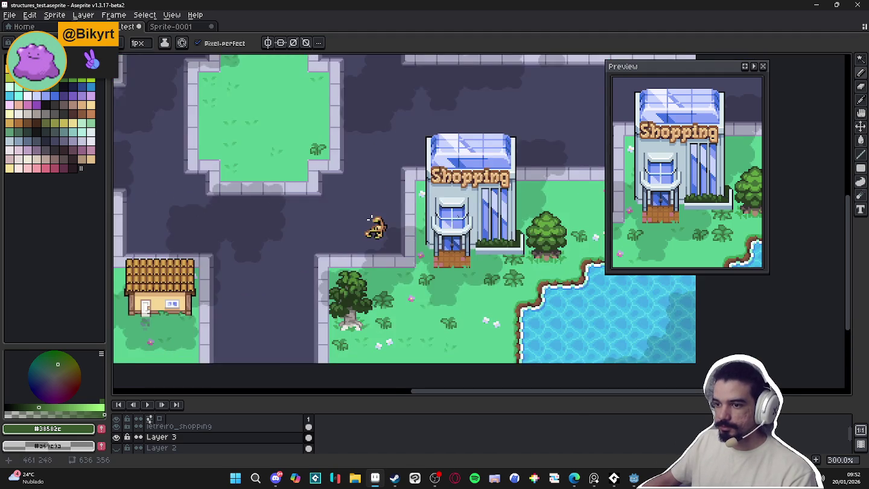
left_click_drag(345, 214, 311, 219)
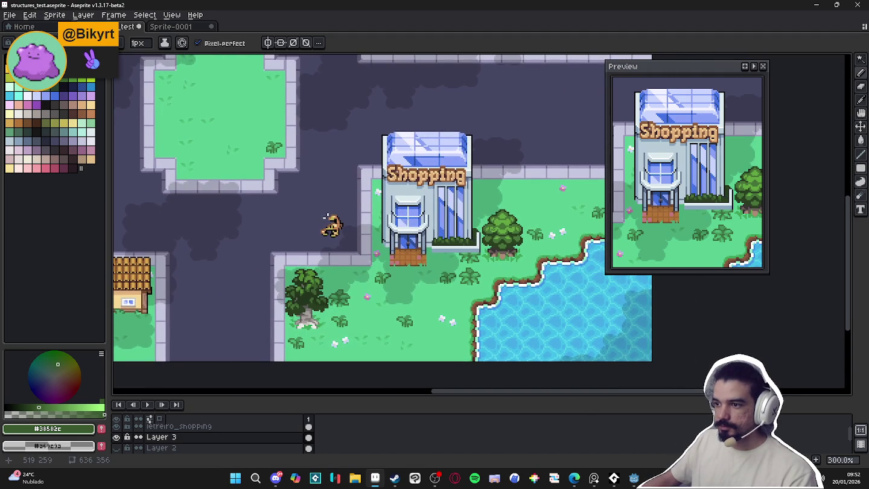
scroll(393, 253, "up", 3)
scroll(392, 253, "up", 3)
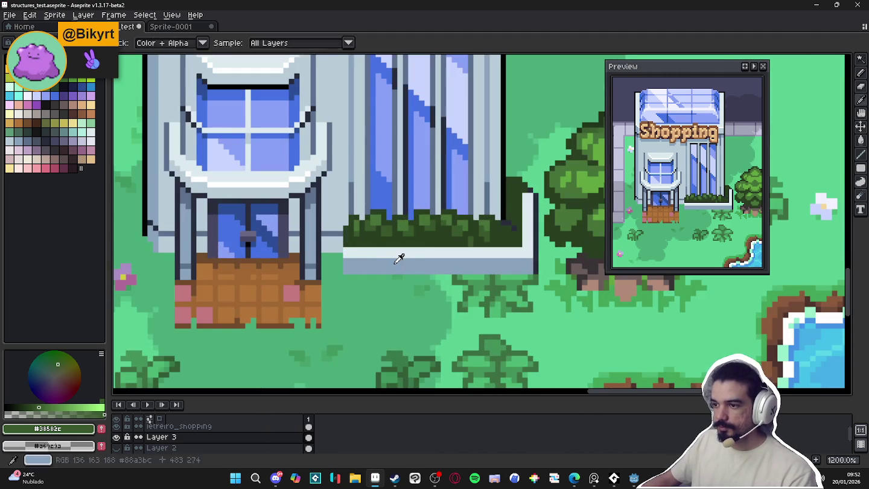
Draw a dark vertical outline line on the planter base
left_click(392, 254, "alt")
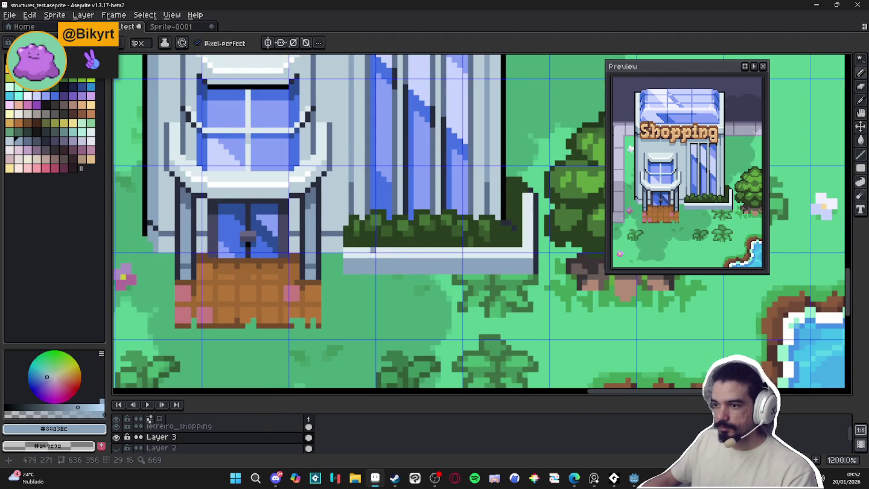
left_click(361, 255, "alt")
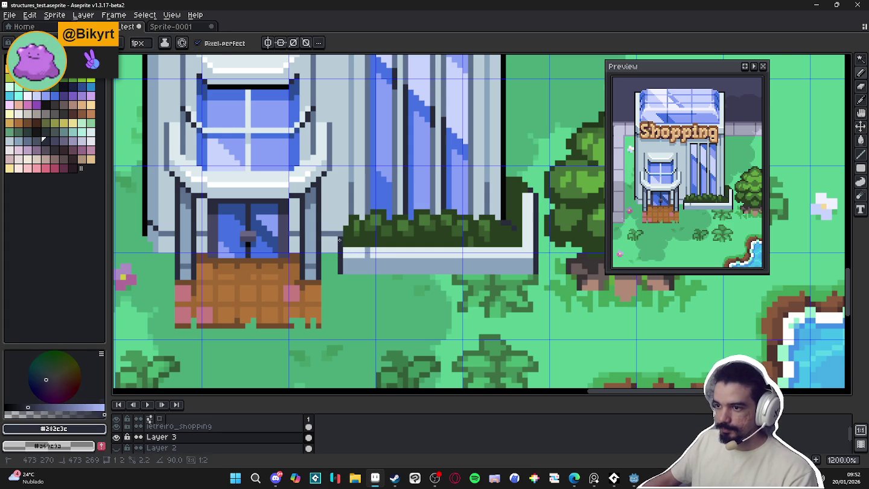
left_click_drag(366, 260, 367, 269)
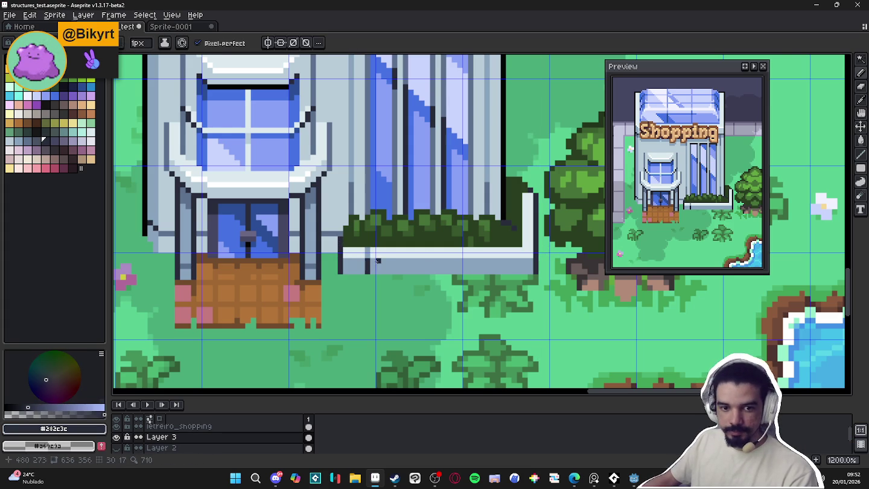
scroll(367, 258, "up", 1)
scroll(369, 257, "up", 2)
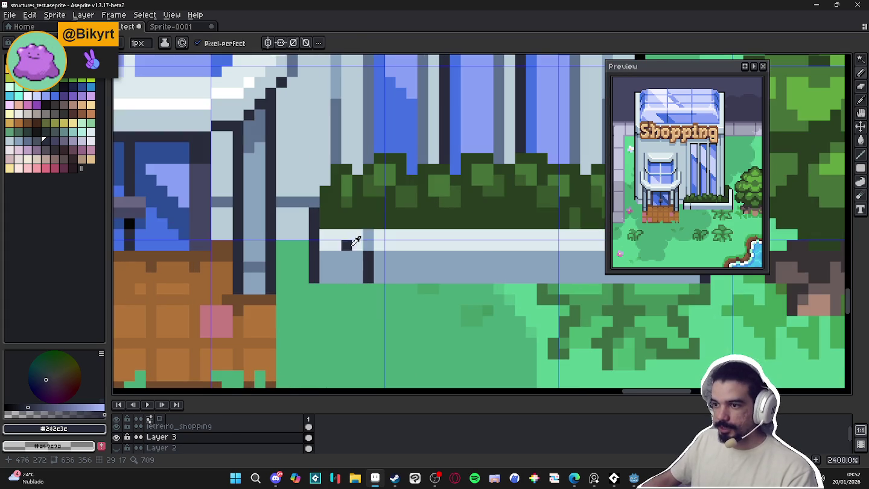
Paint pale pixels and a white highlight line along the planter ledge
left_click(359, 243, "alt")
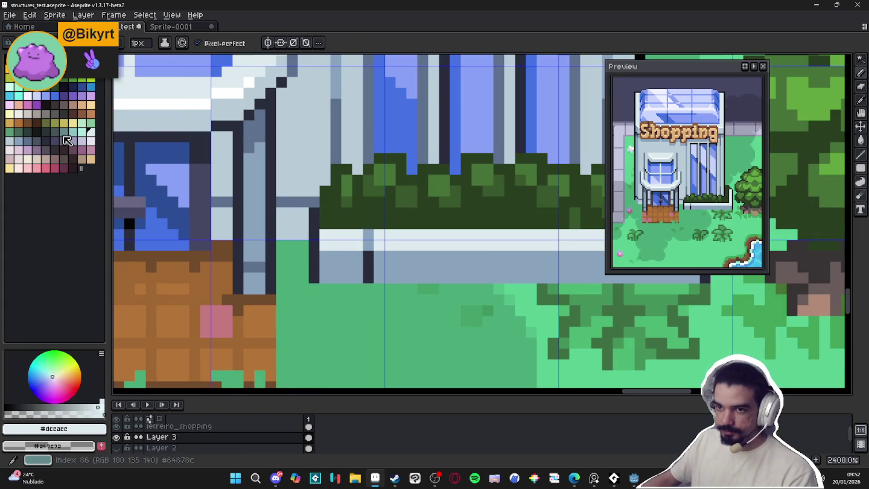
left_click(284, 234)
left_click(325, 256)
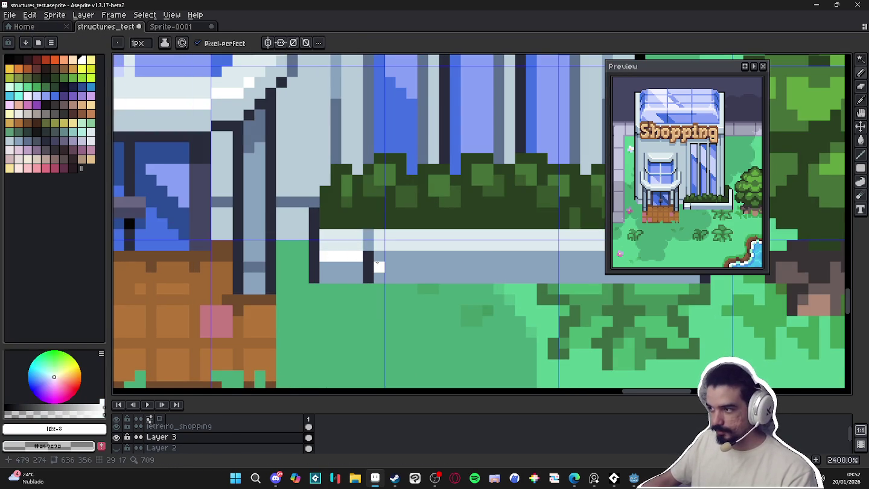
left_click_drag(455, 267, 274, 291)
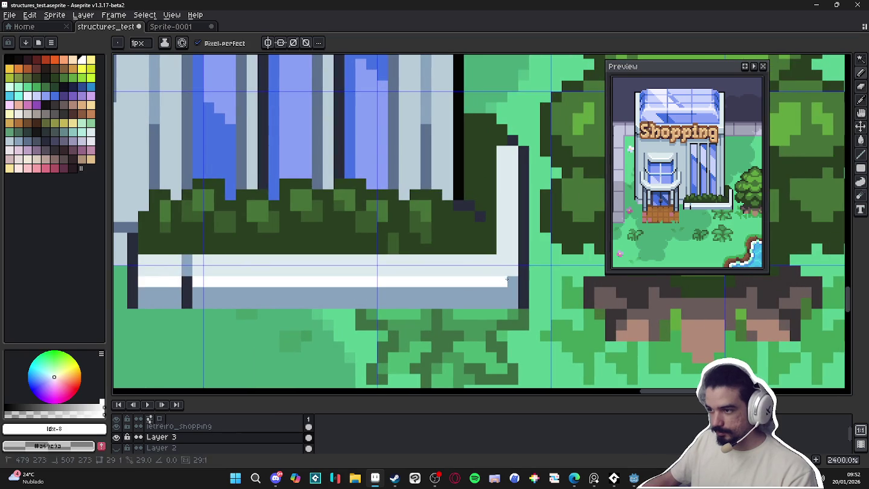
Sample the ledge's grey-blue, white and pale colours and the hedge's dark green
left_click(510, 289, "alt")
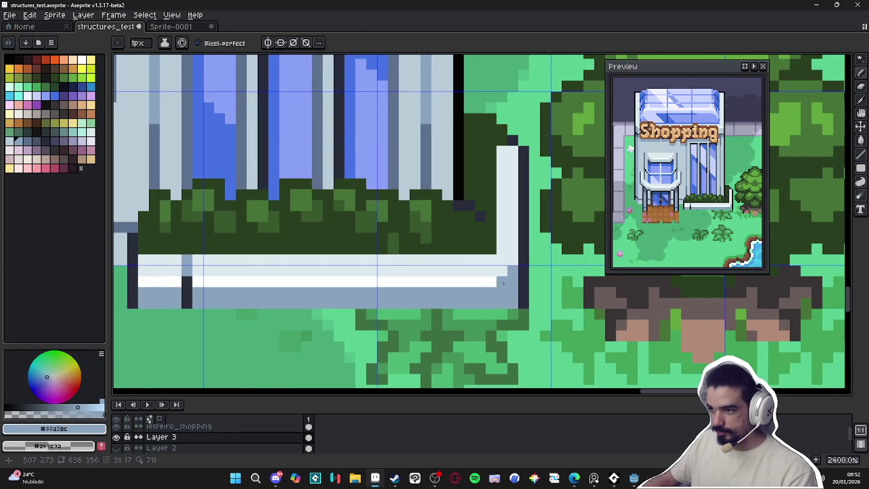
left_click(502, 284, "alt")
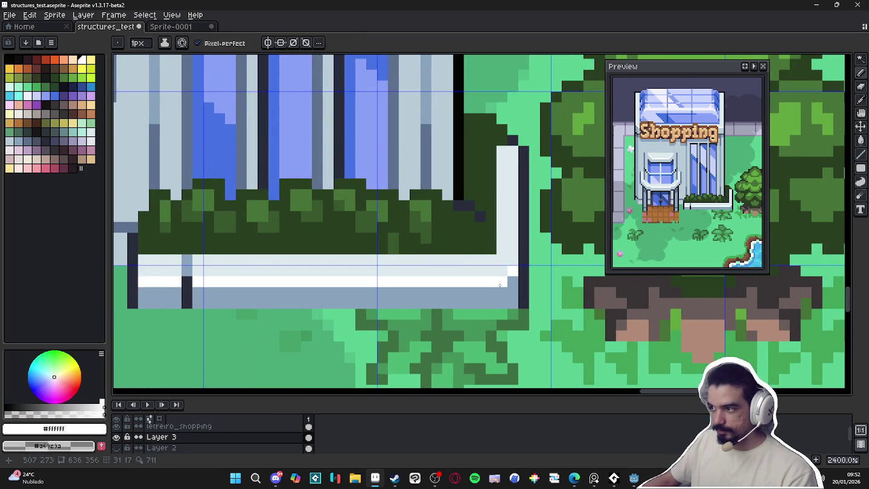
left_click(495, 257, "alt")
scroll(496, 250, "down", 2)
scroll(483, 244, "up", 1)
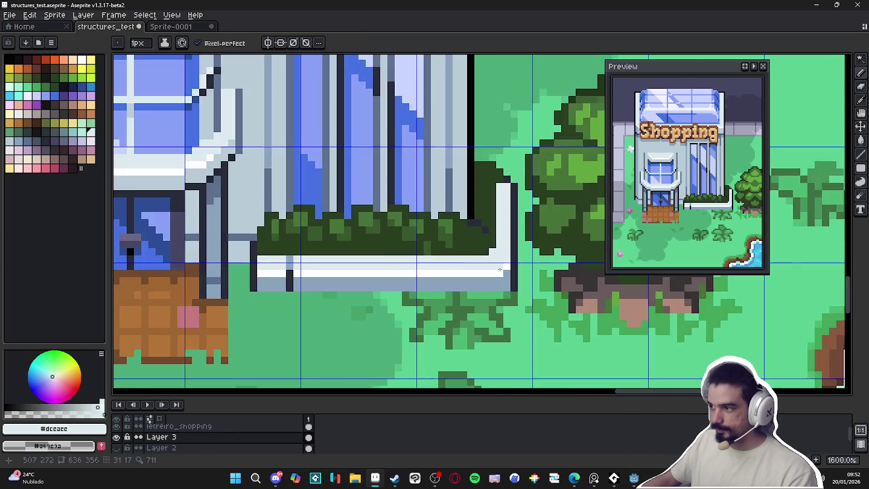
scroll(472, 239, "up", 1)
left_click(426, 221, "alt")
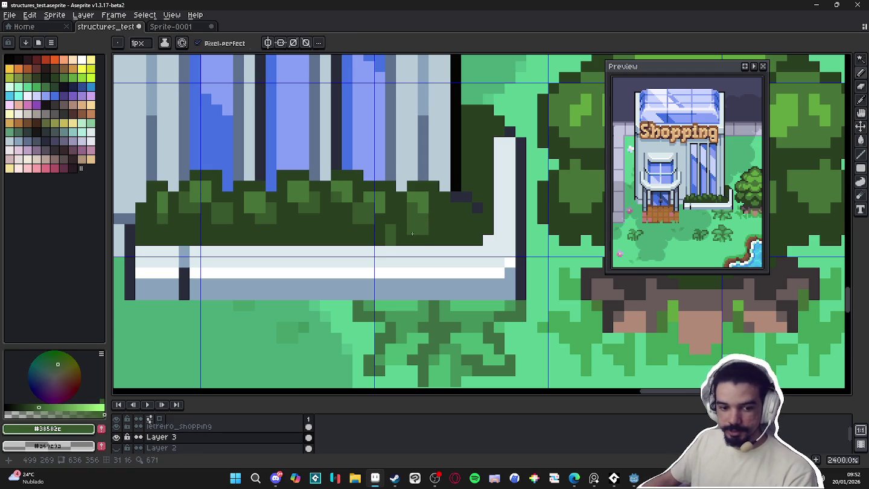
Save structures_test.aseprite
key("ctrl+s")
scroll(412, 233, "down", 5)
scroll(436, 231, "down", 1)
scroll(535, 224, "up", 2)
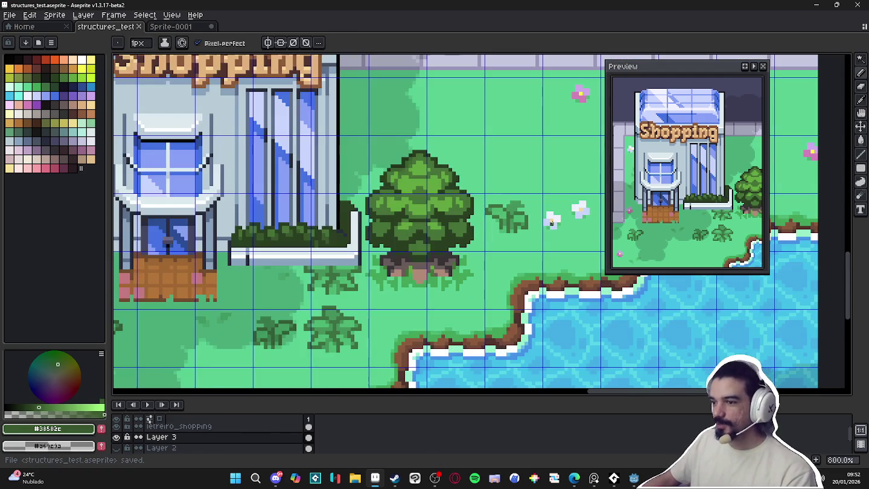
On Layer 1, Magic Wand the pink ground flower and turn it into a brush
scroll(550, 205, "down", 2)
scroll(424, 228, "up", 1)
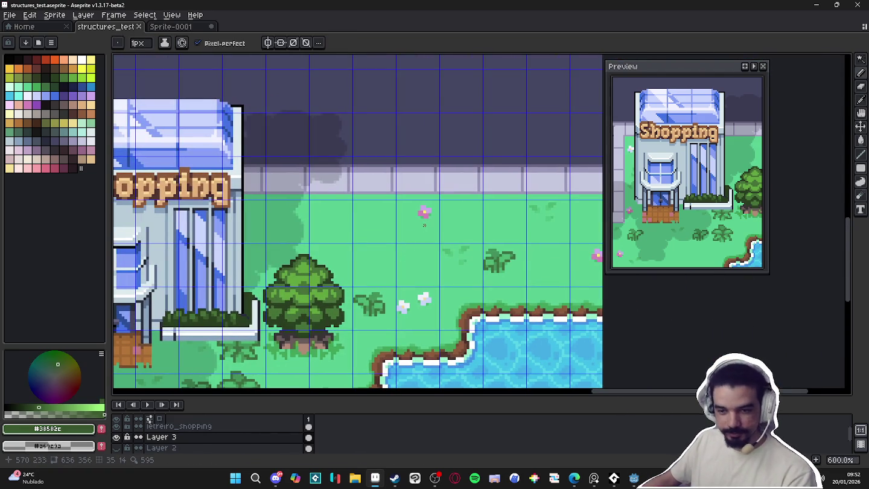
key("m")
scroll(424, 225, "up", 2)
key("alt+Down")
key("alt+Down")
scroll(422, 204, "up", 2)
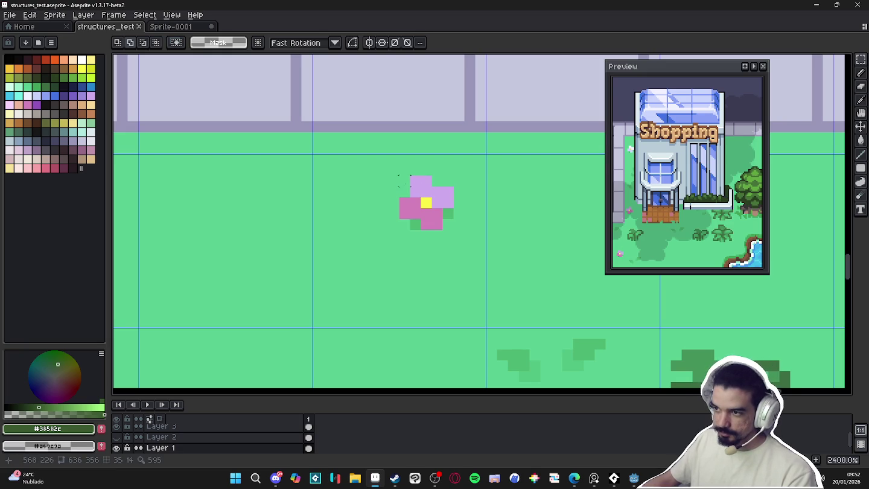
key("w")
left_click(421, 203)
scroll(421, 203, "up", 3)
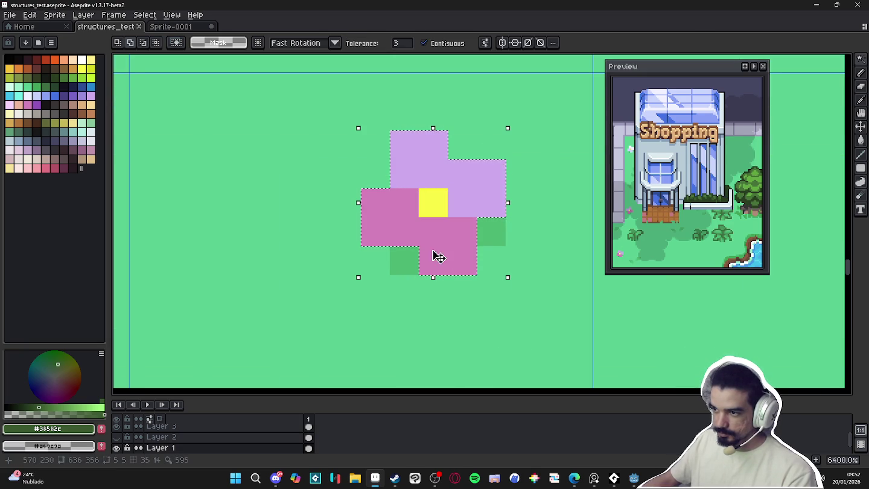
key("ctrl+d")
Stamp the pink flower brush onto the planter hedge and hide the pixel grid
scroll(434, 203, "down", 5)
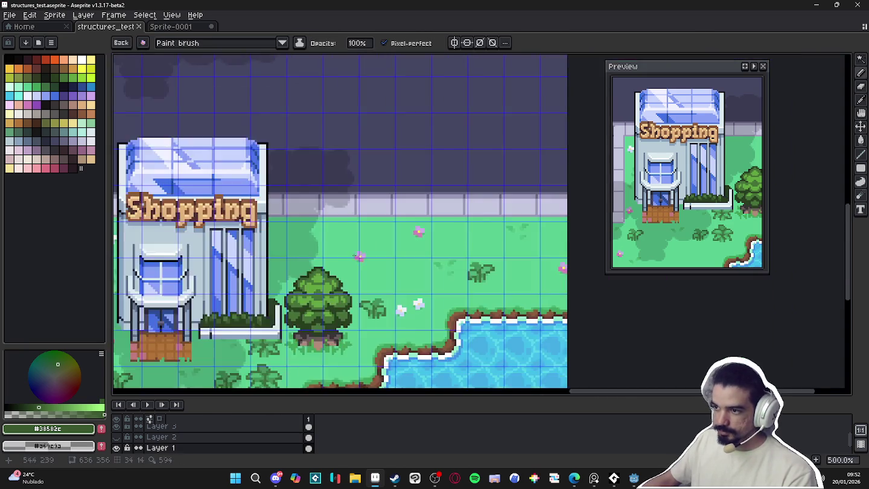
scroll(370, 286, "up", 2)
key("v")
key("b")
scroll(369, 287, "up", 2)
left_click(279, 254)
scroll(423, 283, "down", 3)
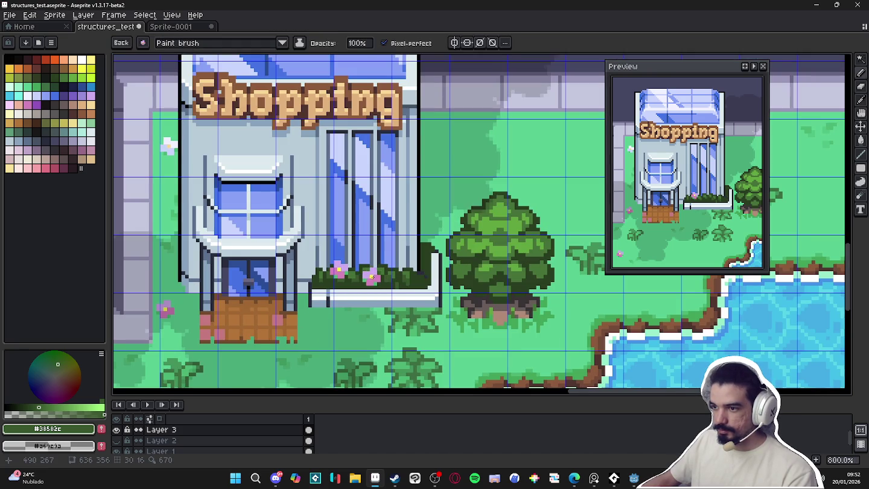
scroll(403, 301, "down", 3)
key("ctrl+apostrophe")
scroll(403, 304, "down", 2)
scroll(409, 301, "up", 2)
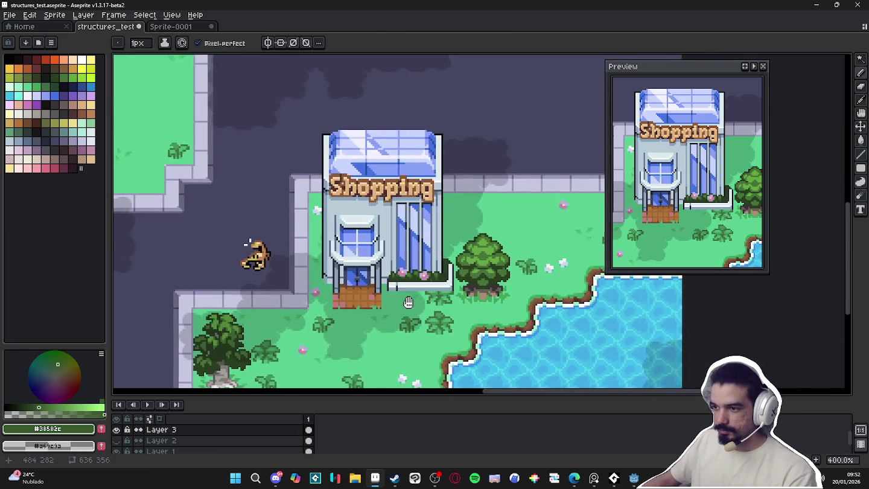
Sample the bush green and paint a small green blob on the dark road
left_click_drag(408, 302, 428, 299)
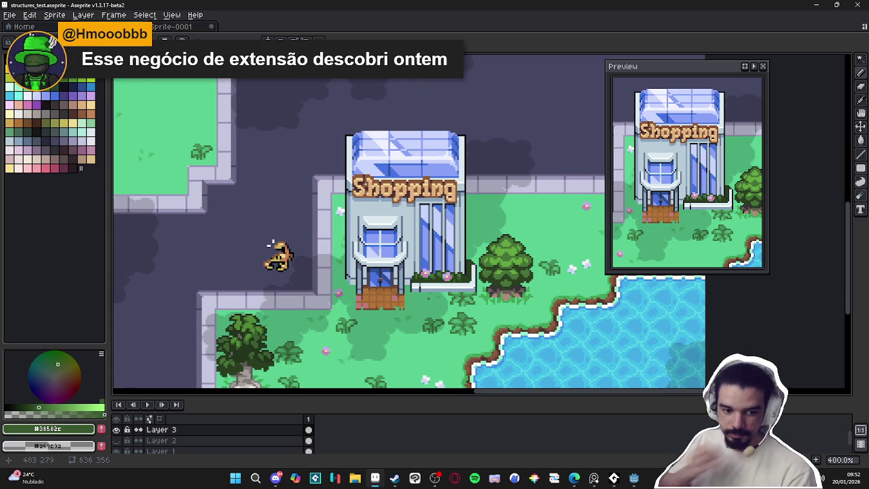
scroll(422, 297, "down", 2)
scroll(388, 292, "down", 1)
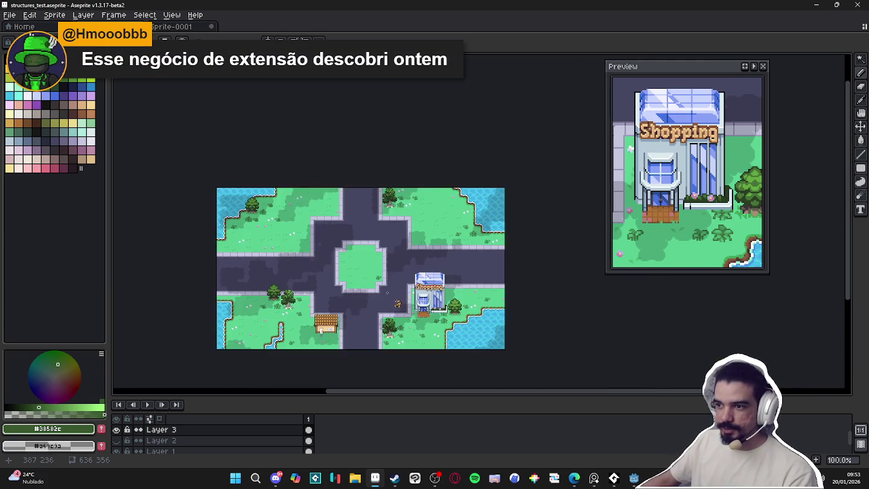
scroll(387, 292, "up", 3)
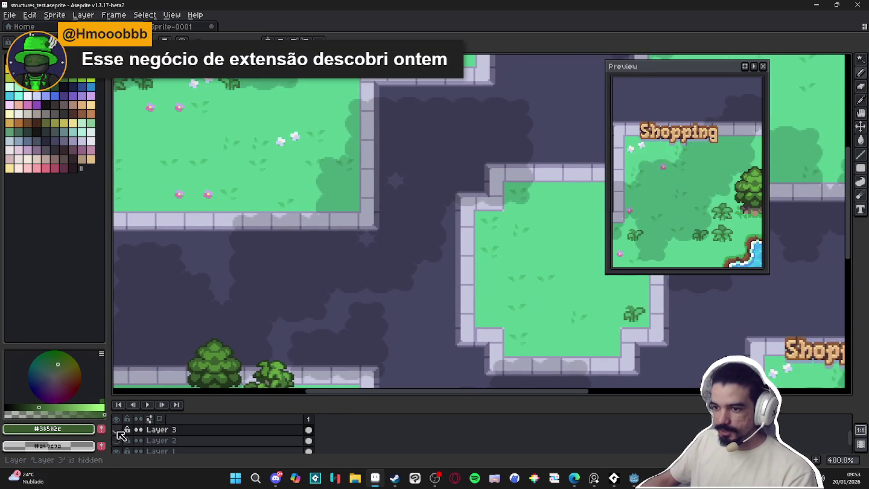
scroll(239, 357, "up", 1)
left_click(219, 353, "alt")
scroll(356, 286, "up", 1)
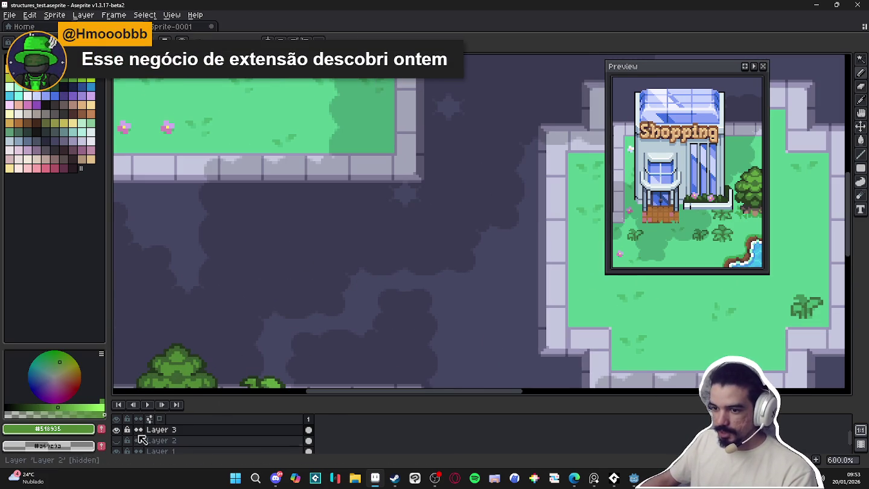
left_click_drag(382, 247, 386, 259)
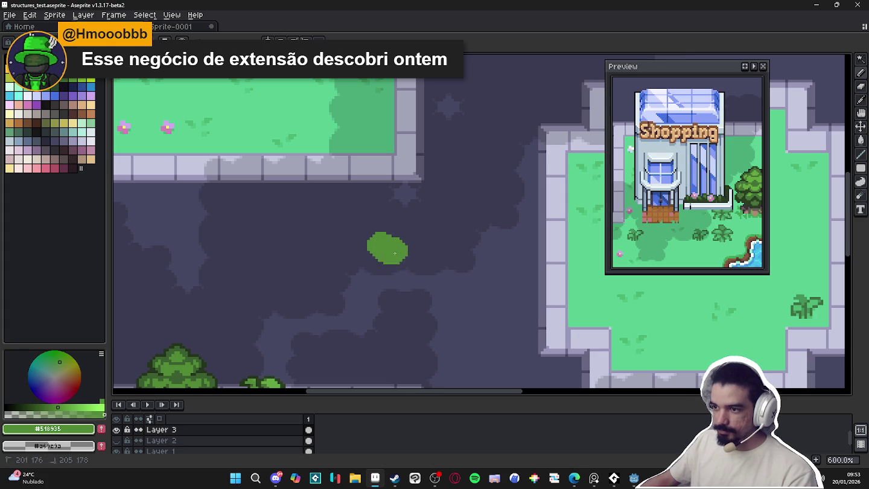
left_click(412, 271)
key("ctrl+z")
key("ctrl+apostrophe")
key("ctrl+apostrophe")
Marquee-select the green blob, nudge it, then delete it
key("m")
left_click_drag(268, 146, 486, 325)
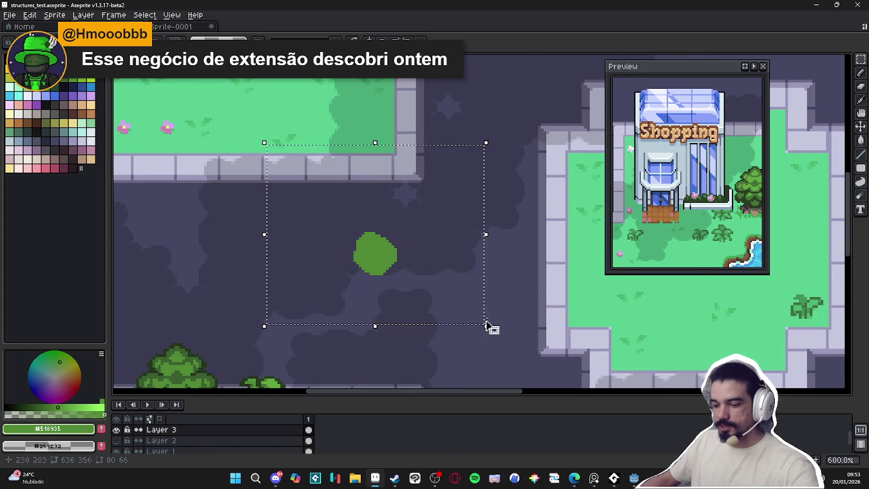
key("ctrl+d")
left_click_drag(286, 181, 459, 347)
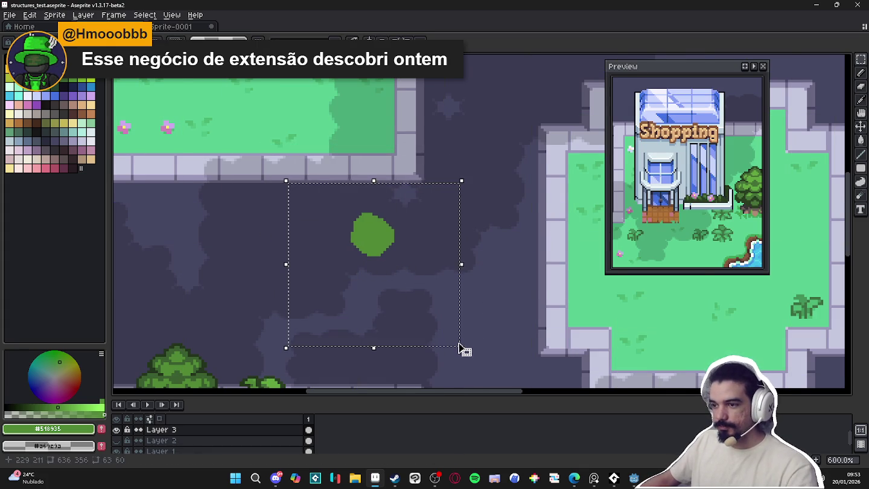
key("shift+Down")
key("shift+Down")
key("shift+Down")
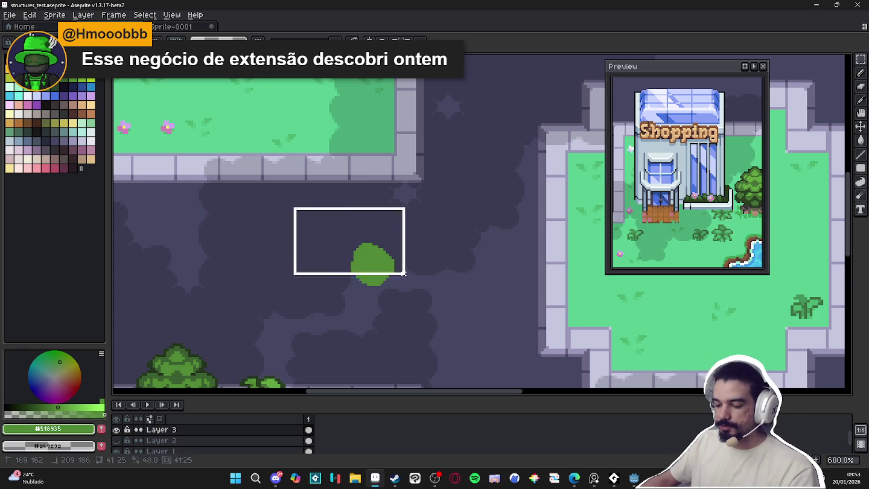
left_click_drag(293, 207, 438, 310)
key("Delete")
Create a new 50×50 sprite
left_click(28, 14)
left_click(24, 28)
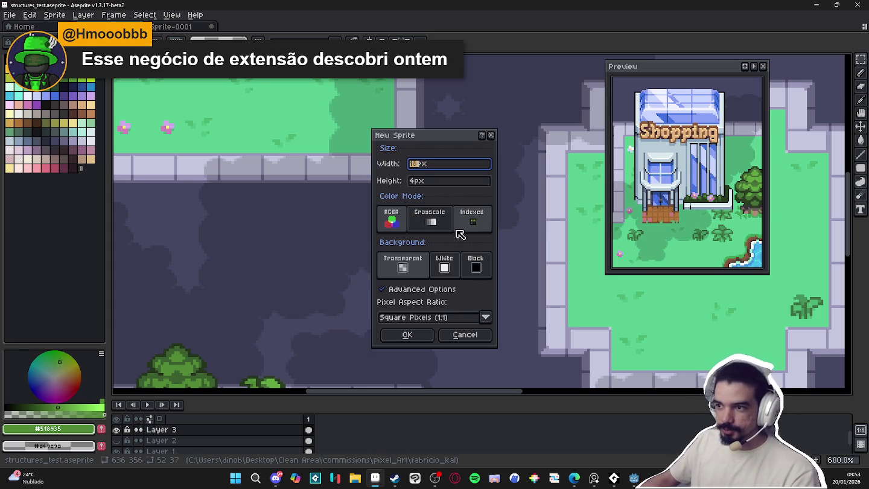
type("50")
key("Tab")
type("50")
key("Return")
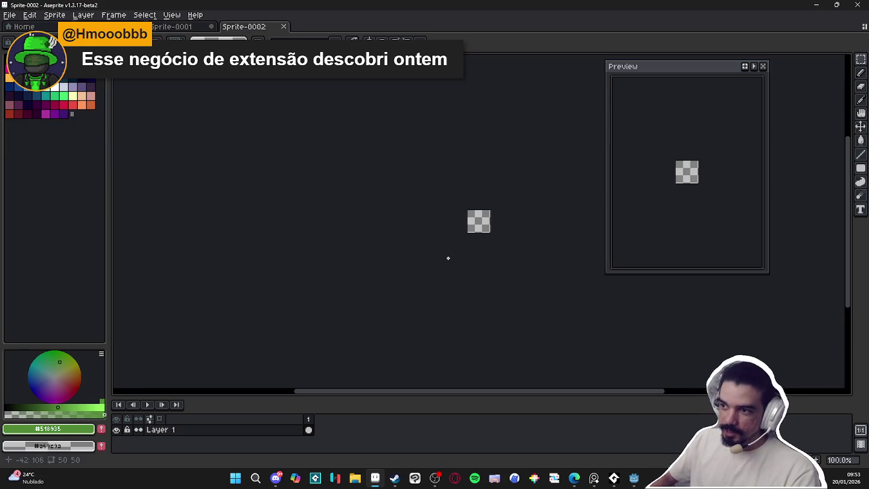
scroll(457, 225, "up", 1)
scroll(458, 226, "up", 2)
scroll(458, 225, "right", 3)
Fill the whole canvas with light blue
key("b")
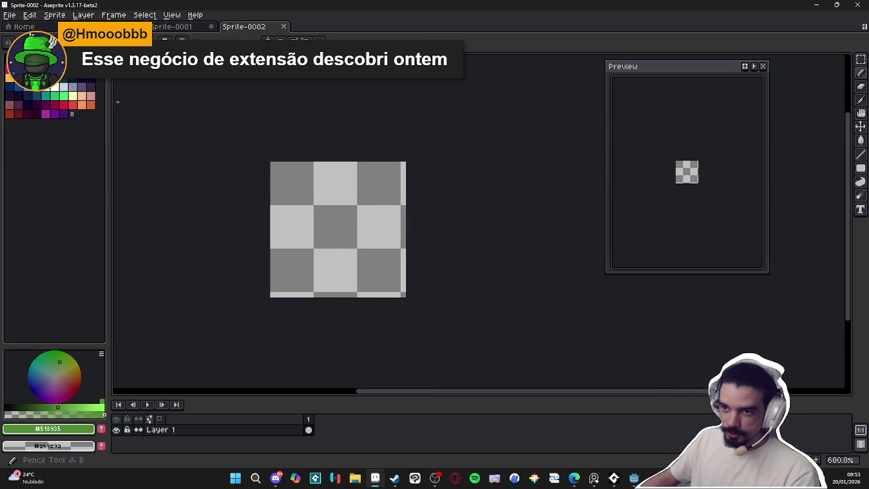
left_click(37, 86)
key("g")
left_click(348, 226)
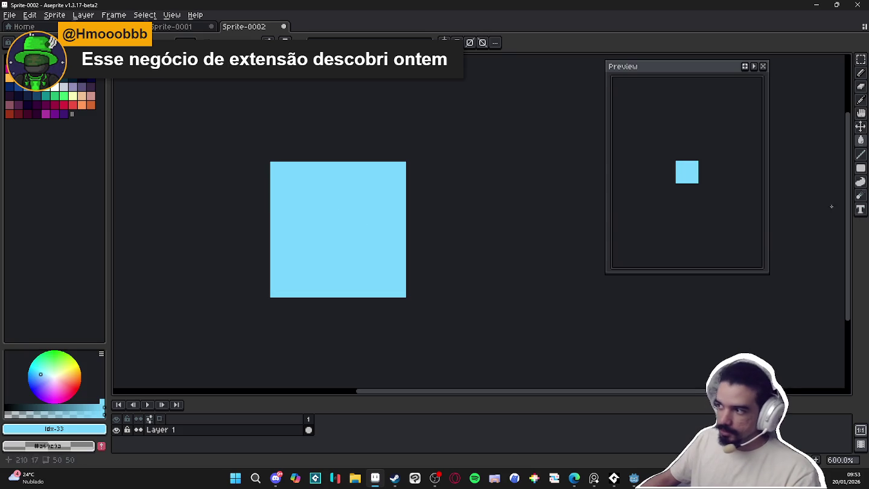
In X-axis tiled mode, draw and fill a teal hill silhouette across the canvas
left_click(172, 14)
mouse_move(191, 95)
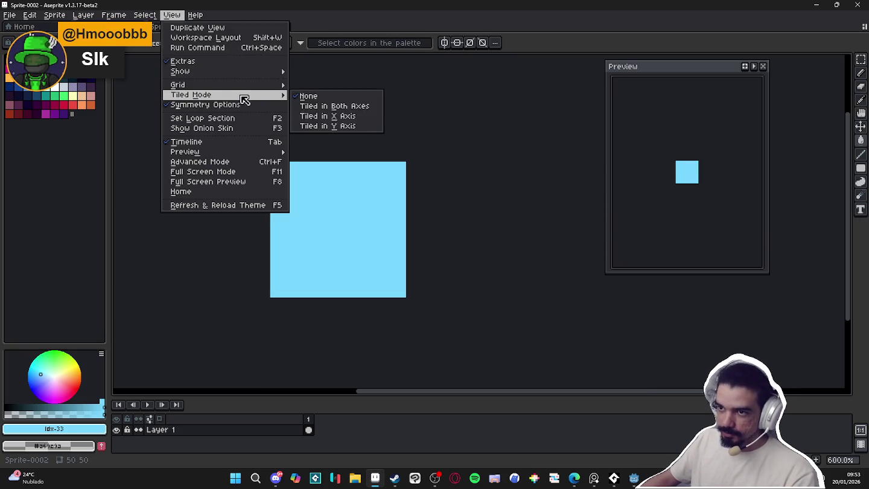
left_click(349, 116)
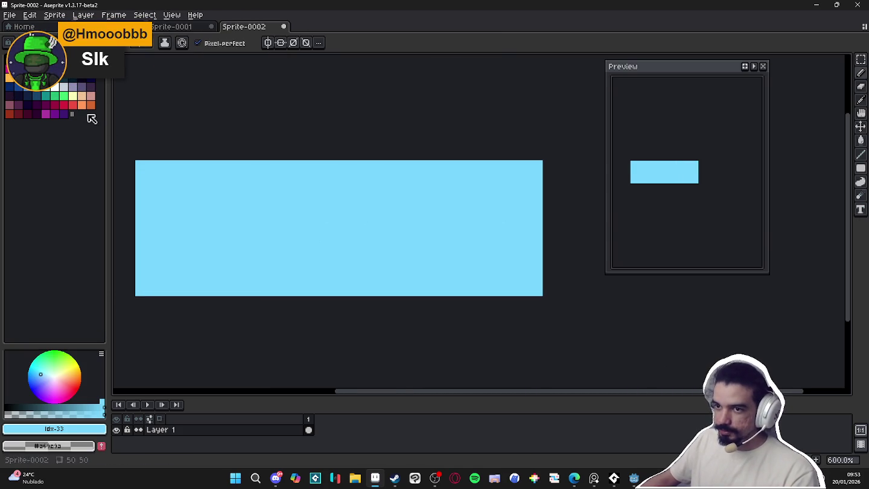
left_click(47, 96)
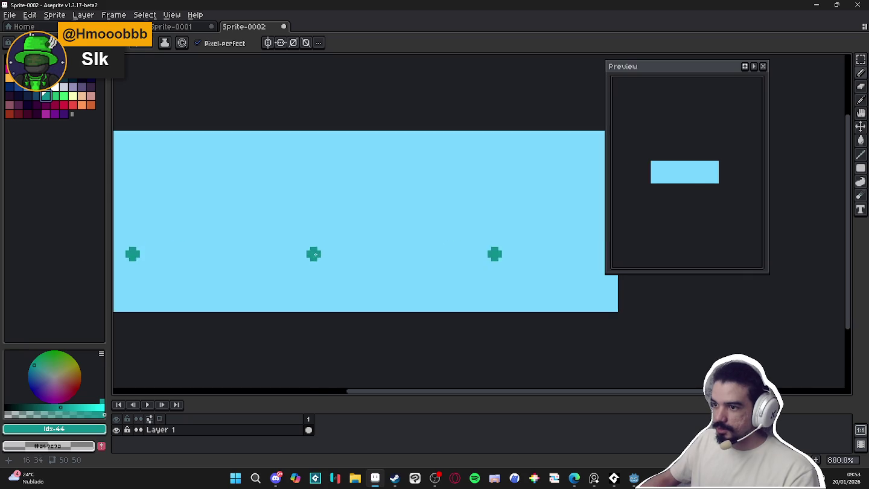
mouse_move(309, 243)
left_mouse_down()
mouse_move(419, 246)
mouse_move(453, 225)
left_mouse_up()
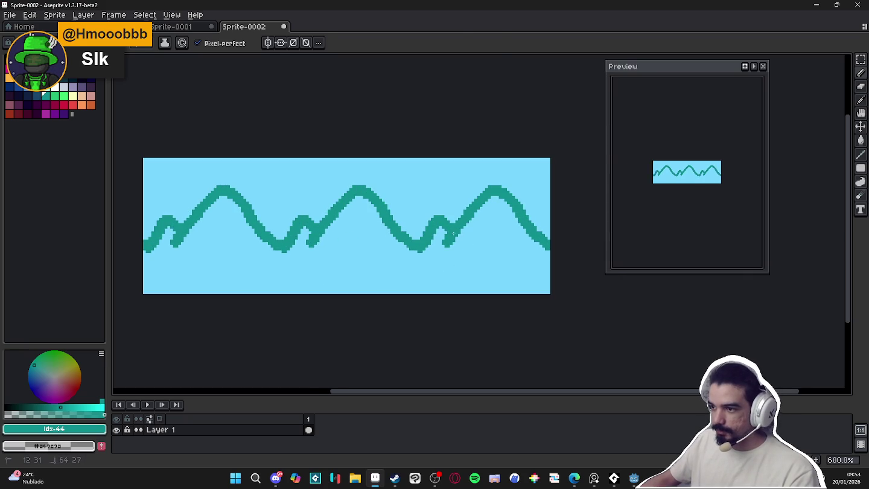
key("g")
left_click(429, 274)
key("b")
Set tiled mode back to None and show the installed scripts list
left_click(171, 14)
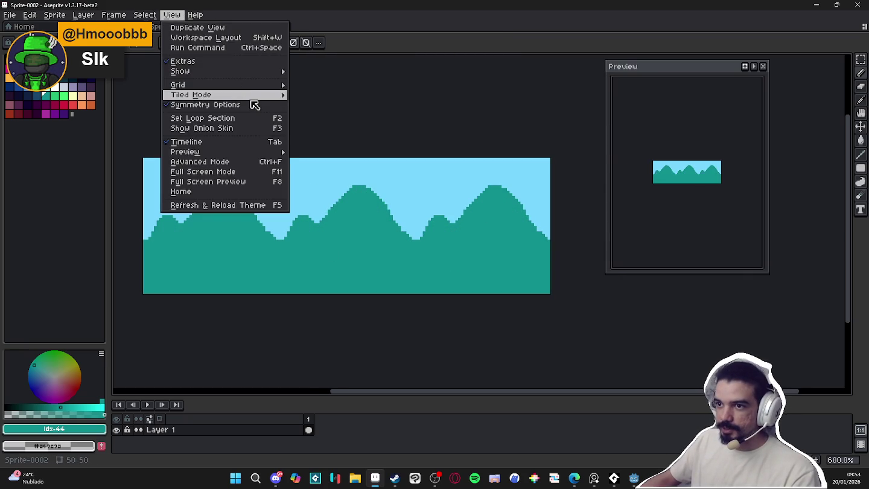
left_click(307, 93)
left_click(9, 14)
mouse_move(23, 128)
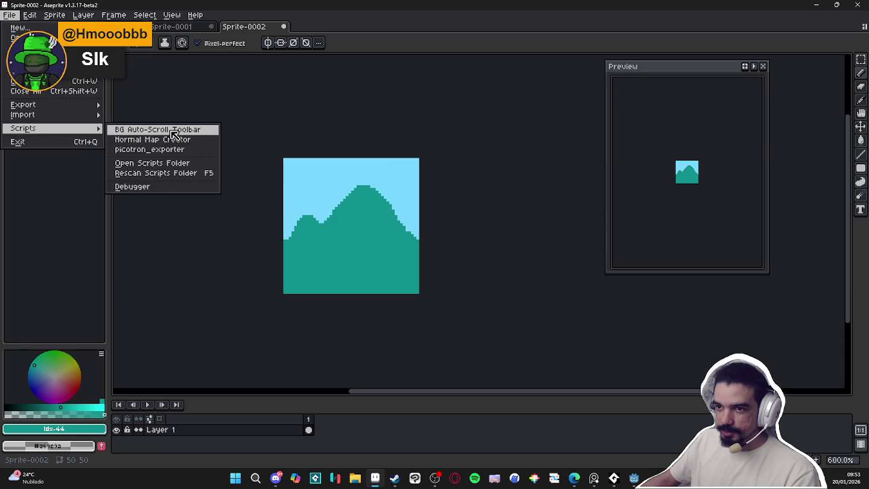
Run the BG Auto-Scroll Toolbar script to make a 30-frame leftward scroll of the hills
left_click(152, 129)
left_click(134, 226)
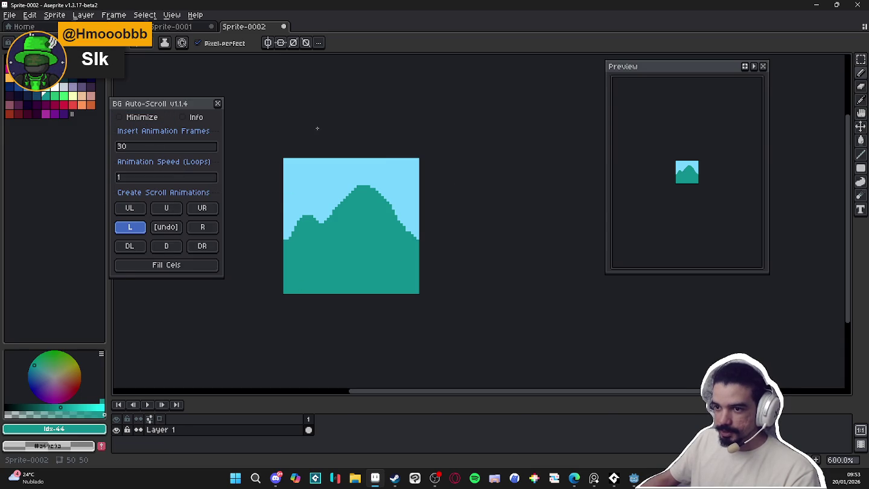
left_click(218, 103)
scroll(351, 259, "up", 1)
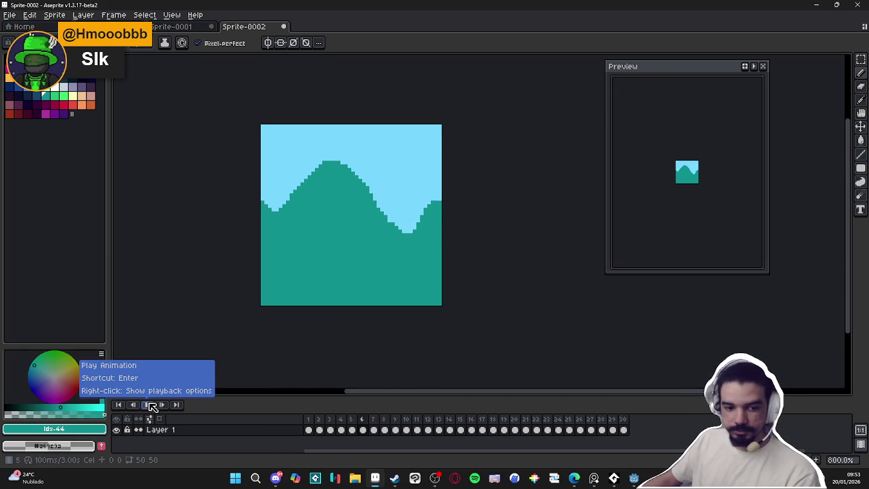
Stop playback and add a new Layer 2, working at frame 1
left_click(151, 404)
key("shift+n")
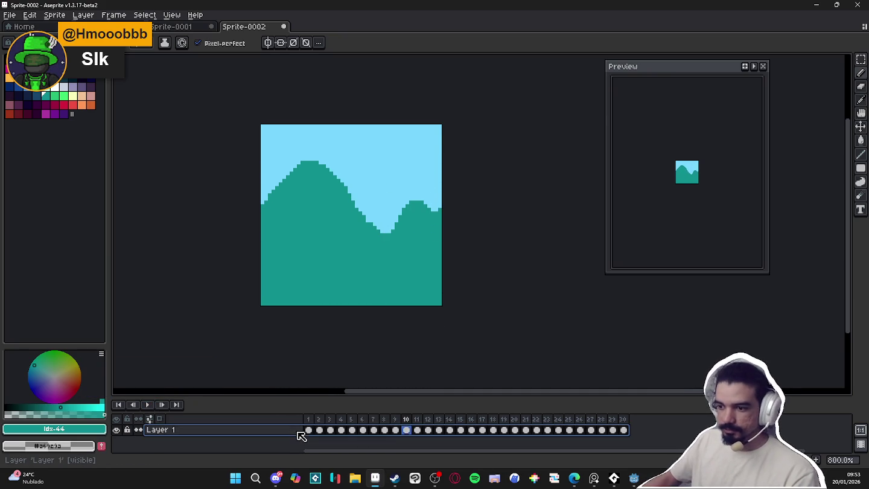
left_click(300, 431)
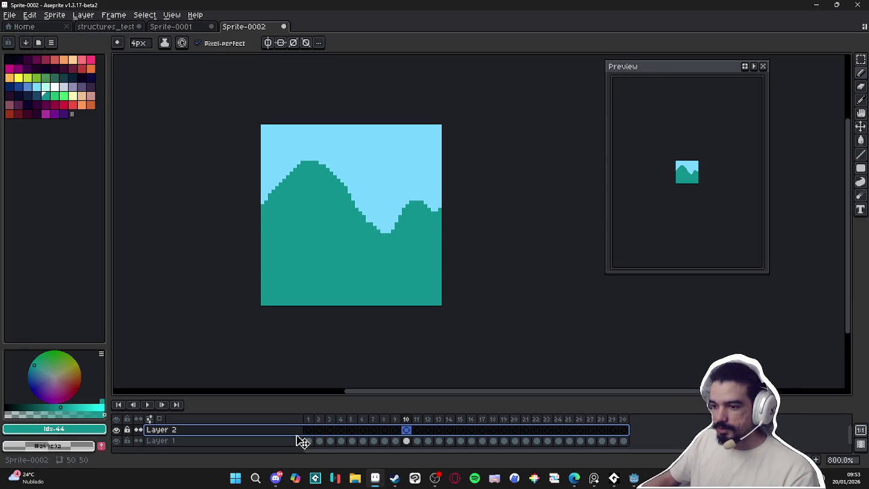
left_click(309, 430)
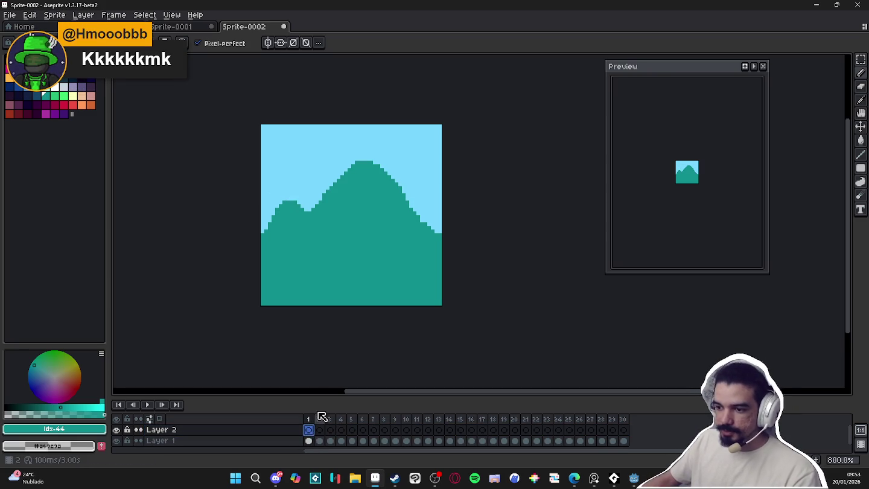
Paint a yellow sun in the sky on Layer 2
left_click(72, 68)
key("g")
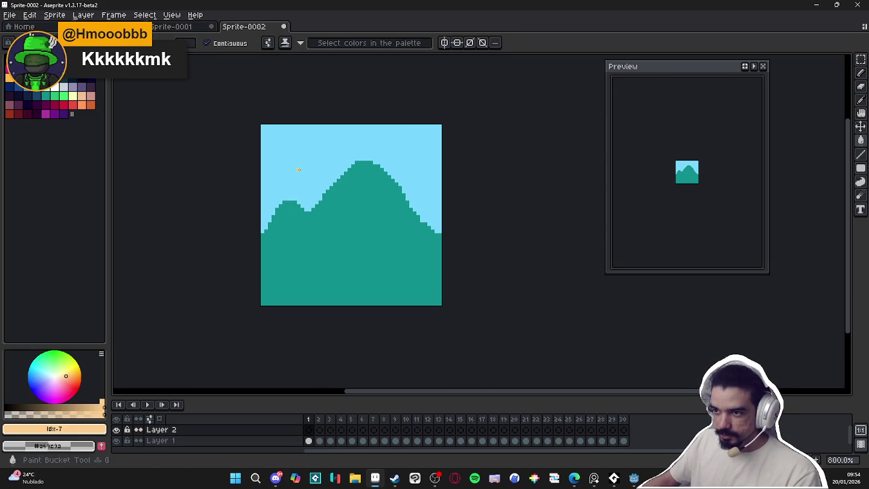
key("b")
left_click(18, 77)
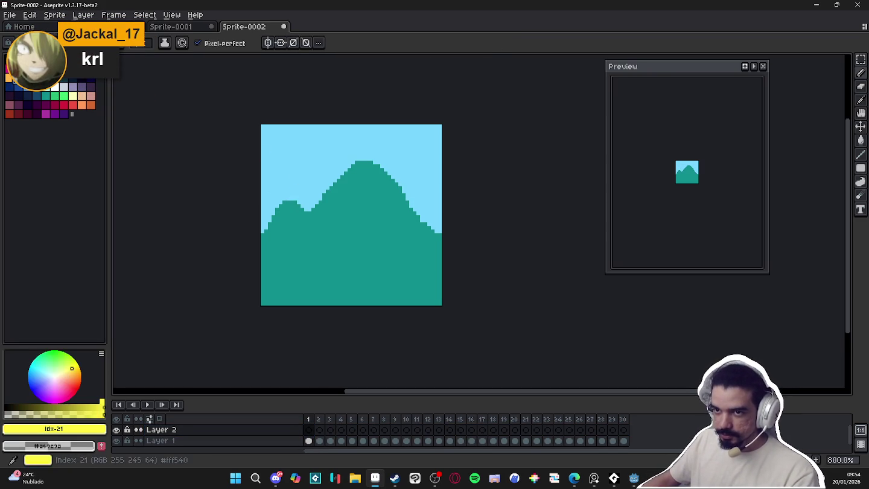
left_click(315, 153)
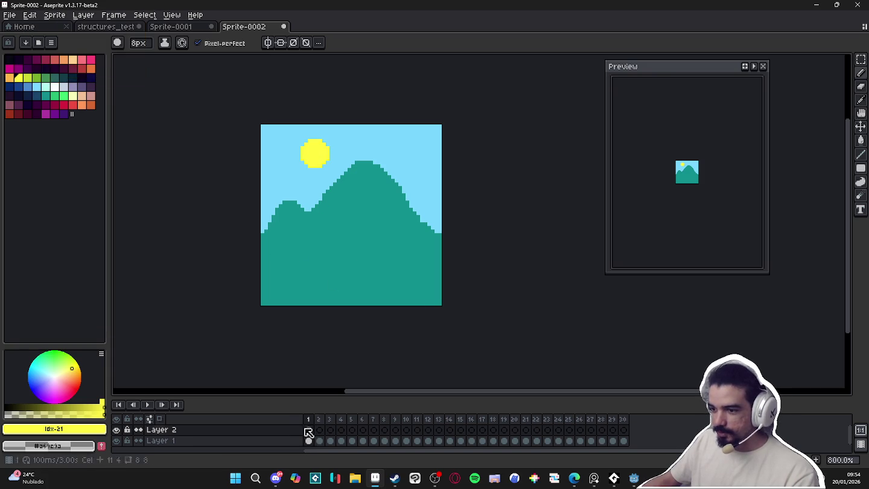
Link Layer 2's sun cels across all 30 frames
left_click_drag(309, 430, 627, 430)
right_click(631, 430)
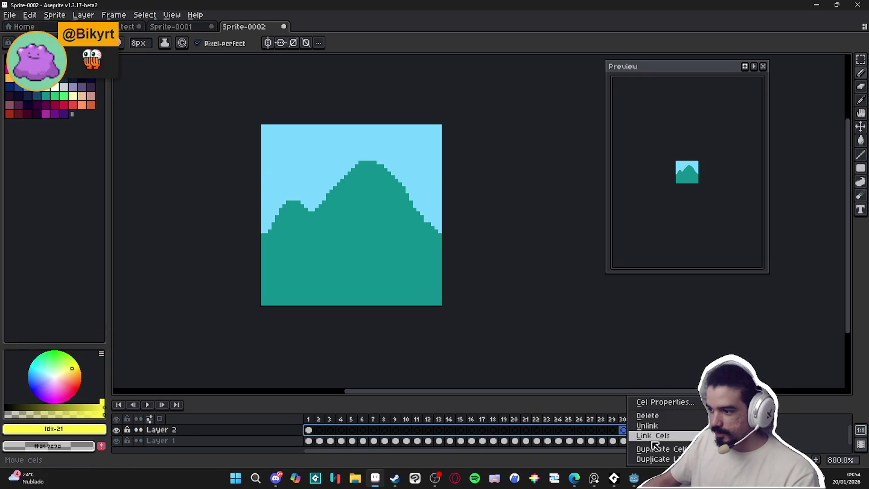
left_click(655, 446)
Play the animation, undo a stray pink scribble, and return to structures_test
left_click(149, 408)
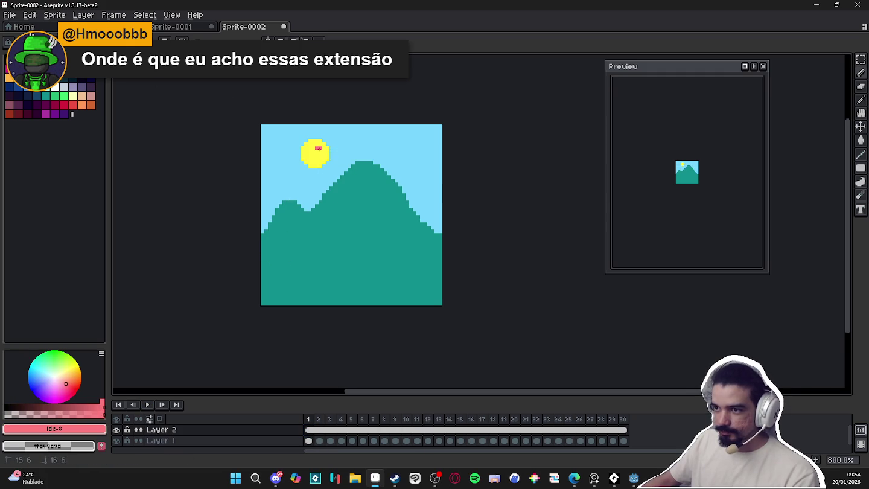
left_click(148, 404)
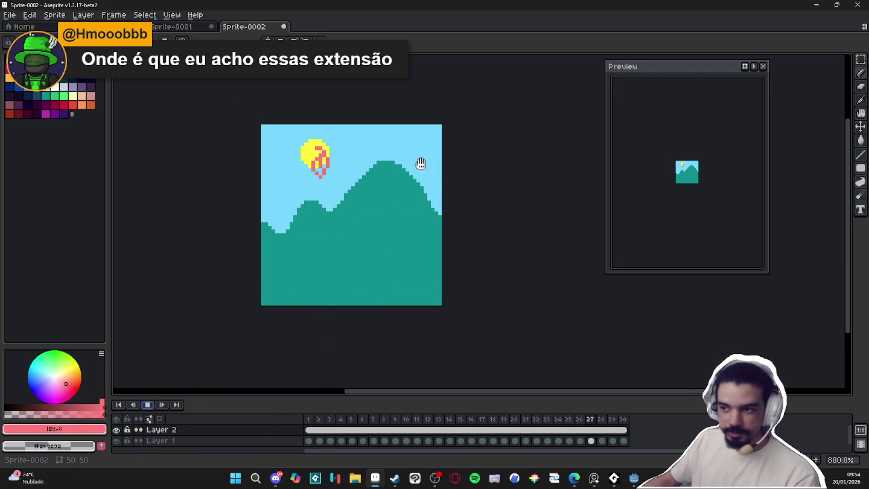
key("ctrl+z")
left_click(180, 30)
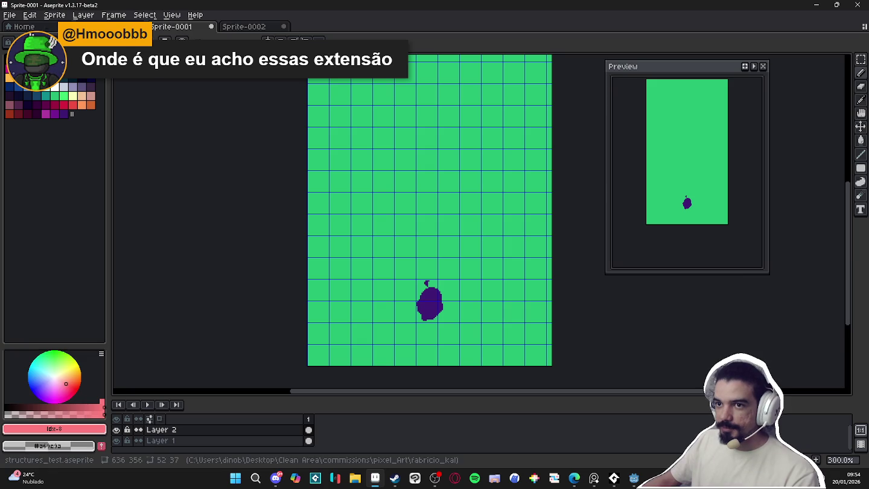
left_click(105, 27)
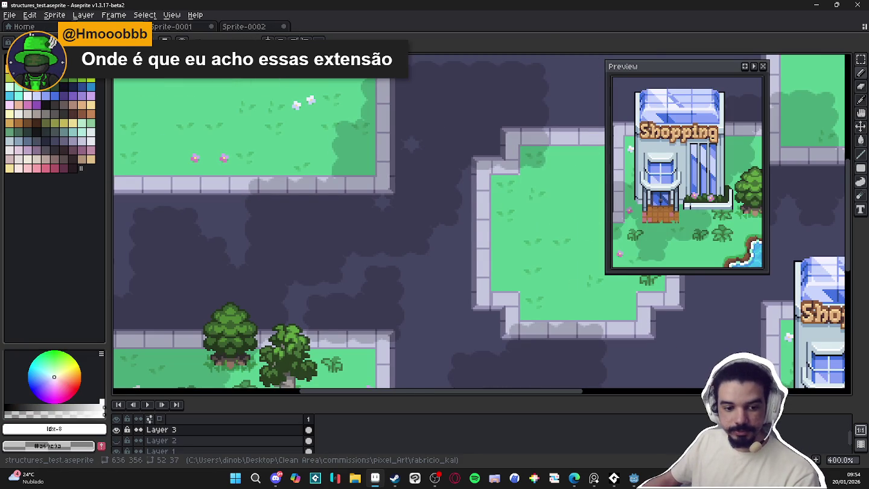
left_click(574, 478)
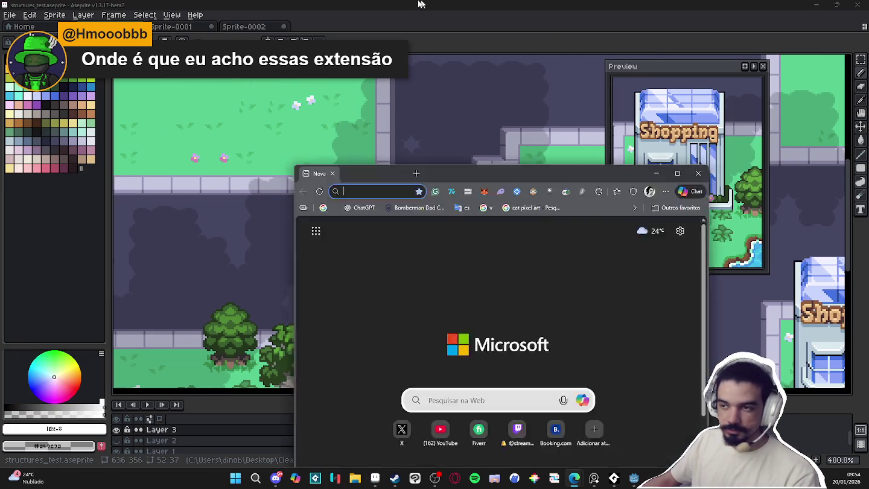
Search the web for 'bg autoscroll' and open the BG Auto-Scroll Toolbar itch.io page
type("bg autoscroll")
key("Return")
left_click(198, 153)
Scroll through the page, open the CarbsCode creator link in a new tab, and return to the top
scroll(314, 157, "down", 2)
scroll(277, 121, "up", 2)
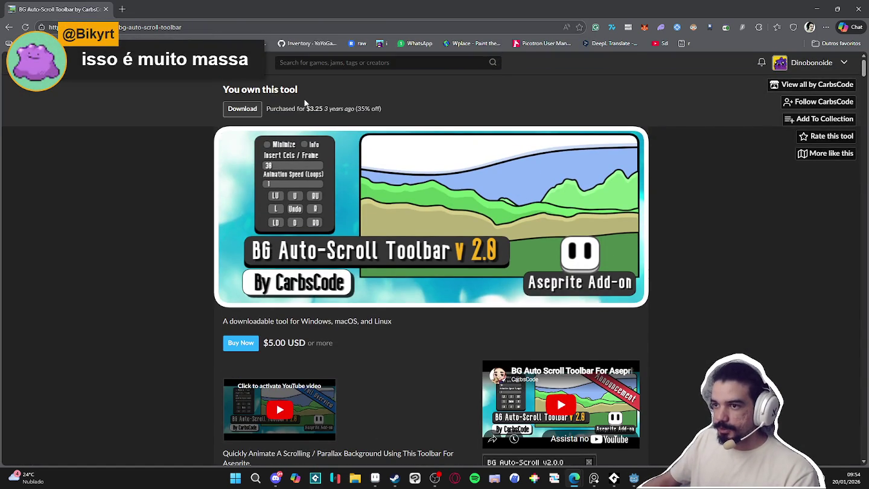
scroll(402, 176, "down", 1)
scroll(403, 175, "down", 2)
scroll(402, 175, "up", 3)
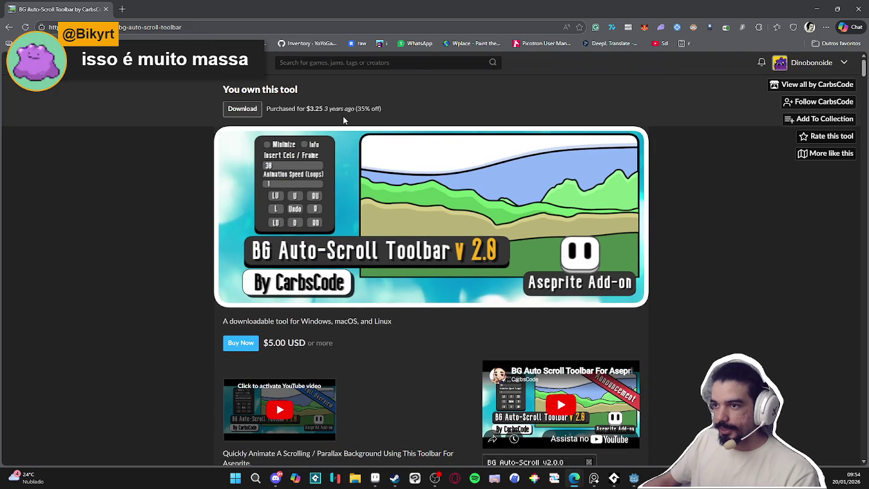
scroll(351, 138, "down", 4)
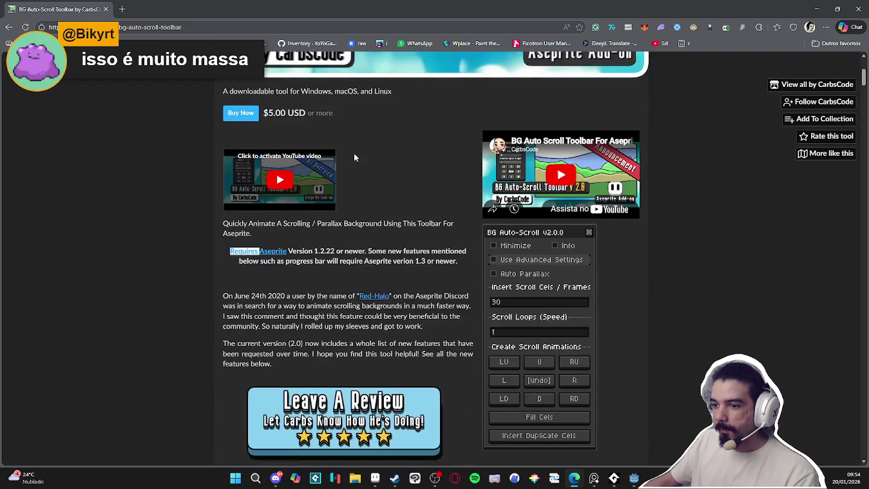
scroll(355, 153, "down", 5)
scroll(356, 152, "down", 5)
scroll(361, 153, "down", 5)
scroll(366, 156, "down", 3)
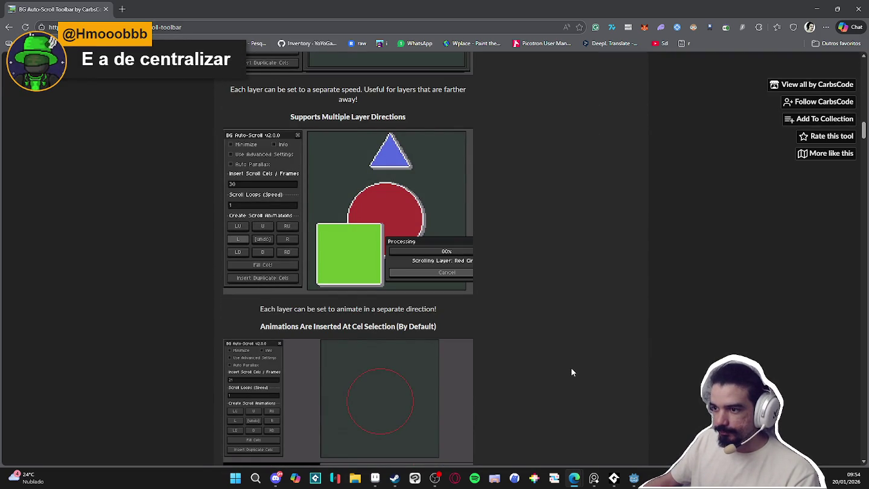
middle_click(578, 405)
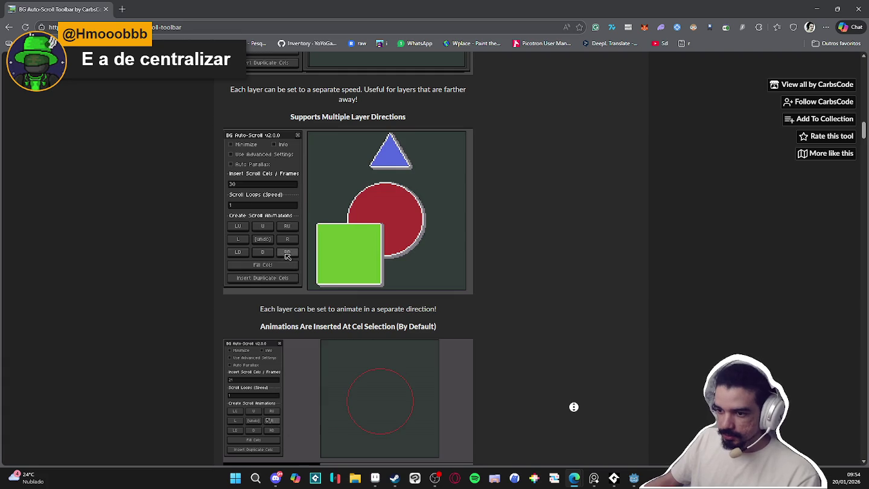
scroll(531, 139, "up", 5)
scroll(529, 157, "up", 15)
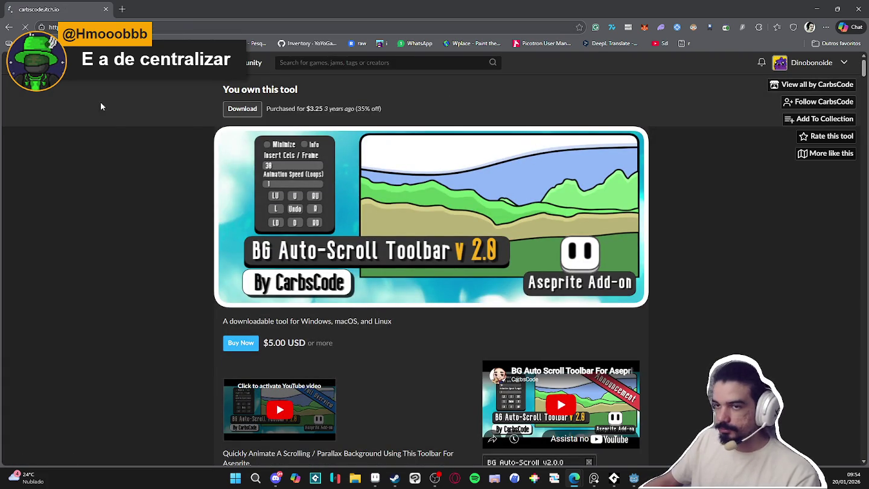
Switch from Aseprite to the browser and scroll back to the top of the itch.io page
scroll(194, 250, "down", 4)
scroll(192, 250, "down", 6)
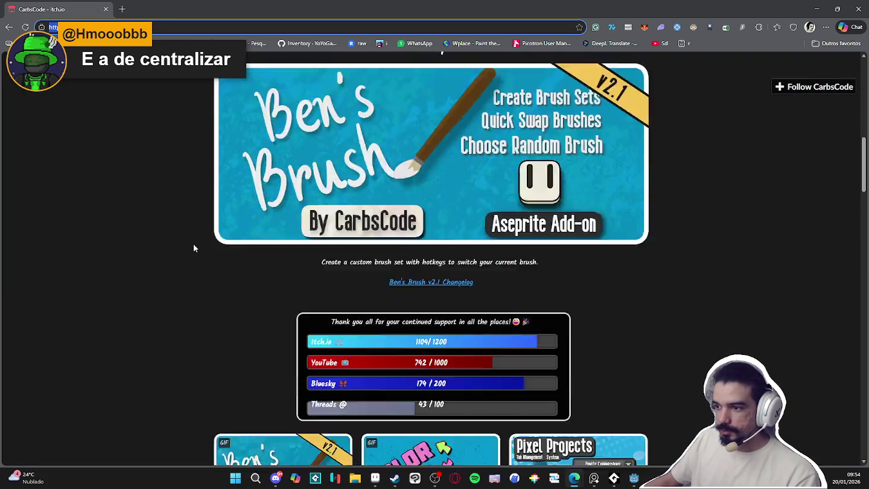
scroll(190, 244, "down", 3)
scroll(185, 237, "down", 4)
scroll(184, 231, "down", 4)
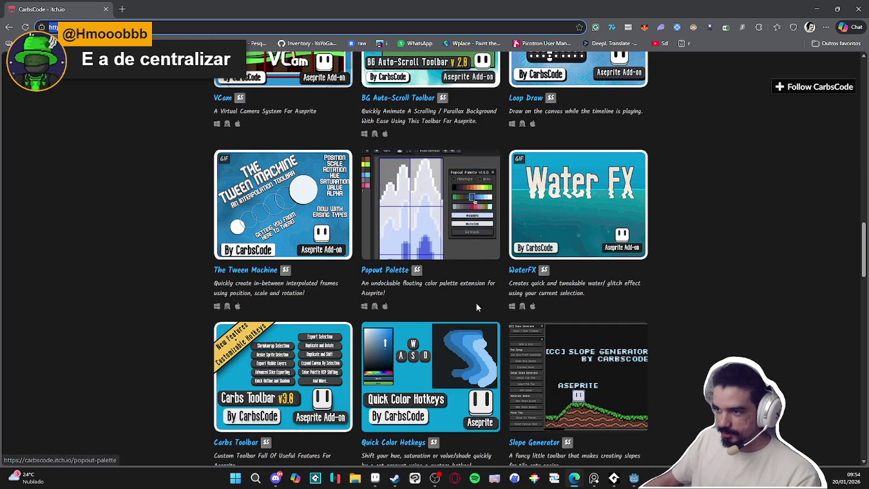
key("alt+Tab")
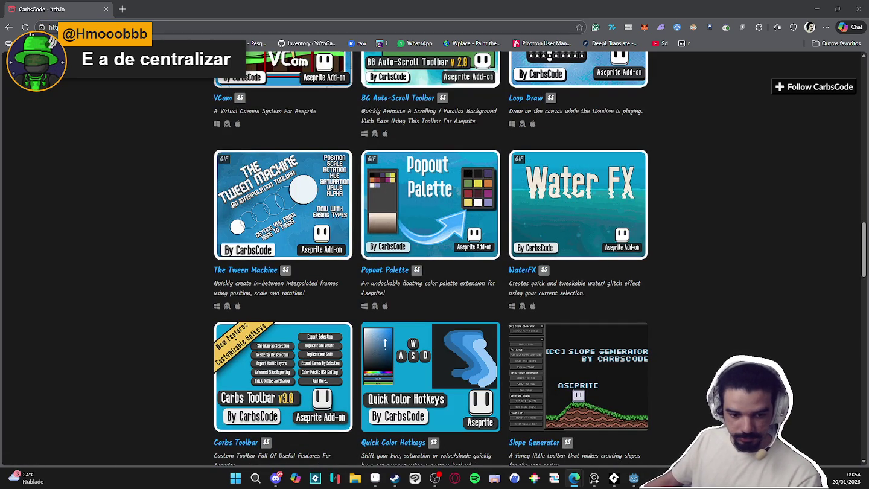
scroll(688, 228, "down", 10)
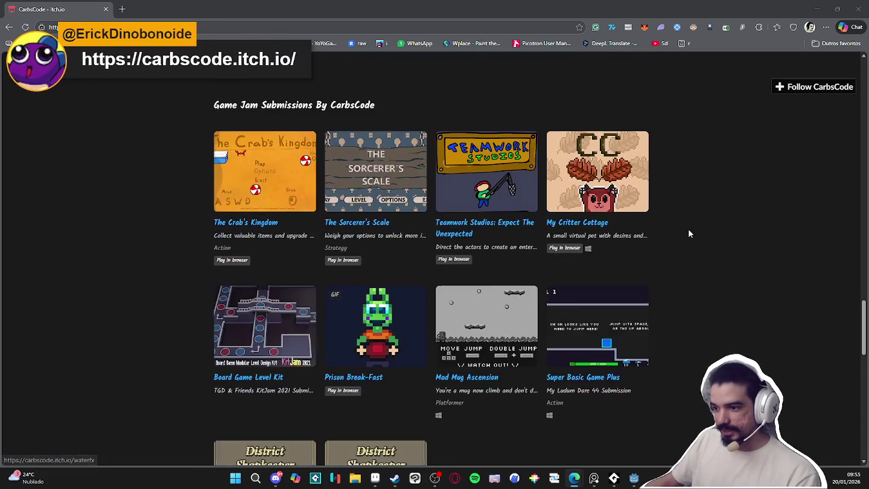
scroll(706, 240, "up", 3)
scroll(706, 241, "up", 3)
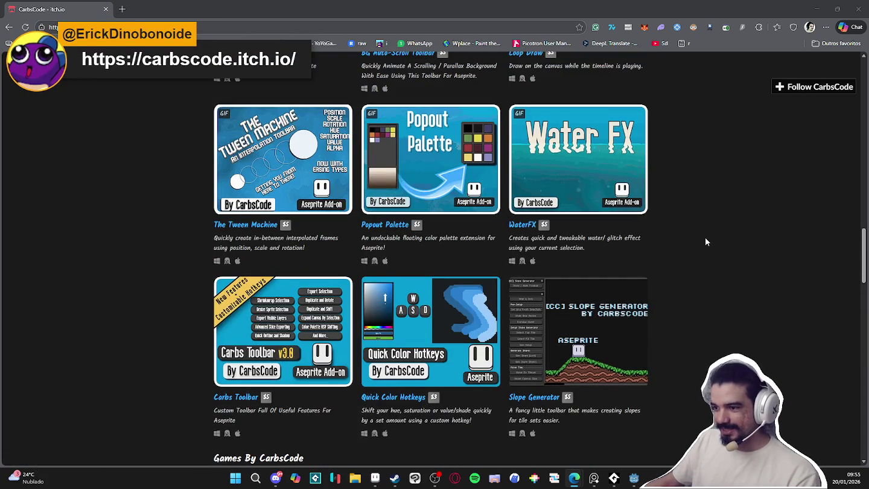
scroll(706, 240, "up", 4)
scroll(704, 242, "up", 2)
scroll(705, 242, "up", 5)
scroll(812, 159, "up", 5)
Go to My Library, slide the owned-items carousel to Magic Pencil, and visit its creator's page
left_click(817, 58)
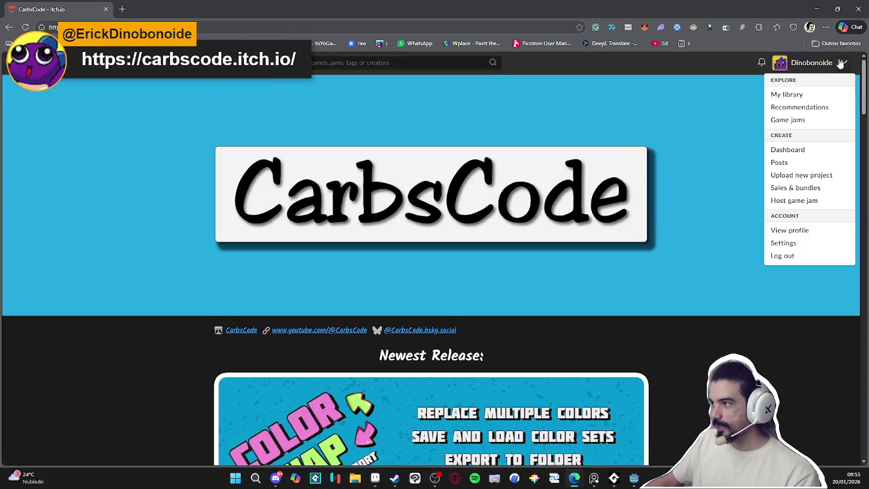
left_click(787, 95)
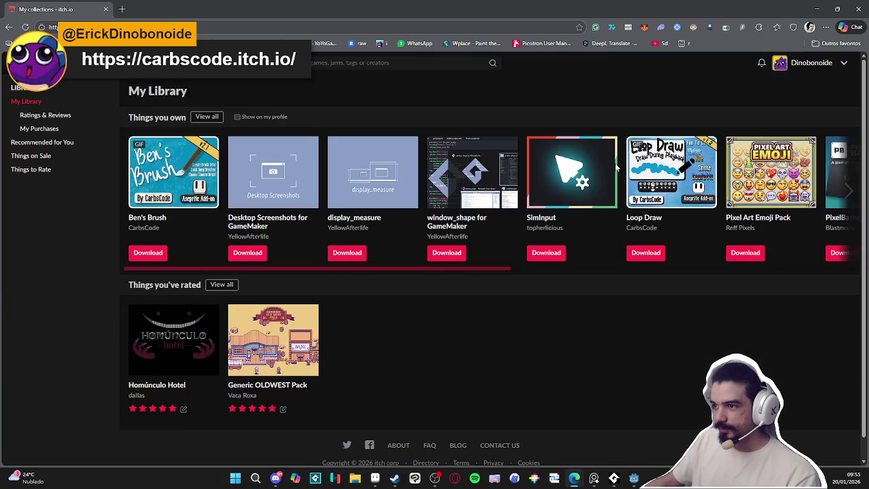
scroll(364, 267, "right", 1)
scroll(369, 270, "left", 1)
mouse_move(365, 270)
left_mouse_down()
mouse_move(622, 301)
mouse_move(728, 299)
left_mouse_up()
left_click(583, 228)
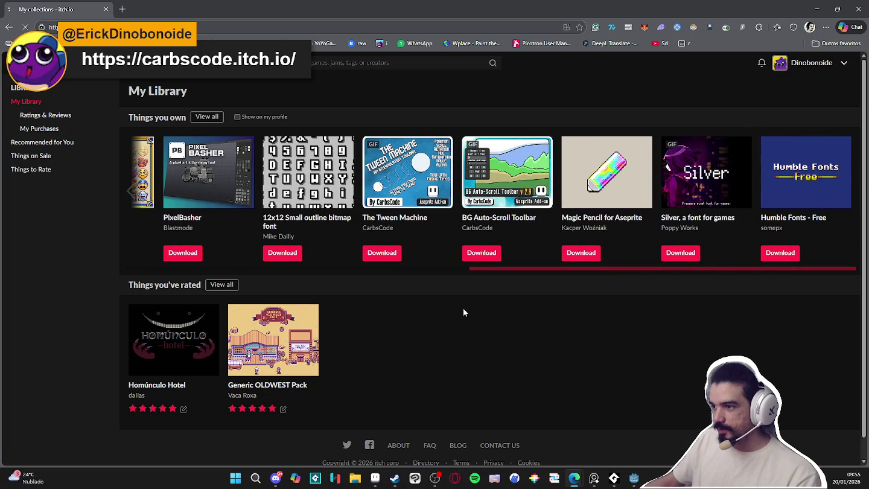
Find 'center' on the creator's page and open the Center Image in Aseprite extension
scroll(175, 307, "down", 2)
scroll(164, 301, "down", 2)
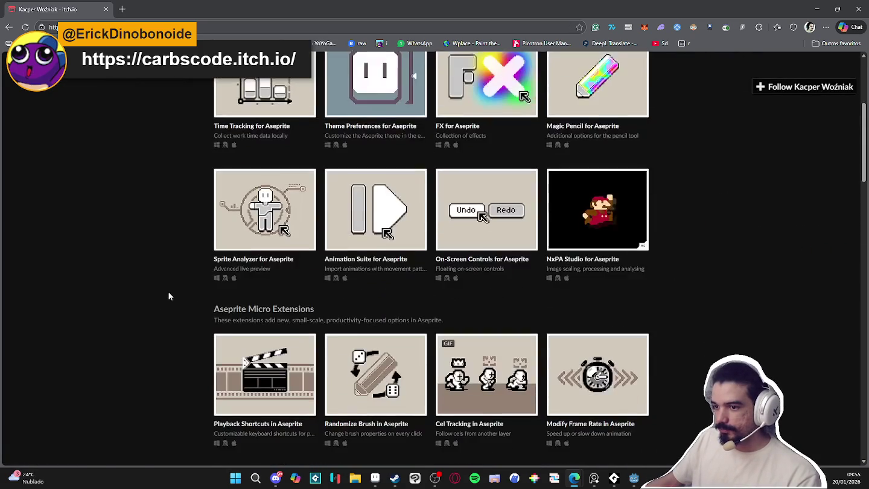
key("ctrl+f")
type("center")
key("ctrl+f")
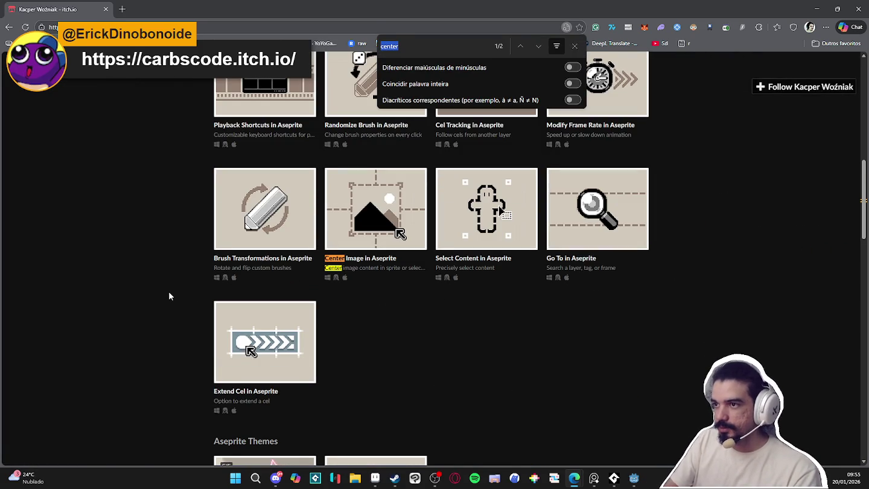
left_click(575, 46)
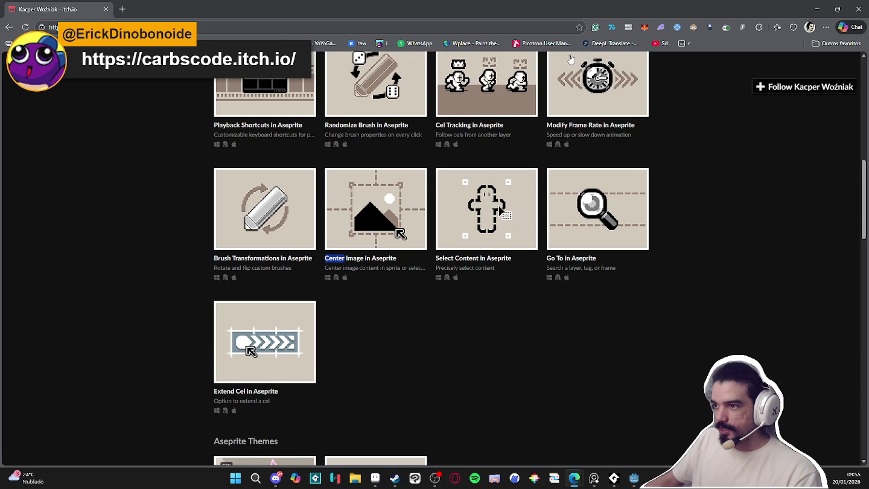
left_click(371, 259)
Scroll through the Center Image in Aseprite page to read its description
scroll(261, 221, "down", 3)
scroll(261, 221, "up", 3)
scroll(205, 194, "down", 6)
scroll(209, 192, "up", 3)
scroll(206, 96, "up", 3)
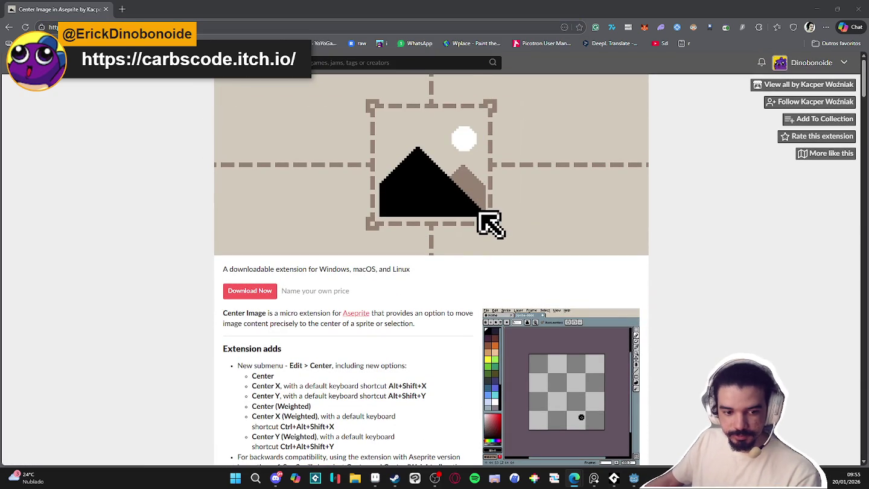
scroll(151, 189, "down", 1)
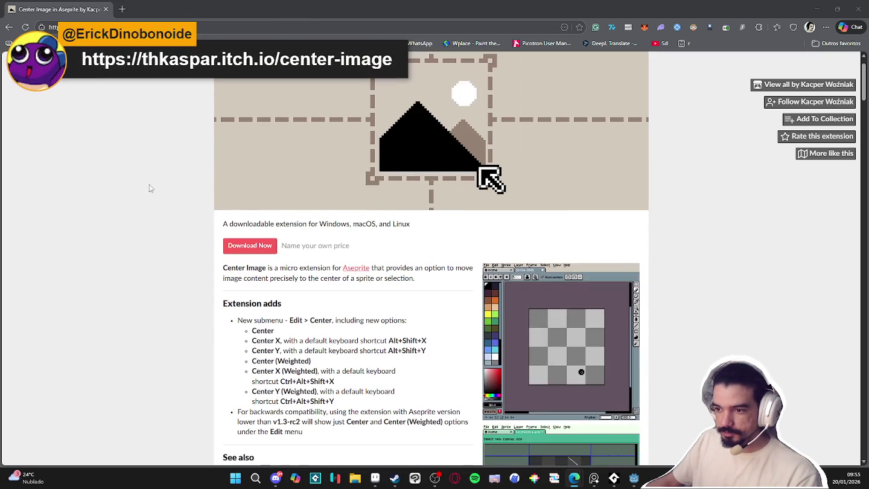
Return to the creator's page and browse their list of Aseprite extensions
key("alt+Left")
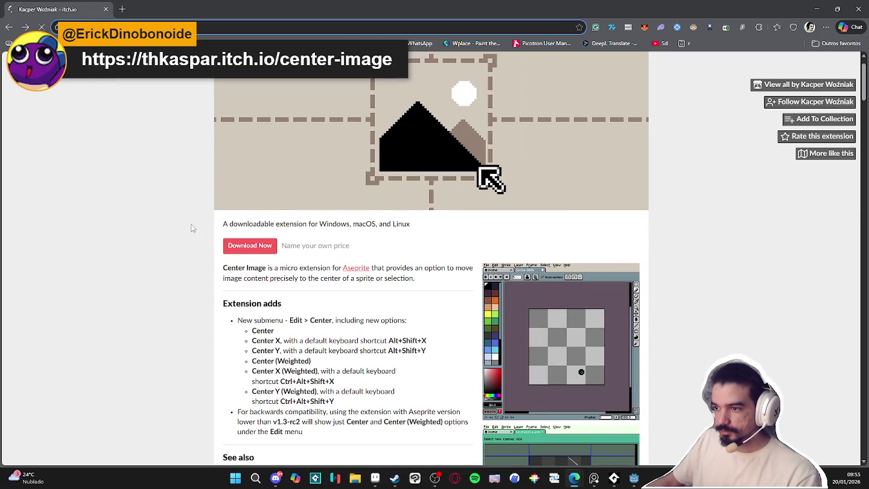
scroll(148, 286, "down", 4)
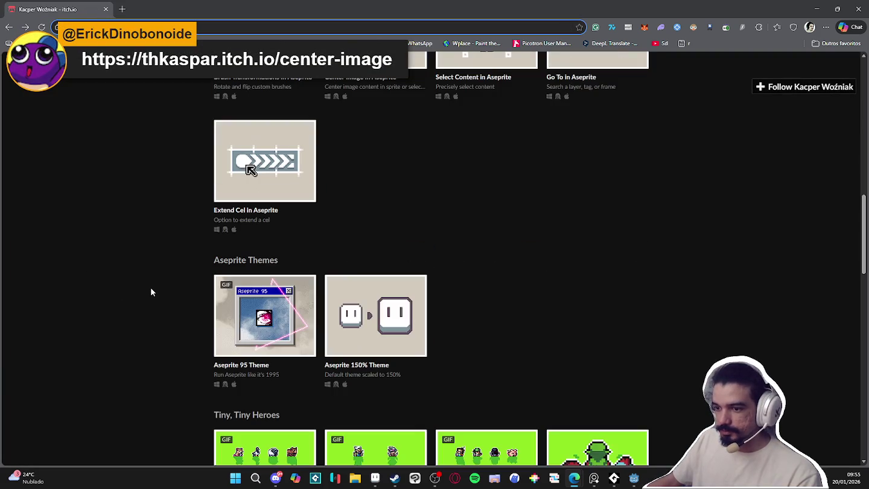
scroll(150, 292, "down", 3)
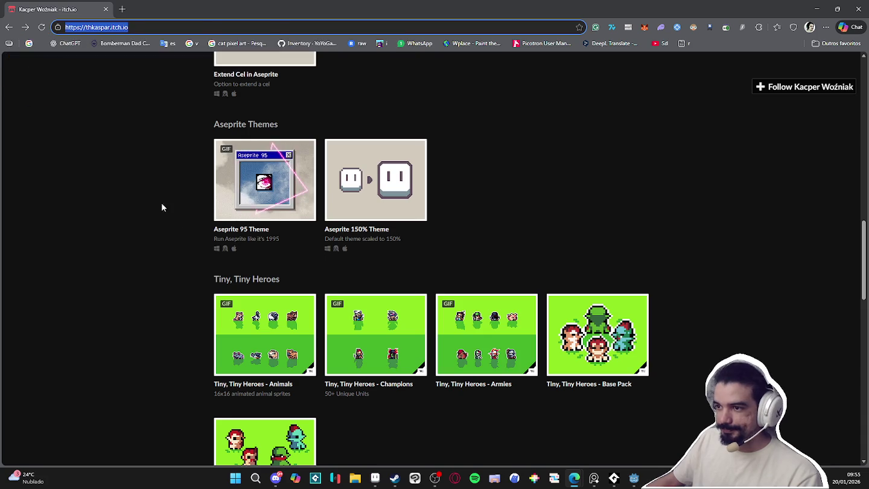
scroll(124, 241, "down", 3)
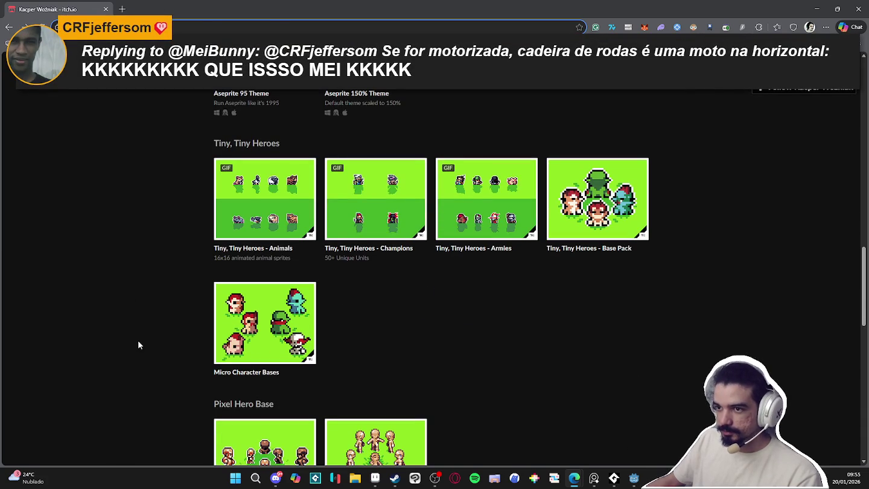
scroll(141, 181, "up", 20)
scroll(142, 199, "down", 3)
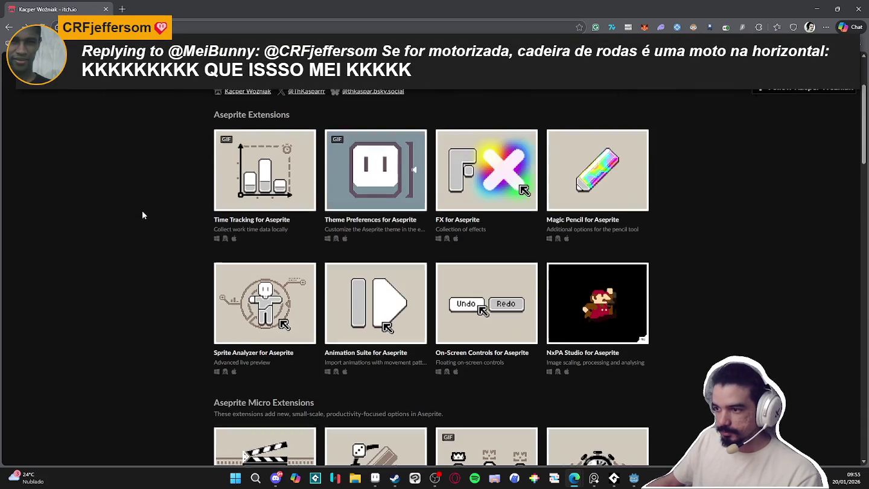
scroll(533, 158, "up", 2)
scroll(689, 122, "up", 1)
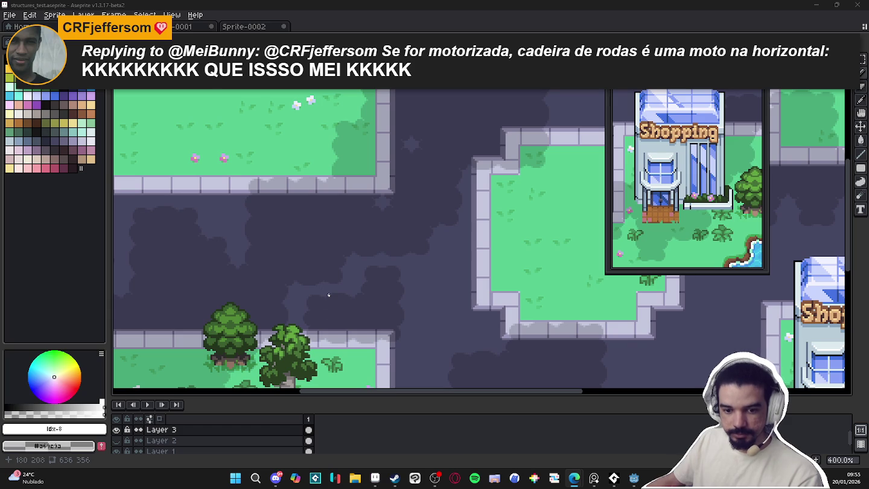
scroll(353, 305, "down", 3)
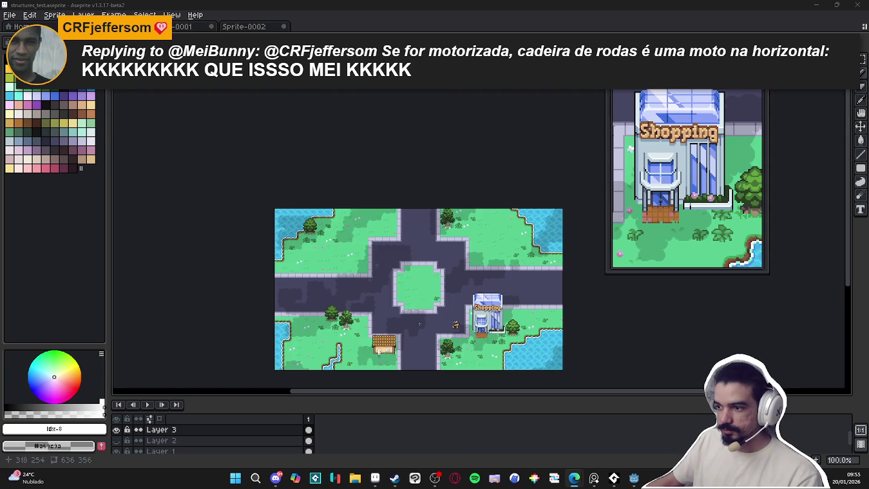
scroll(271, 301, "up", 1)
scroll(253, 298, "up", 1)
scroll(234, 296, "up", 1)
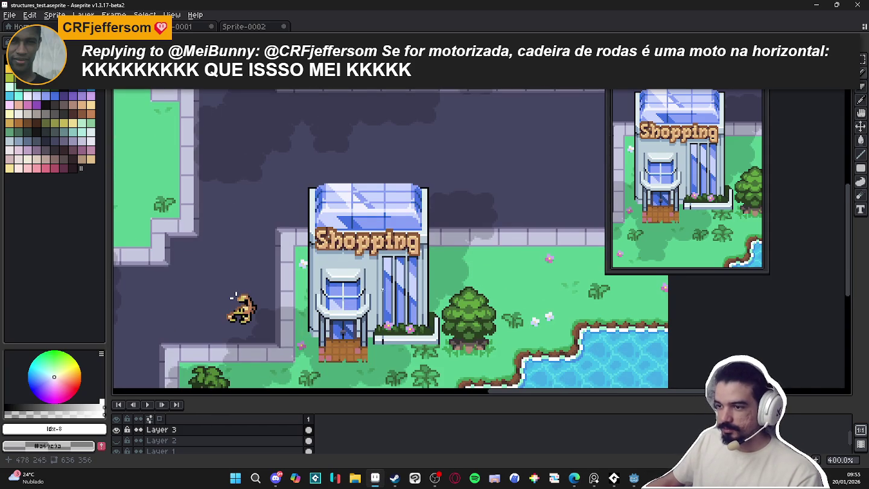
scroll(319, 229, "up", 1)
scroll(320, 230, "up", 2)
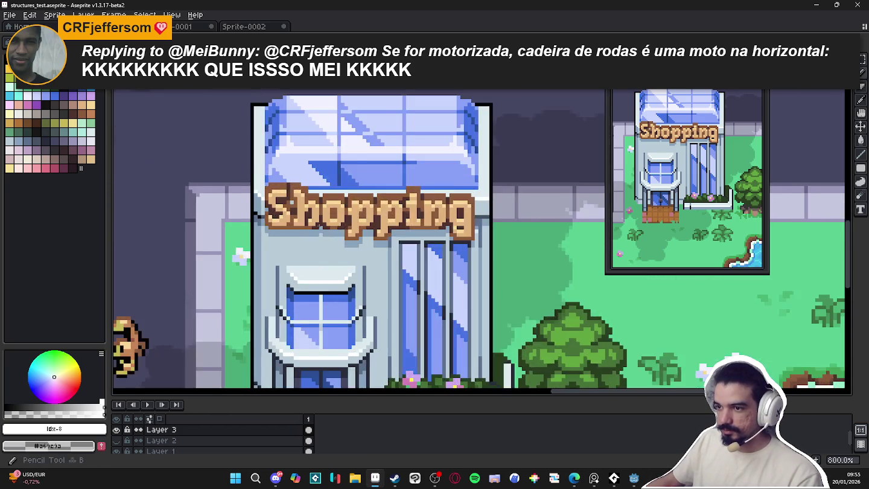
scroll(319, 226, "up", 1)
left_click(320, 236, "alt")
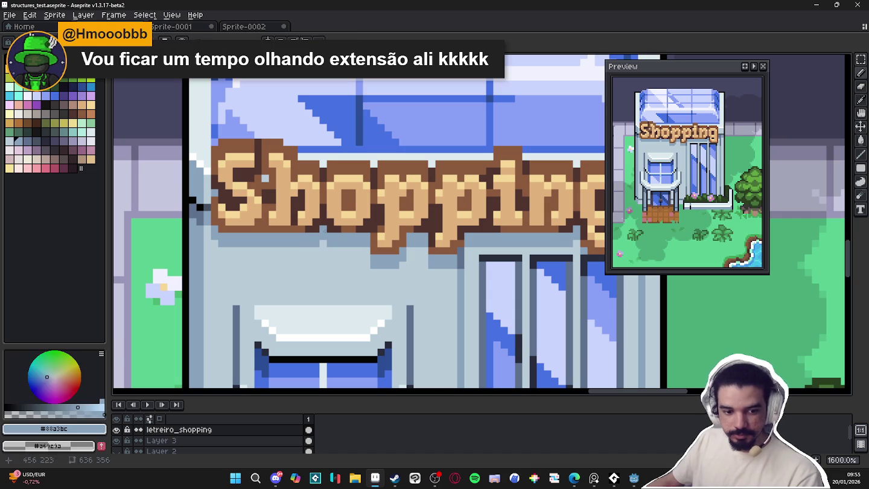
mouse_move(442, 244)
left_mouse_down()
mouse_move(386, 225)
mouse_move(471, 256)
left_mouse_up()
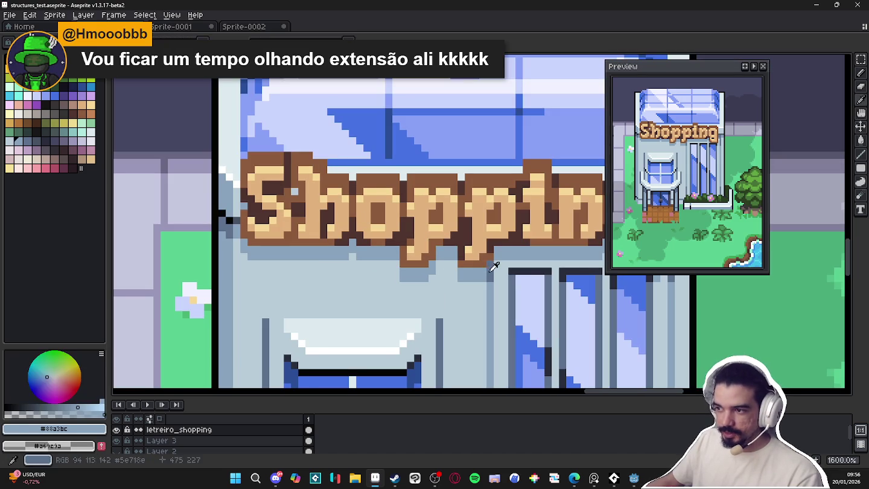
left_click(494, 267, "alt")
scroll(348, 241, "up", 1)
mouse_move(345, 261)
left_mouse_down()
mouse_move(334, 250)
mouse_move(373, 264)
left_mouse_up()
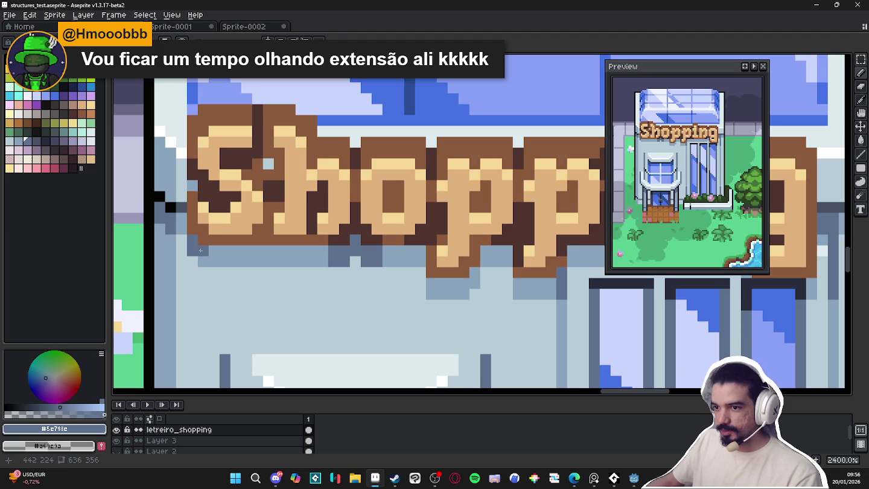
left_click_drag(350, 249, 196, 247)
key("ctrl+z")
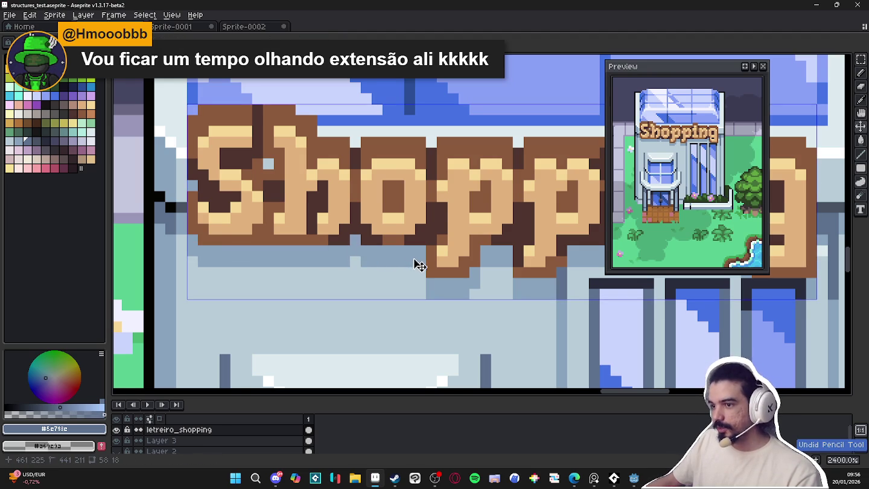
scroll(447, 271, "down", 2)
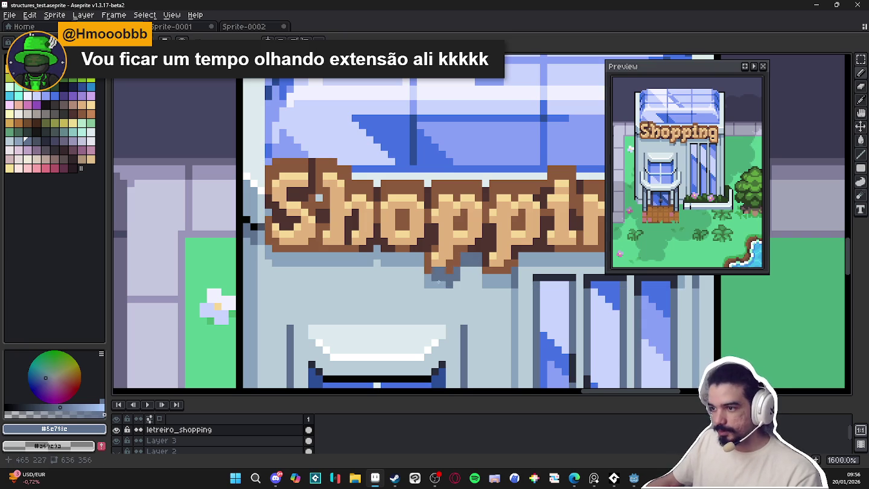
key("ctrl+z")
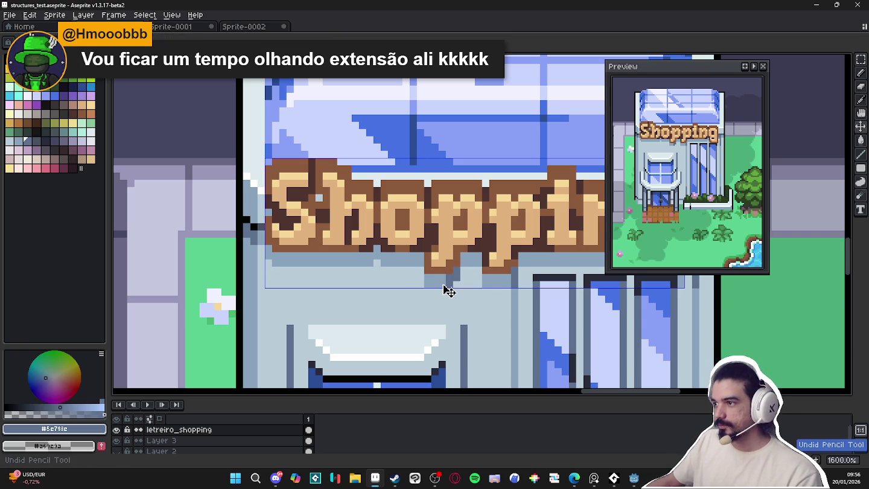
scroll(435, 296, "down", 3)
scroll(435, 296, "up", 1)
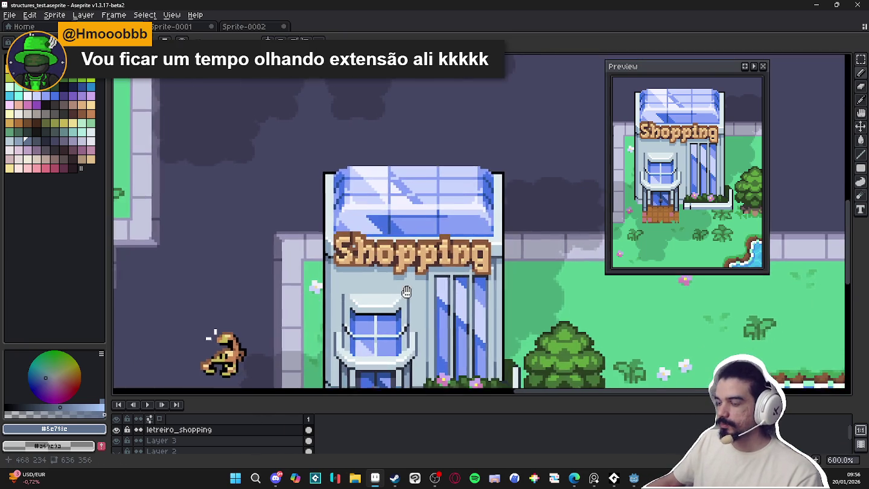
Zoom around the Shopping building and eyedrop the dark window outline colour #282c3c
scroll(452, 277, "up", 1)
scroll(475, 248, "up", 2)
scroll(481, 247, "down", 3)
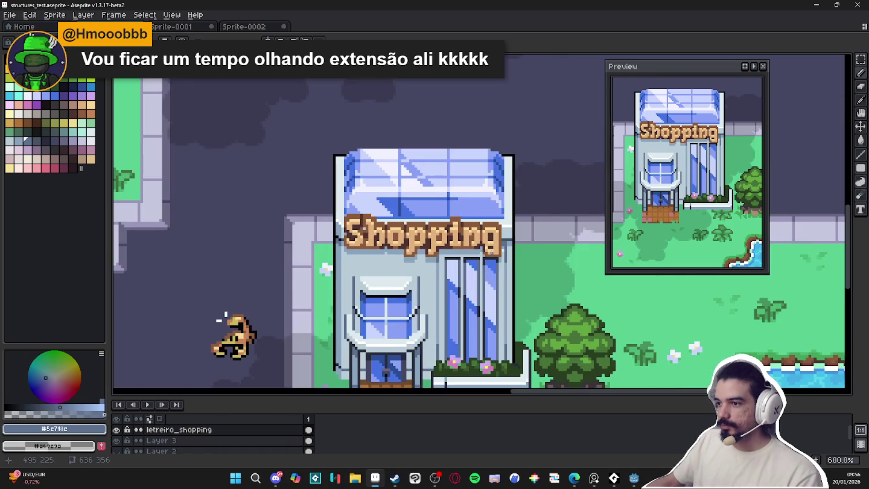
scroll(487, 250, "up", 1)
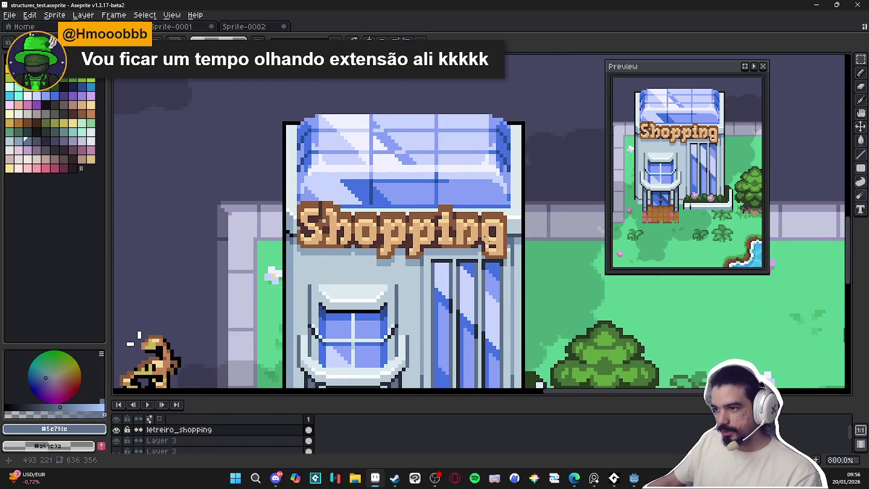
scroll(514, 278, "down", 1)
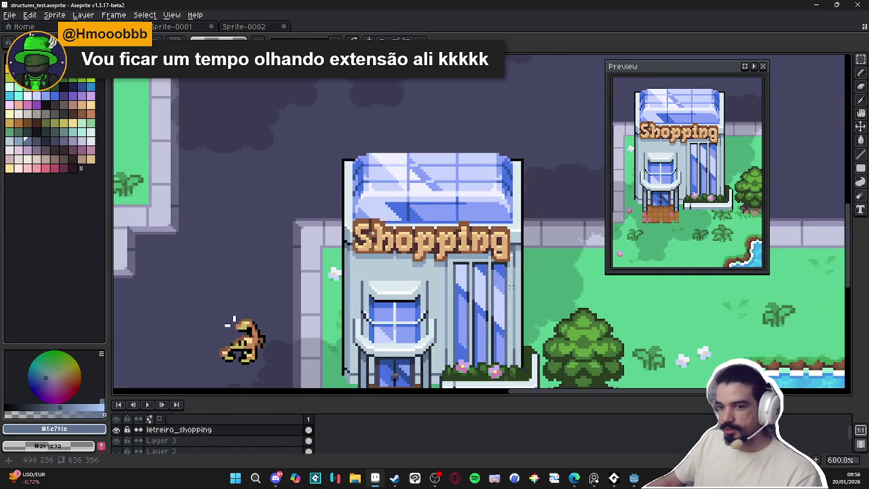
scroll(527, 279, "down", 1)
scroll(496, 284, "down", 1)
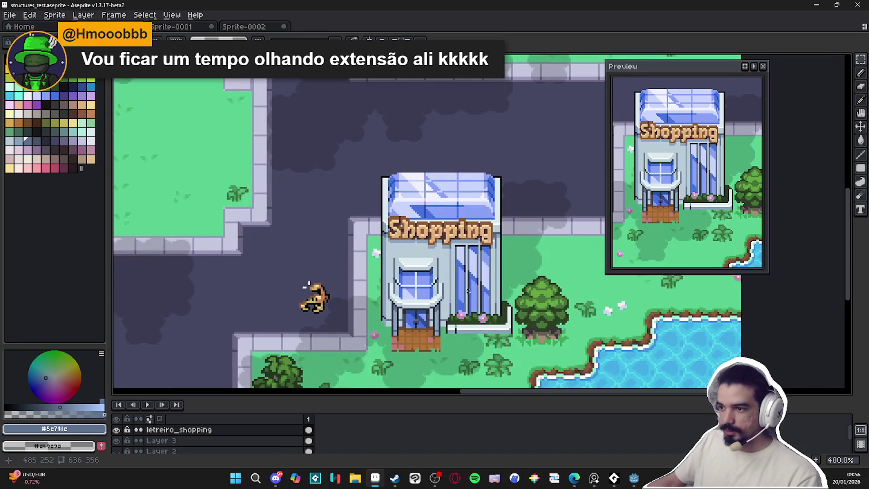
scroll(469, 287, "up", 1)
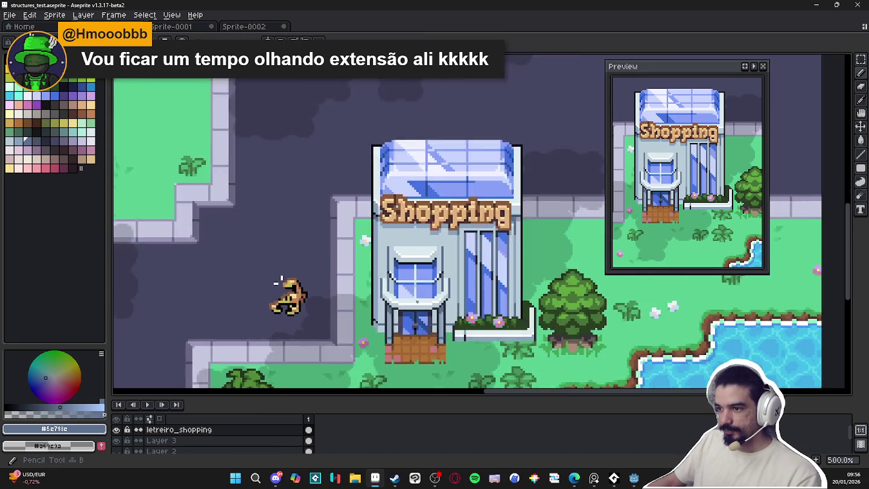
scroll(453, 287, "up", 2)
scroll(456, 267, "up", 5)
left_click(451, 248, "alt")
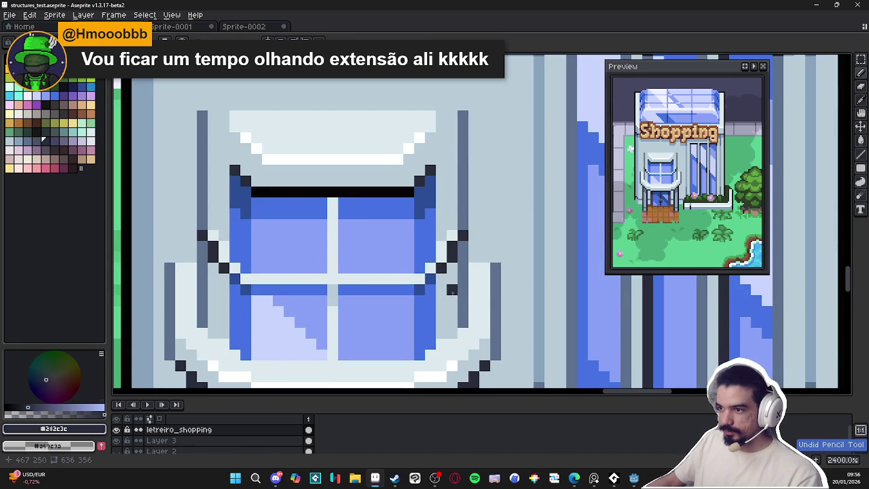
Zoom out and pan to the area below the Shopping building
scroll(296, 265, "down", 4)
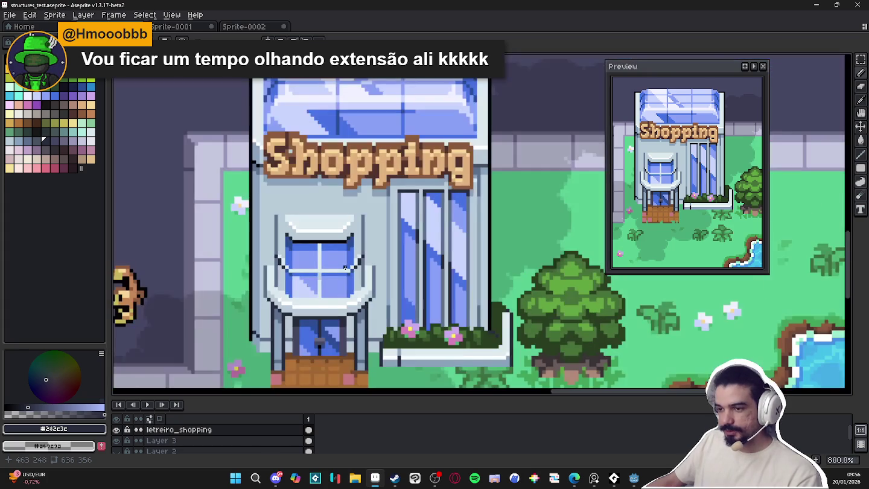
scroll(334, 274, "down", 1)
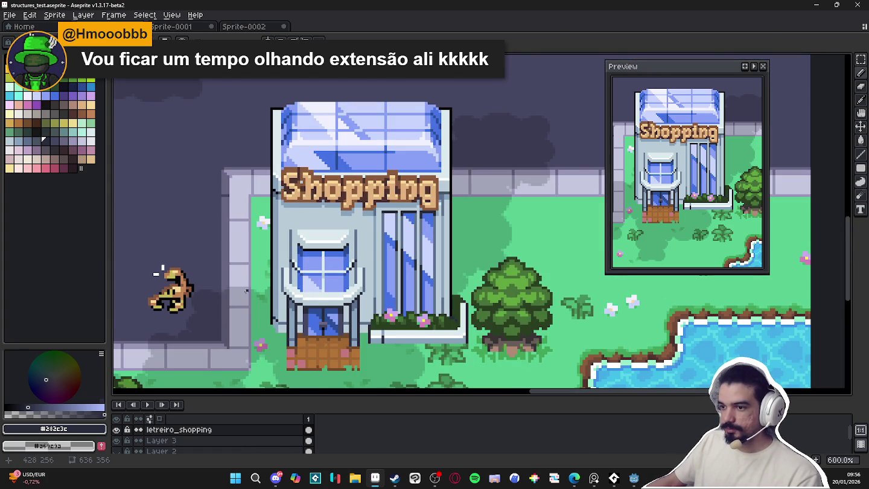
scroll(208, 289, "down", 1)
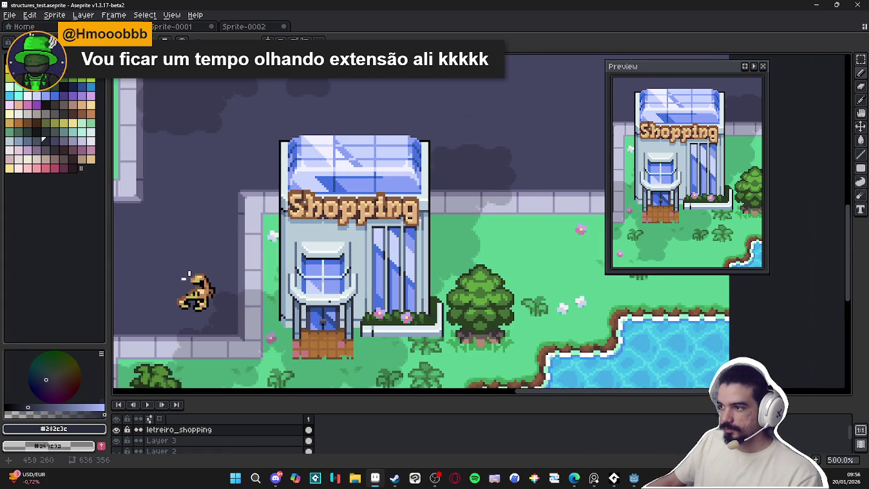
scroll(356, 317, "down", 1)
left_click_drag(356, 317, 328, 282)
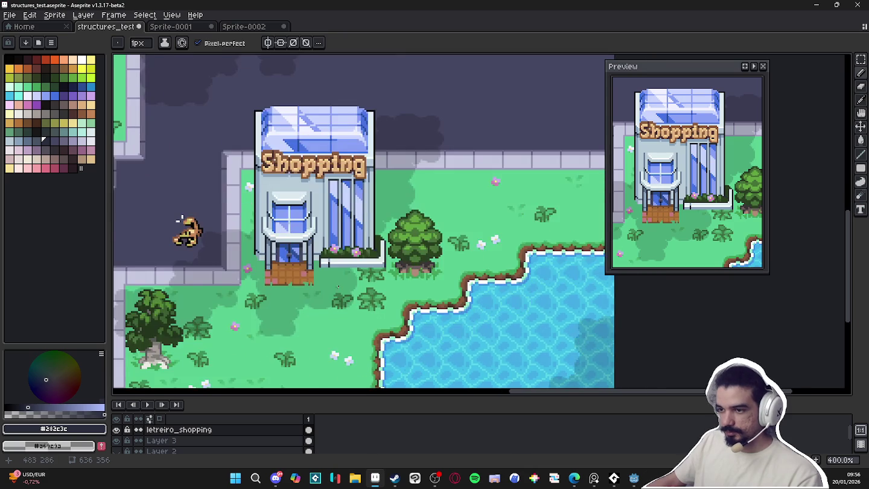
Sample the planter's colours, settle on dark leaf green #38582c, and shrink the pencil to 1 px
scroll(340, 276, "up", 1)
scroll(340, 276, "up", 3)
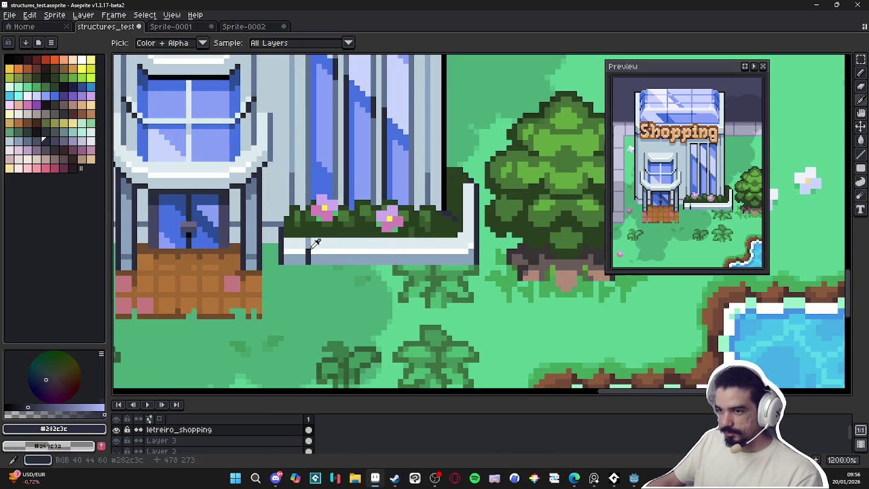
left_click(315, 242, "alt")
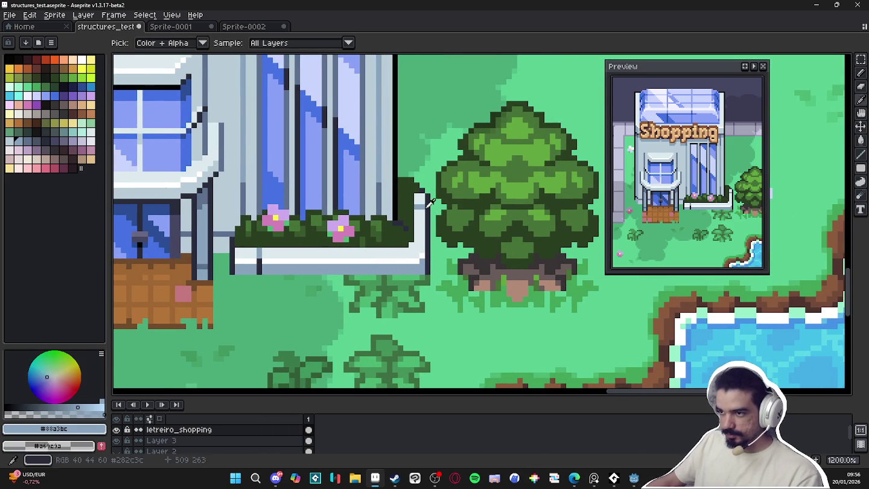
left_click(423, 207, "alt")
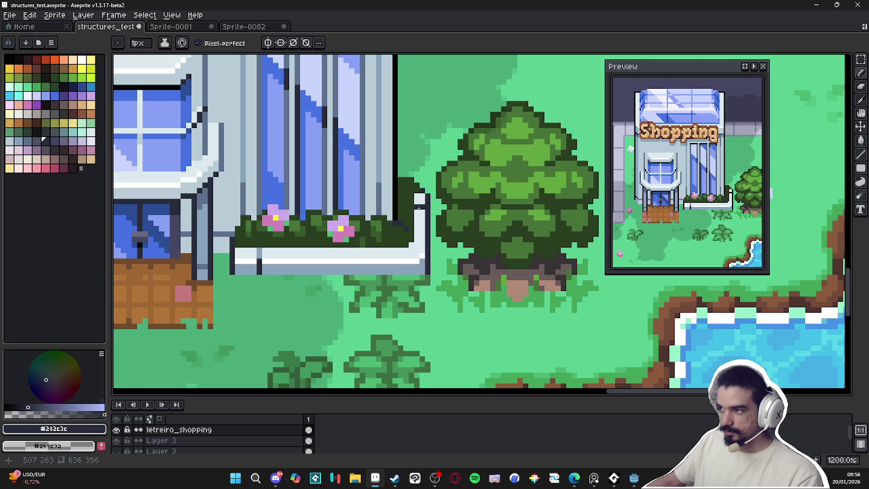
scroll(269, 258, "up", 1)
left_click(272, 254, "alt")
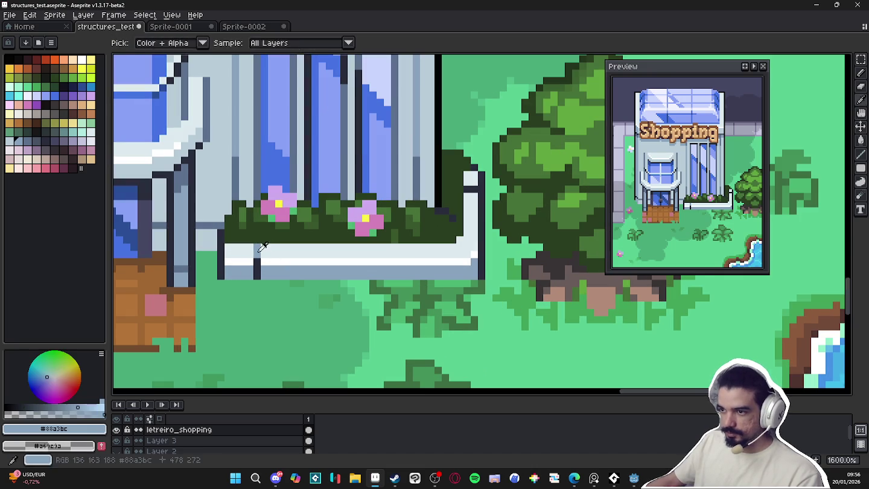
scroll(471, 188, "down", 2)
scroll(356, 310, "down", 1)
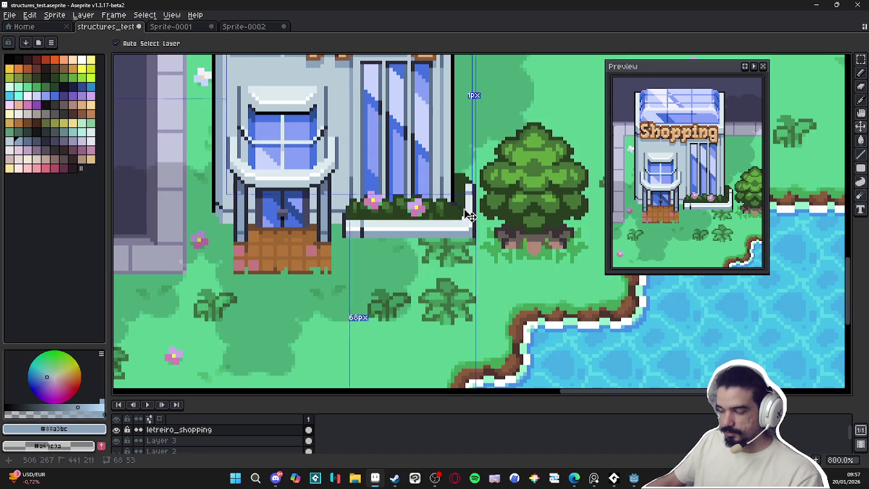
scroll(441, 208, "up", 3)
left_click(441, 209, "alt")
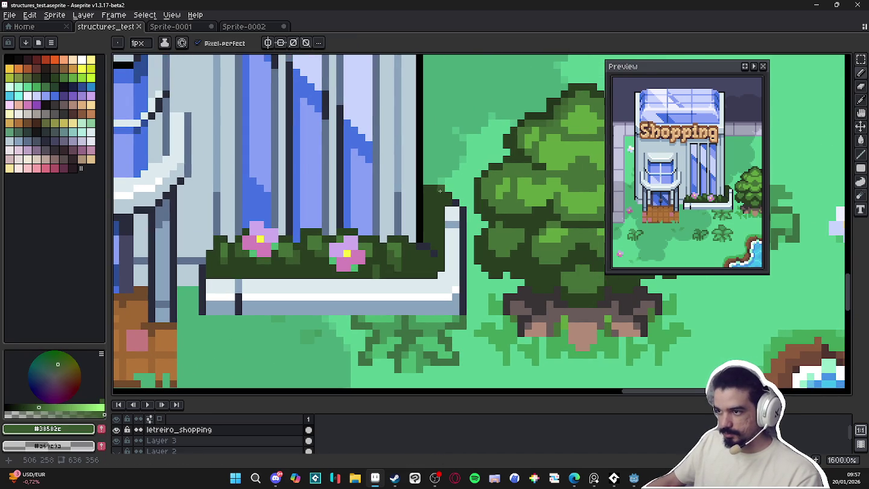
key("minus")
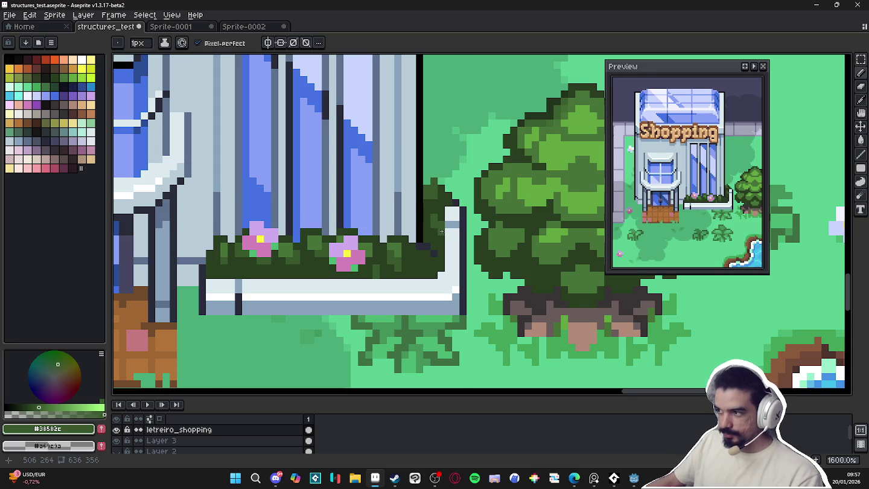
scroll(441, 231, "down", 4)
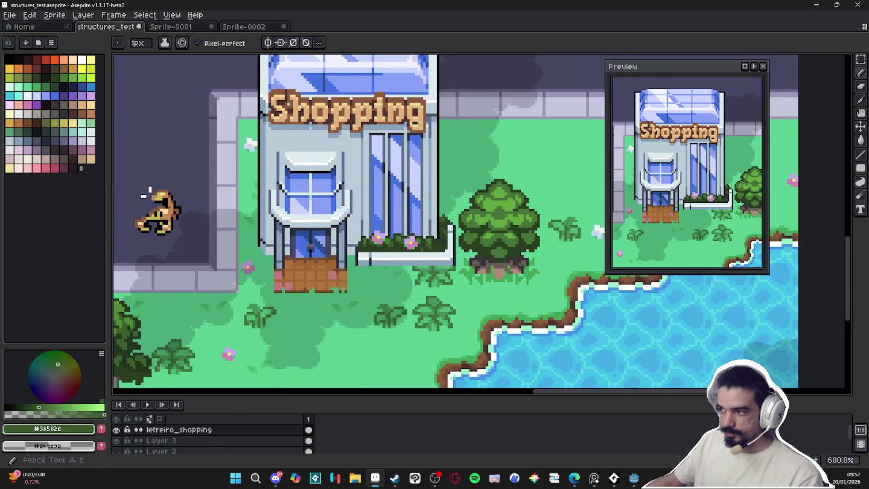
Show the pixel grid, then select and move a thin strip along the planter's edge
left_click_drag(479, 264, 455, 272)
scroll(467, 266, "up", 1)
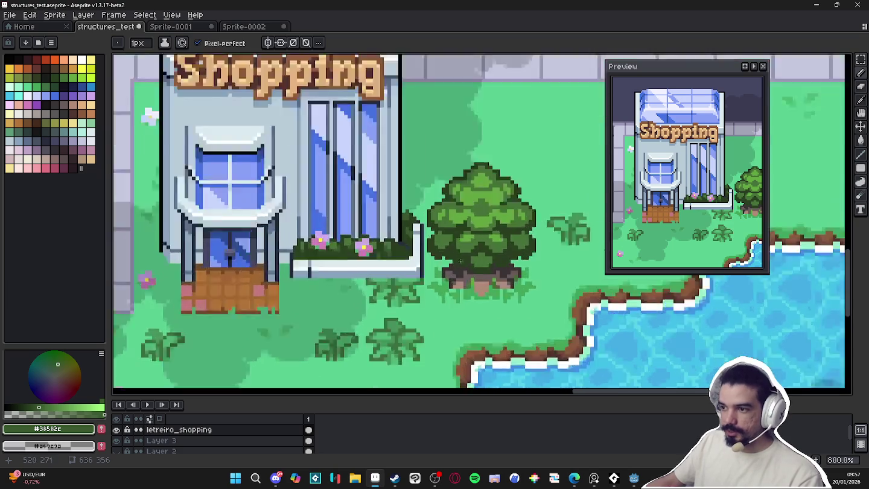
scroll(404, 226, "up", 2)
key("m")
key("ctrl+apostrophe")
mouse_move(400, 205)
left_mouse_down()
mouse_move(403, 279)
mouse_move(415, 273)
left_mouse_up()
key("Return")
On the building layer, select and move the planter's right edge upward
scroll(410, 253, "up", 1)
left_click(406, 228, "ctrl")
key("m")
left_click_drag(405, 202, 382, 311)
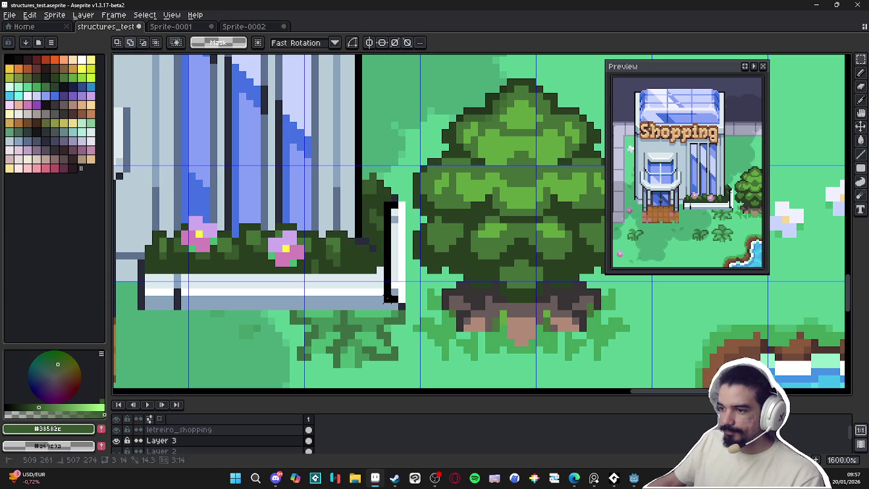
key("Return")
Paint light trim #dceaee at the planter's top-right corner and pick blue-grey #88a3bc with a 2 px pencil
key("b")
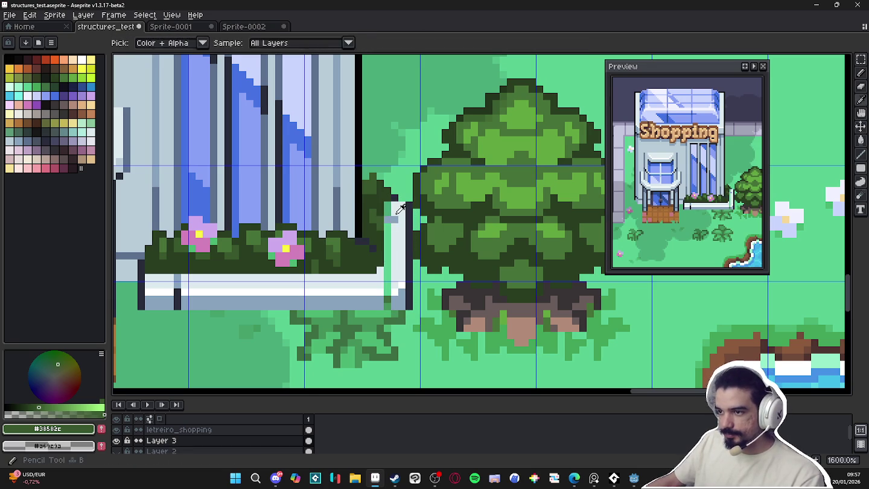
left_click(391, 242, "alt")
mouse_move(387, 212)
left_mouse_down()
mouse_move(388, 197)
mouse_move(388, 265)
mouse_move(388, 206)
left_mouse_up()
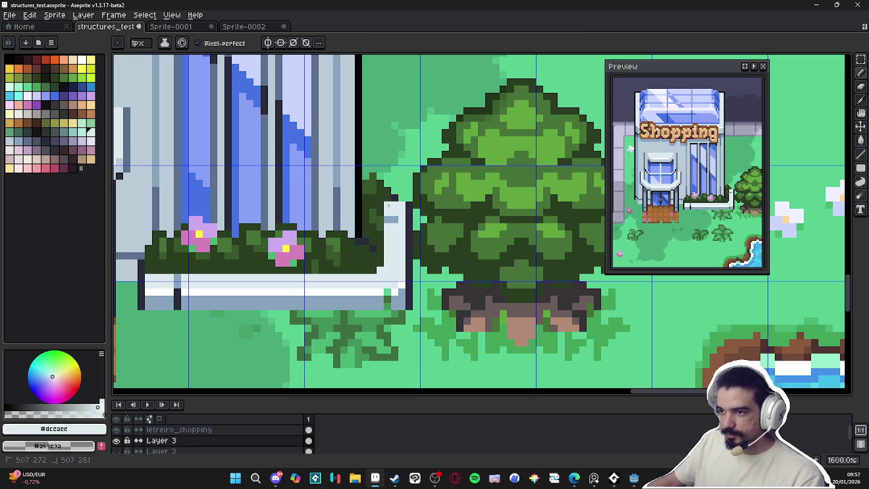
key("plus")
left_click(391, 300, "alt")
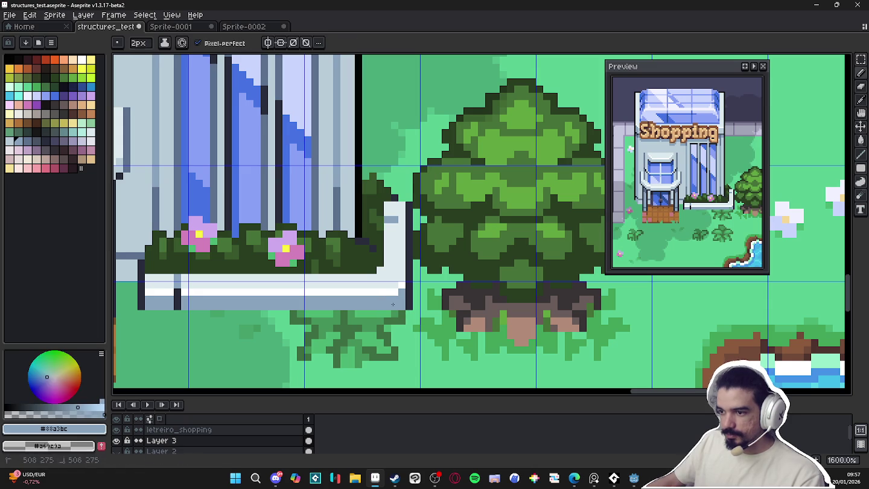
left_click(117, 441)
left_click(117, 441)
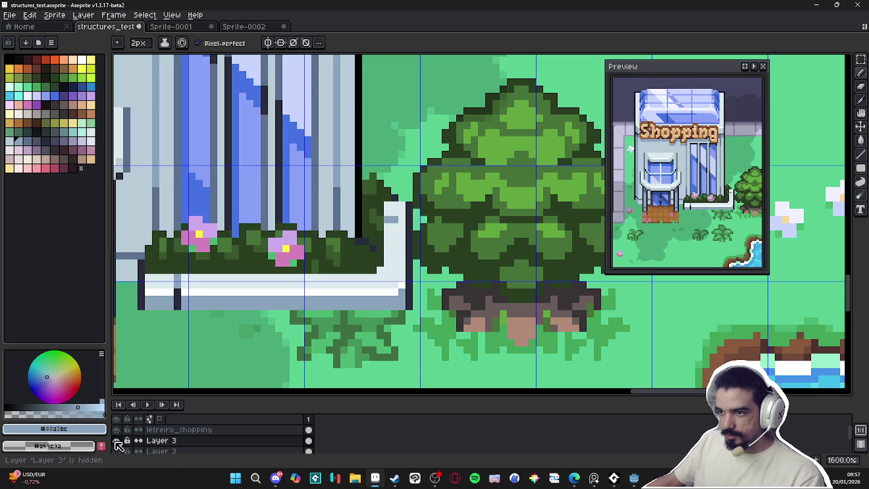
Select a small area on letreiro_shopping, deselect it, and make Layer 3 active again
key("m")
left_click(382, 227, "ctrl")
left_click_drag(411, 161, 378, 223)
key("ctrl+d")
left_click(386, 227, "ctrl")
scroll(386, 225, "down", 4)
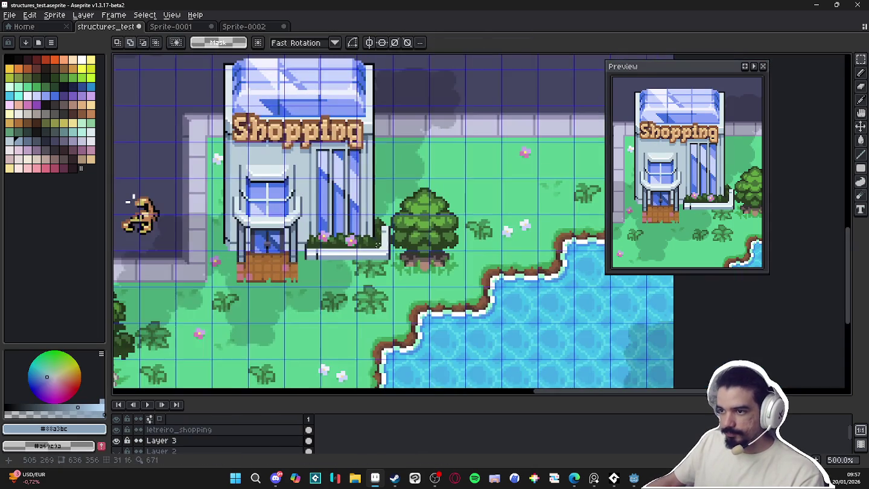
Save the map file and toggle between the Move and Pencil tools
scroll(355, 294, "down", 1)
key("ctrl+s")
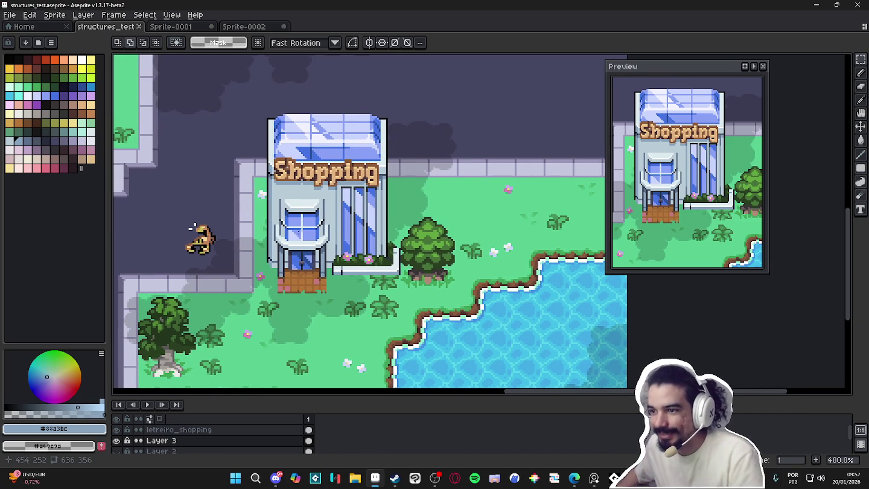
key("v")
key("b")
scroll(241, 231, "down", 1)
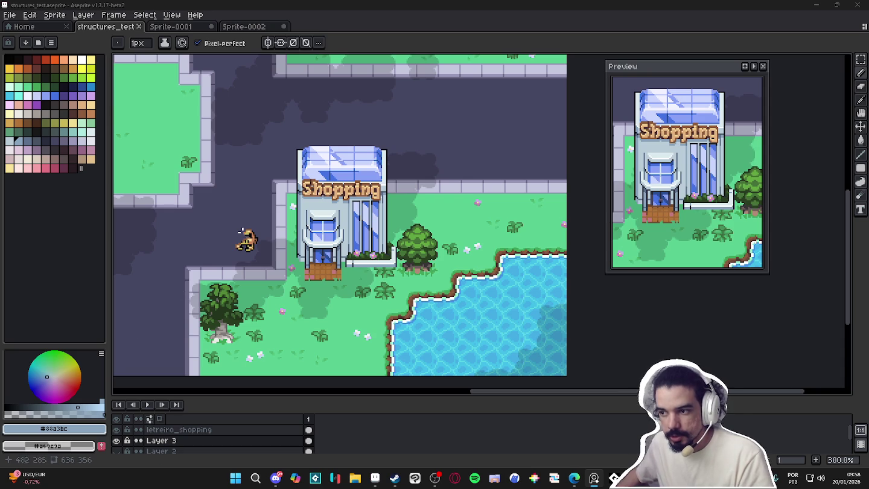
scroll(362, 264, "up", 4)
Sample the light grass green #4aab7a beside the planter with the Pencil ready
key("v")
scroll(359, 259, "up", 3)
key("i")
key("e")
key("b")
left_click(334, 254, "alt")
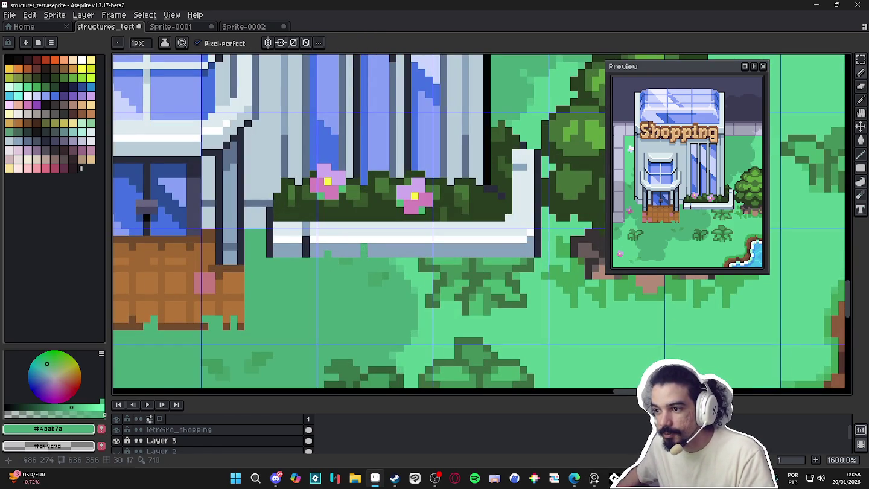
scroll(371, 251, "down", 1)
scroll(403, 264, "down", 5)
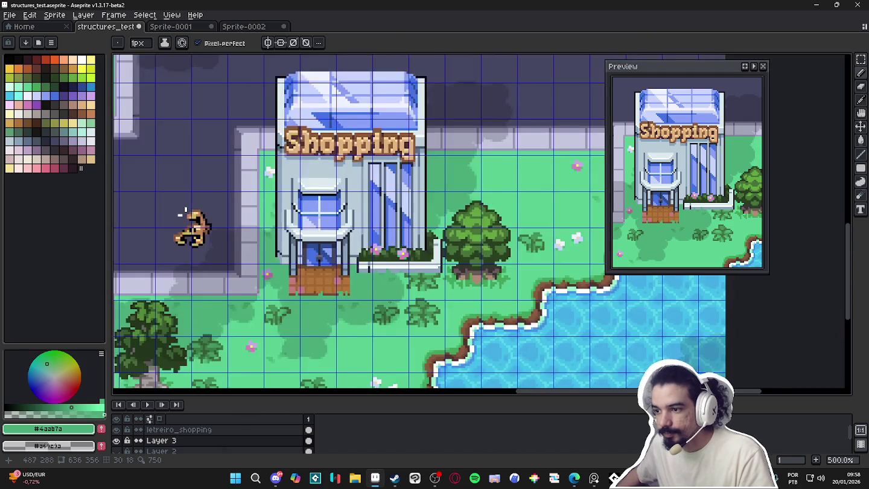
scroll(387, 284, "left", 2)
scroll(378, 305, "left", 1)
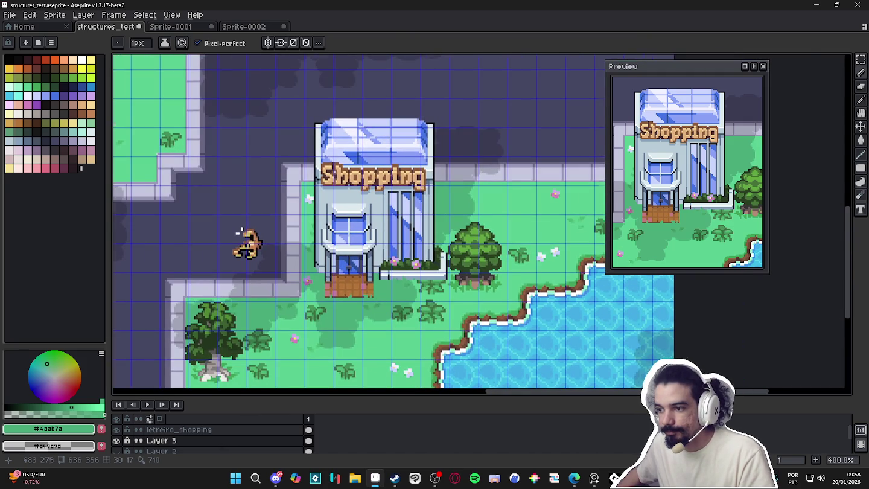
scroll(390, 282, "up", 5)
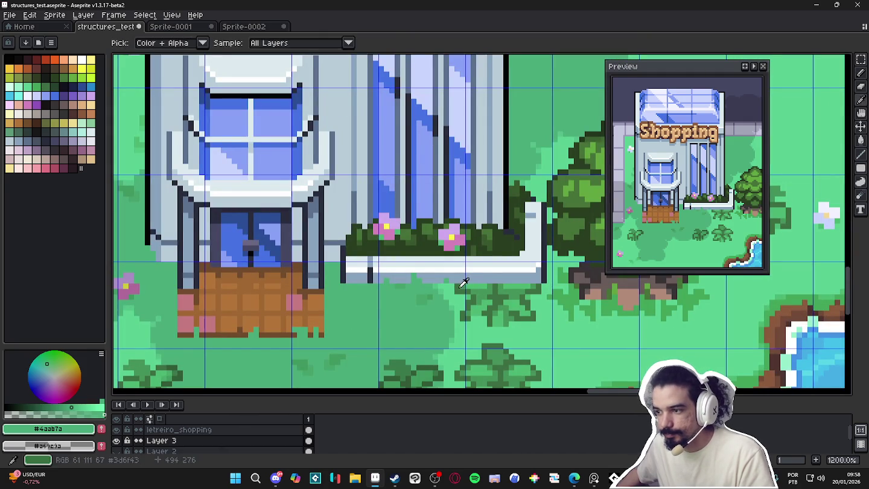
Pick dark grass green #3d6f43 and paint a line of it just below the planter
left_click(408, 277, "alt")
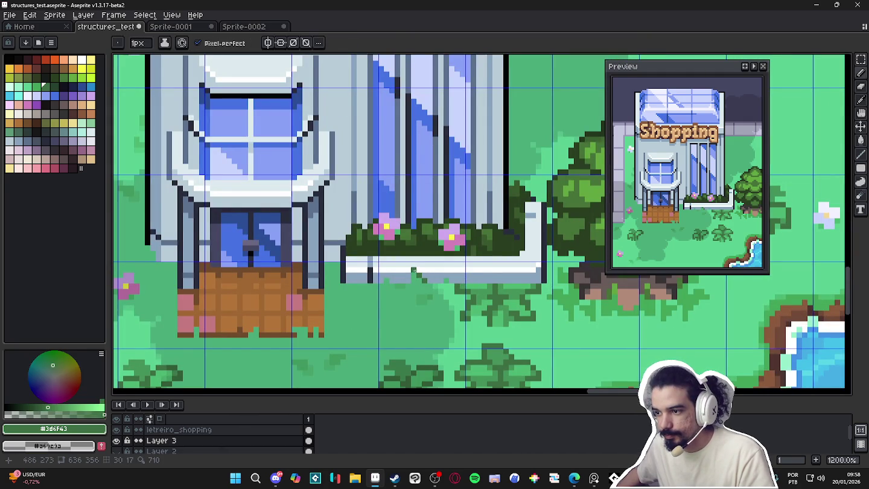
left_click_drag(409, 281, 381, 284)
scroll(429, 291, "down", 2)
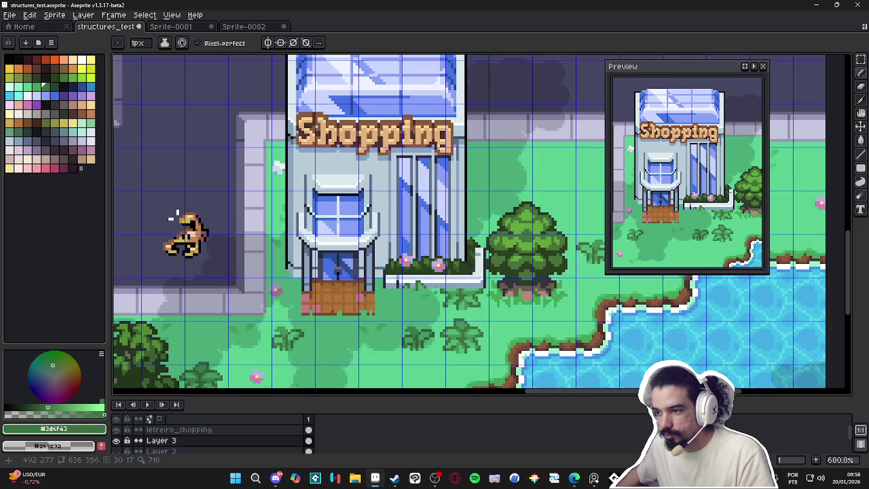
scroll(435, 292, "down", 3)
scroll(428, 292, "up", 4)
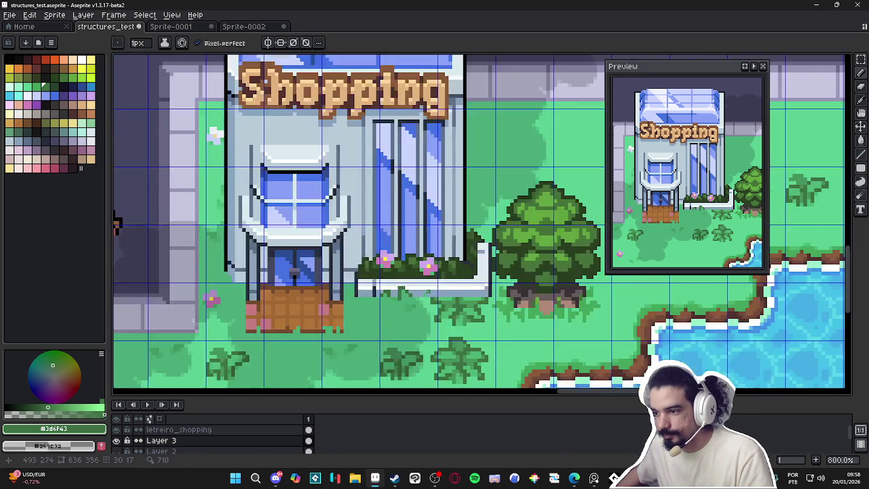
scroll(428, 291, "up", 3)
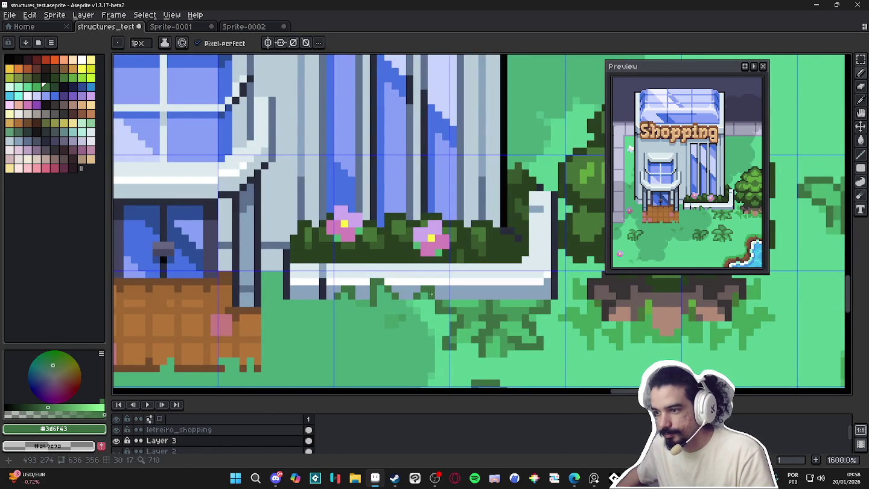
scroll(426, 291, "down", 4)
scroll(459, 316, "down", 1)
scroll(461, 312, "down", 1)
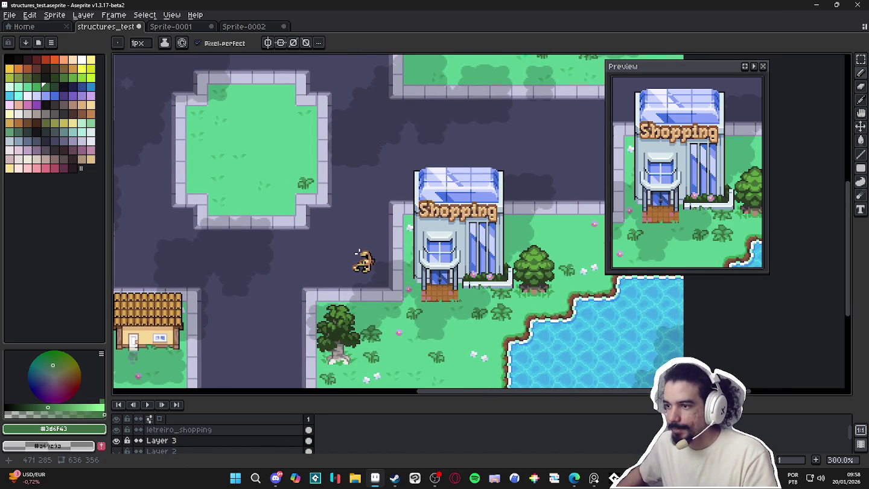
scroll(356, 251, "down", 1)
scroll(459, 211, "up", 4)
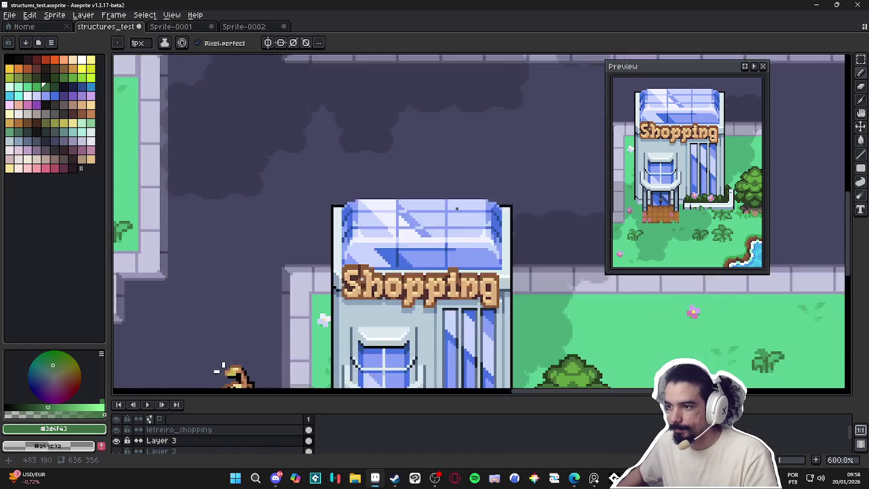
scroll(462, 214, "up", 3)
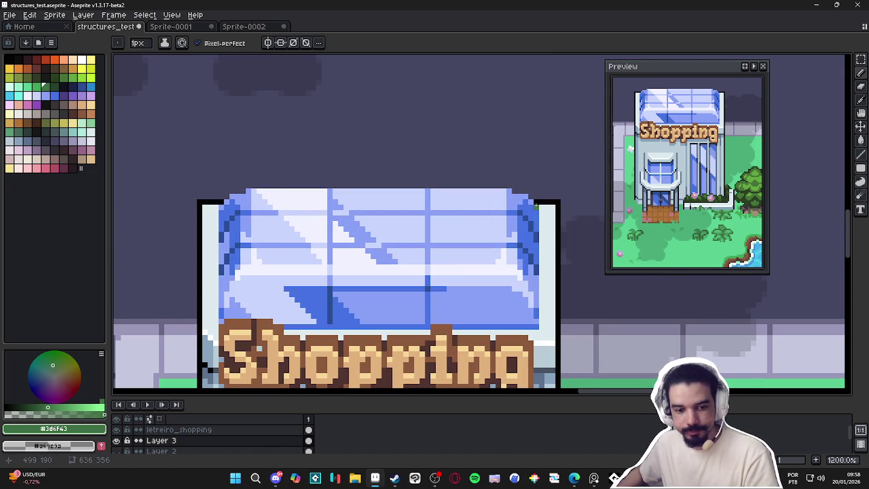
Pick black and draw an outline along the top edge of the glass roof
left_click(537, 202, "alt")
left_click_drag(522, 192, 243, 192)
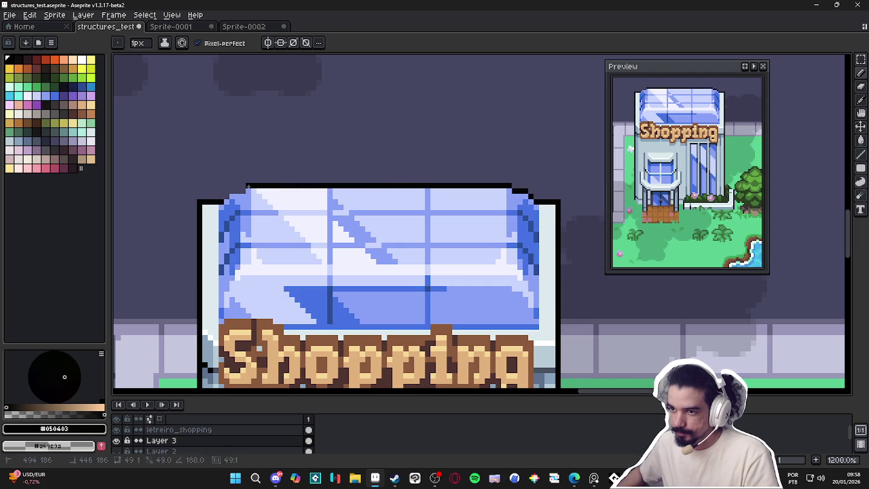
scroll(227, 196, "down", 2)
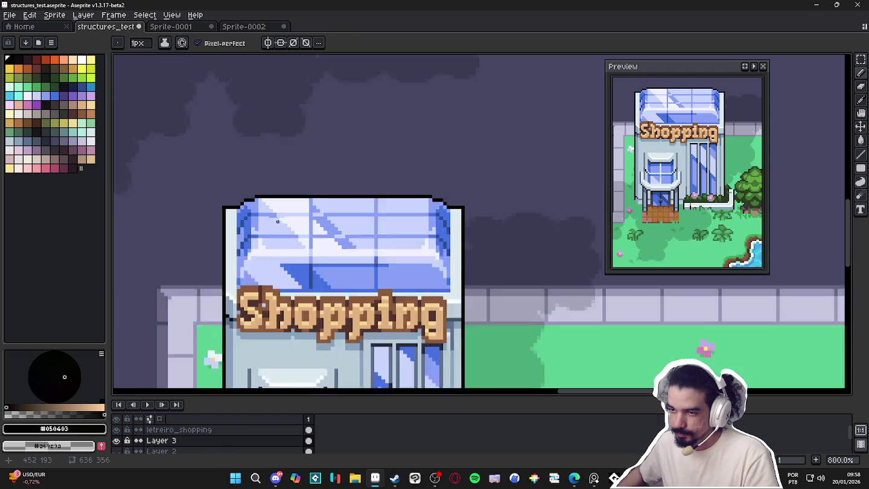
scroll(241, 284, "down", 2)
scroll(247, 299, "down", 1)
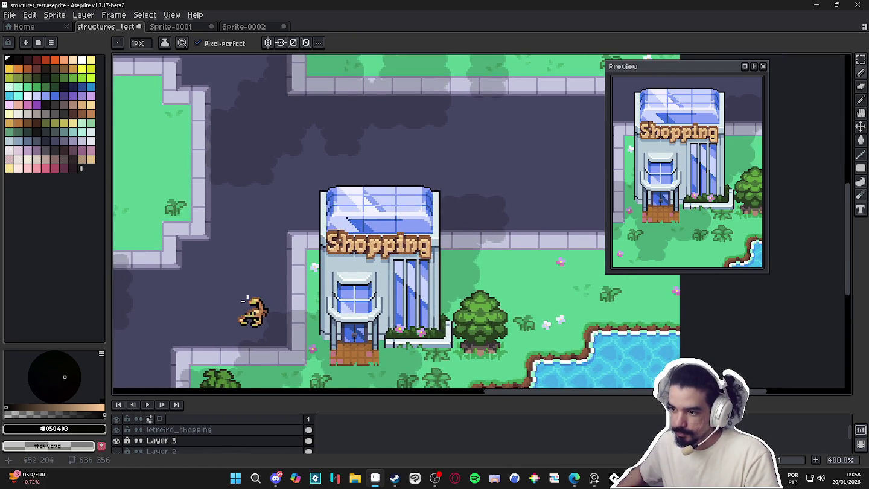
scroll(246, 300, "down", 1)
Check the building and Shopping sign layers' visibility, then save structures_test.aseprite
left_click(121, 440)
left_click(121, 441)
left_click(116, 431)
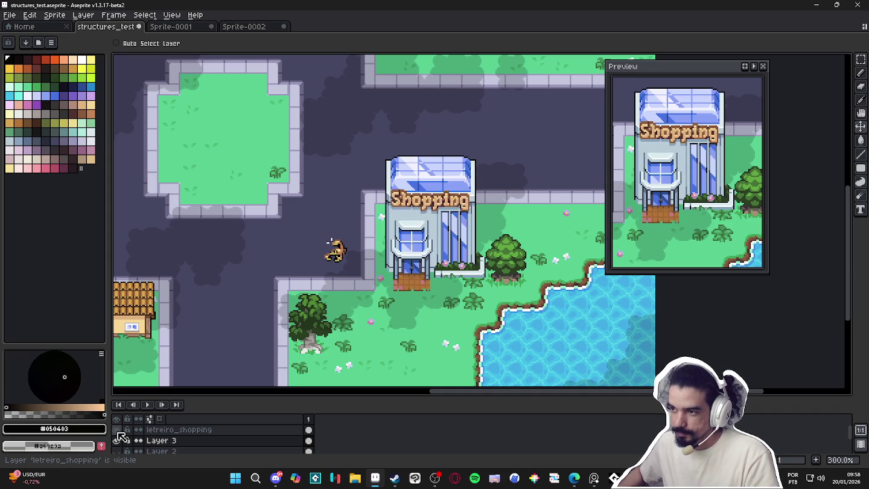
mouse_move(449, 295)
left_mouse_down()
mouse_move(525, 291)
mouse_move(498, 285)
left_mouse_up()
key("ctrl+s")
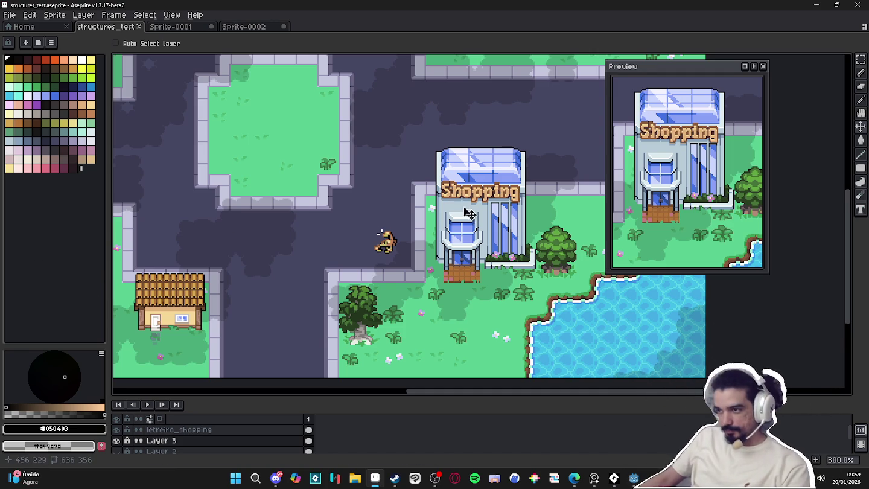
scroll(468, 198, "up", 2)
scroll(416, 224, "up", 2)
key("i")
key("m")
scroll(357, 174, "down", 3)
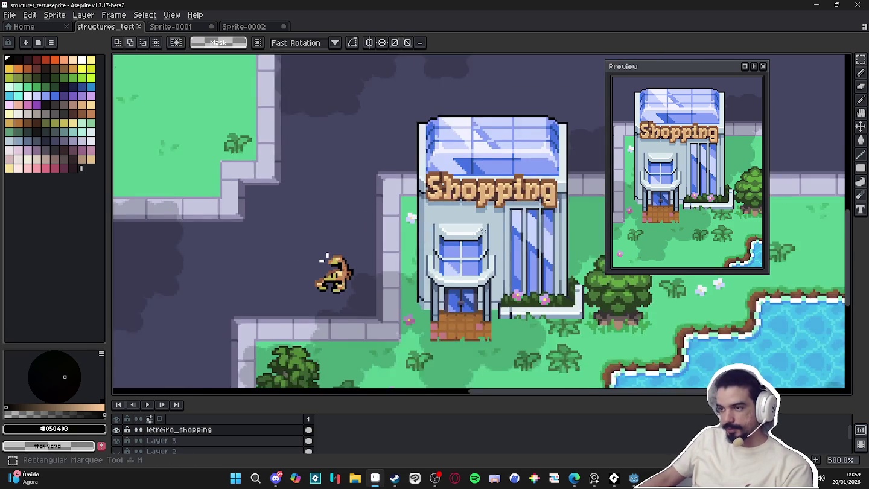
left_click_drag(361, 176, 508, 228)
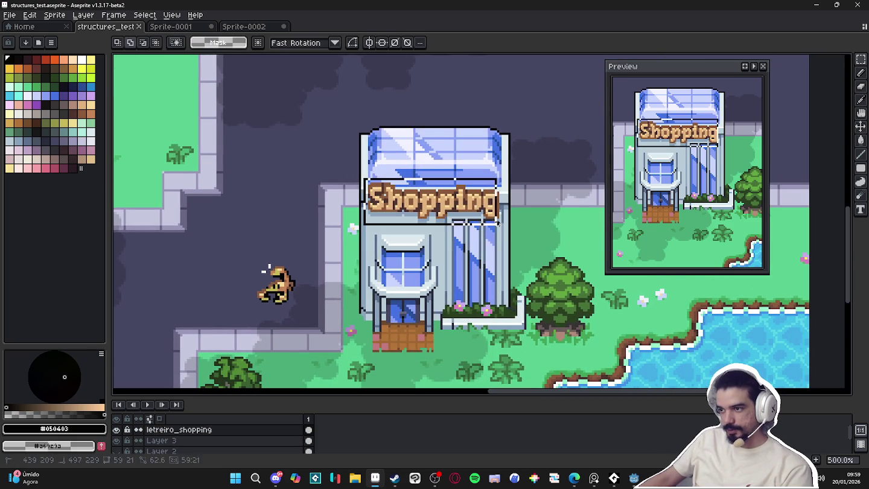
key("shift+o")
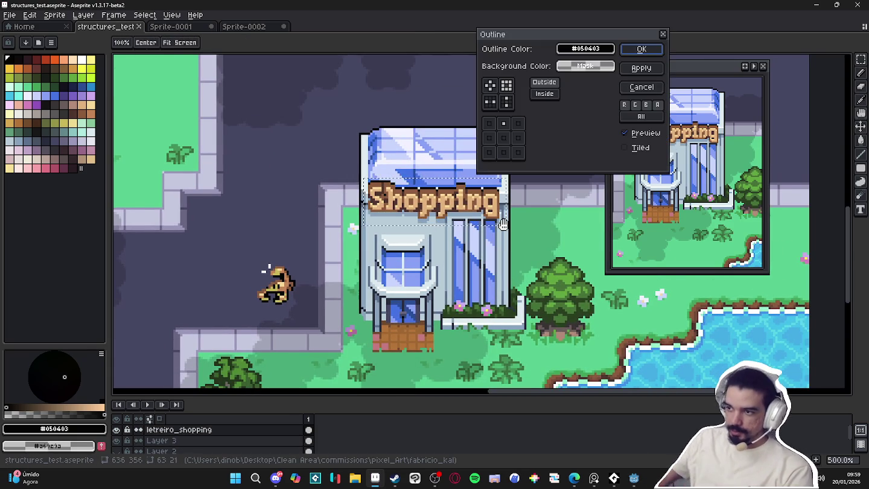
left_click(507, 84)
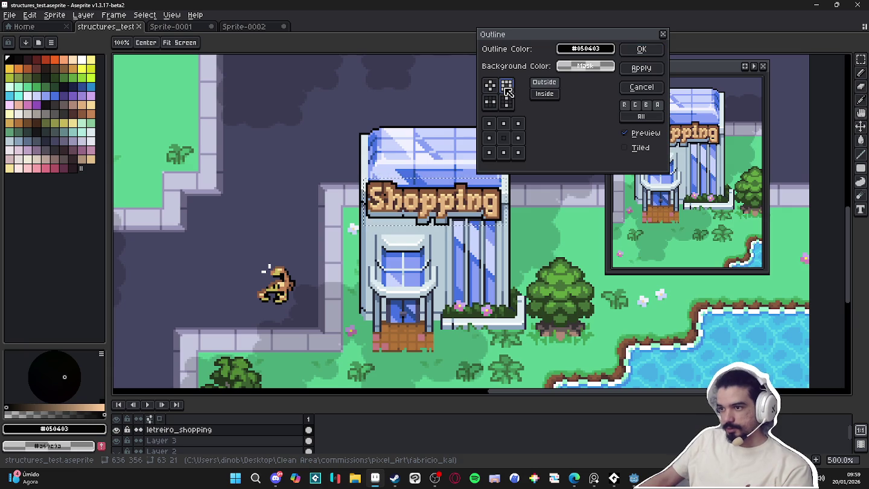
left_click(502, 105)
left_click(488, 137)
left_click(502, 152)
left_click(518, 138)
left_click(518, 138)
left_click(489, 138)
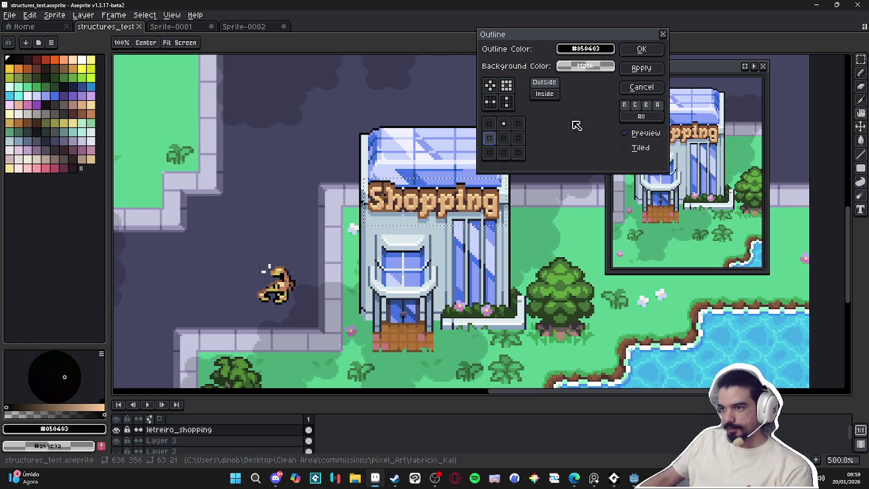
left_click(649, 90)
scroll(381, 226, "down", 1)
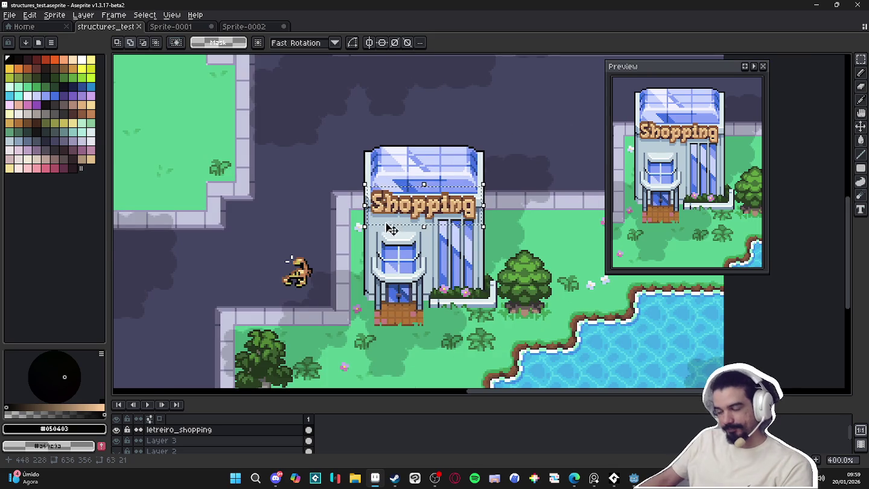
scroll(386, 227, "down", 2)
scroll(387, 227, "up", 1)
mouse_move(389, 233)
left_mouse_down()
mouse_move(450, 209)
mouse_move(436, 199)
left_mouse_up()
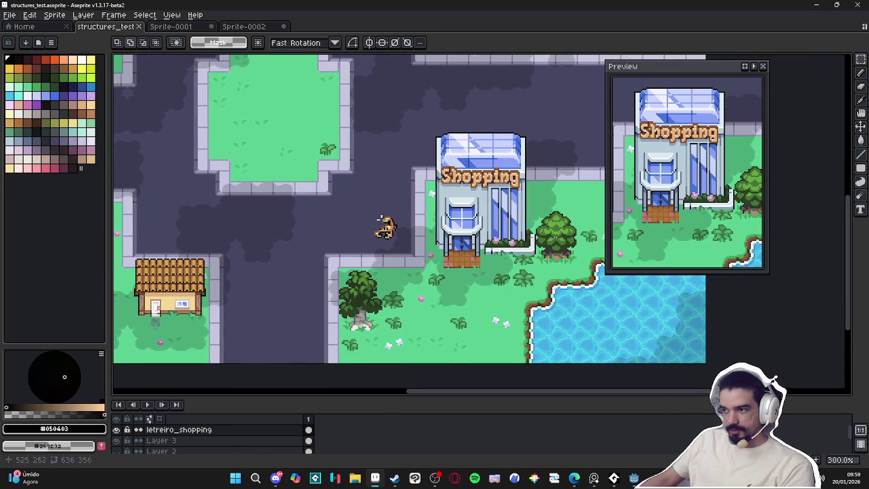
key("ctrl+s")
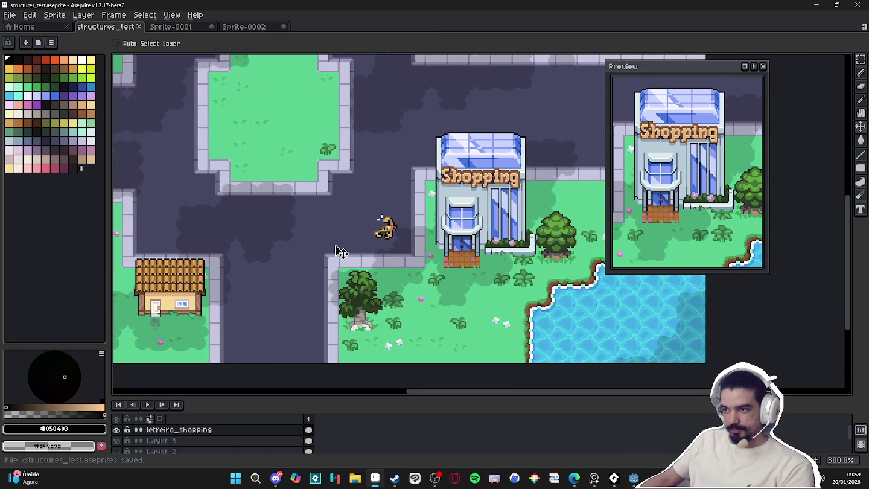
left_click_drag(312, 252, 342, 241)
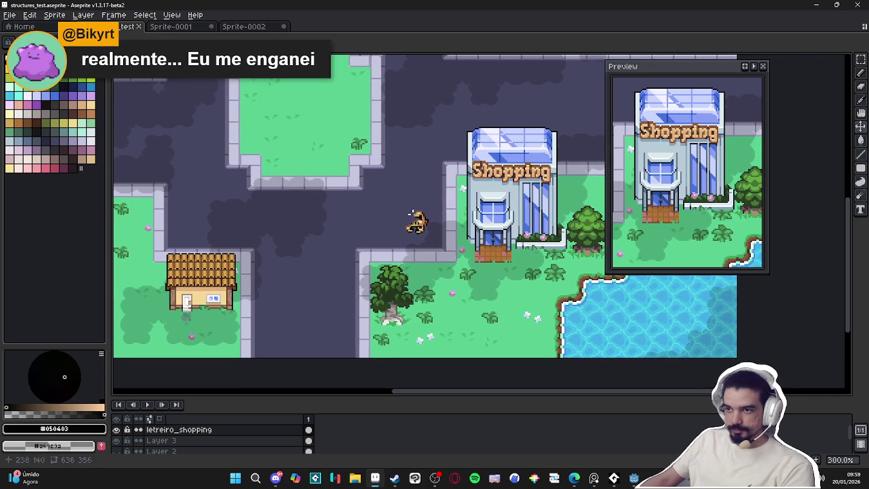
key("super+shift+s")
mouse_move(125, 58)
left_mouse_down()
mouse_move(534, 300)
mouse_move(598, 352)
left_mouse_up()
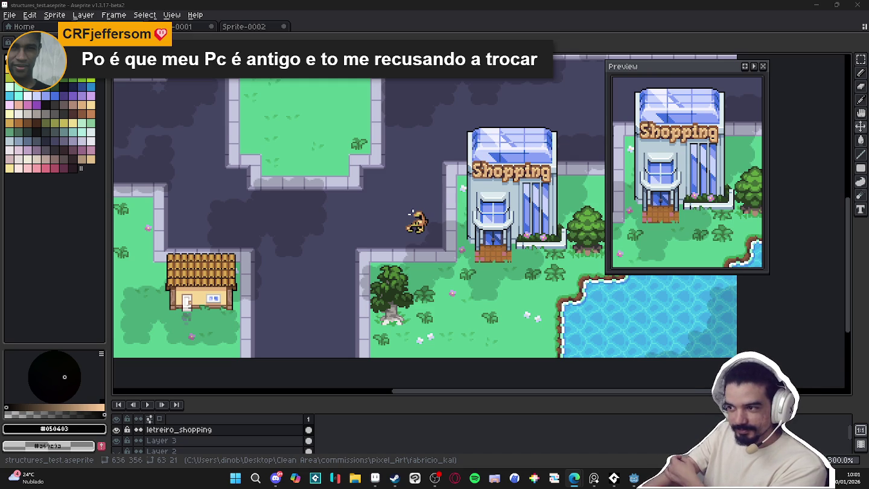
scroll(287, 295, "down", 3)
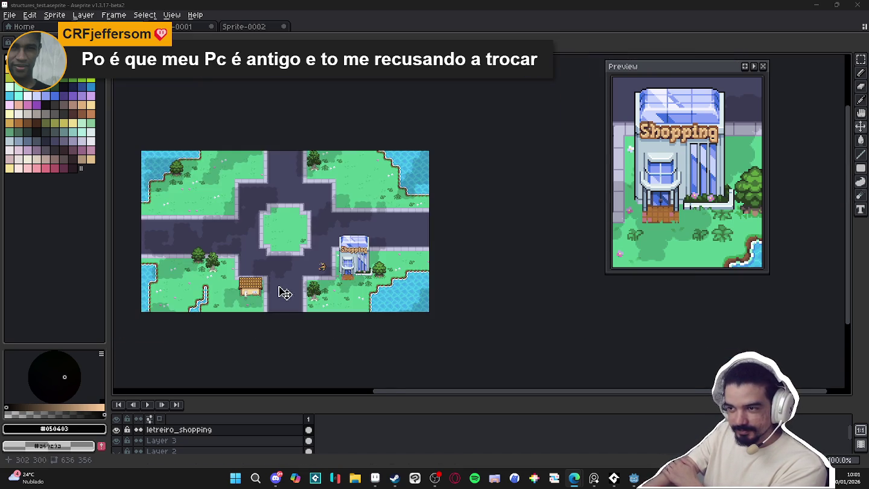
Zoom and pan the city map to centre the Shopping building
scroll(278, 283, "up", 2)
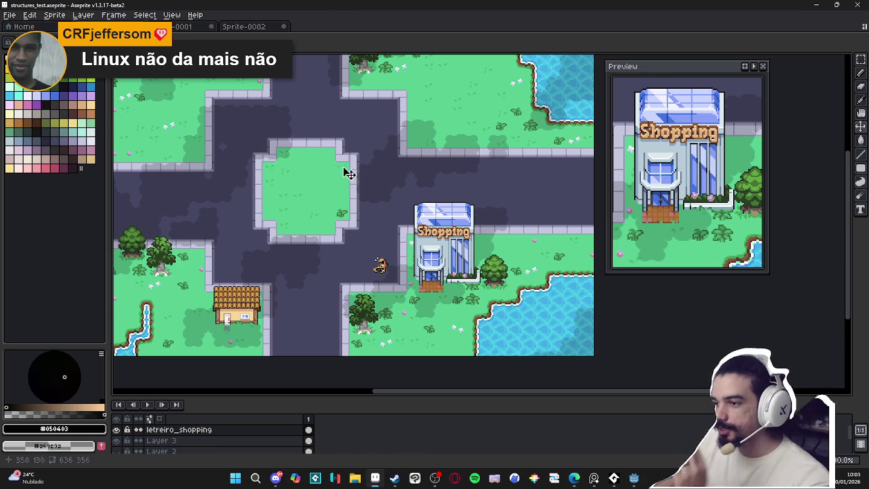
scroll(341, 243, "down", 1)
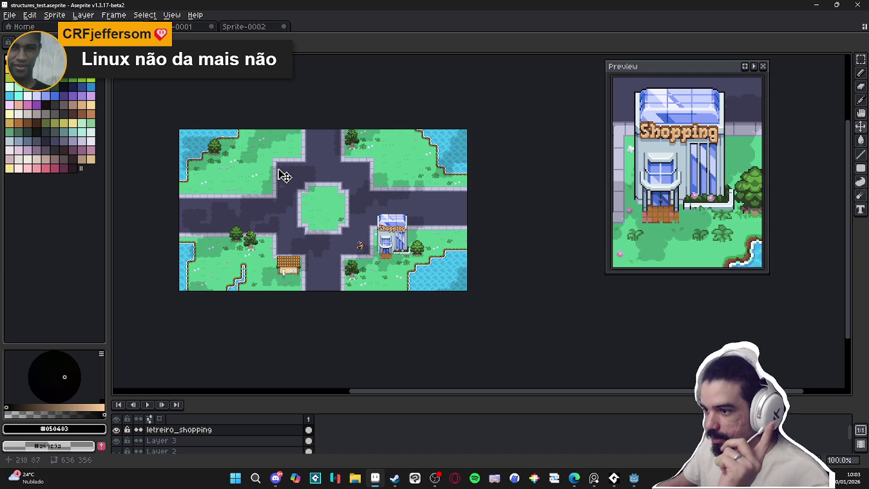
scroll(321, 199, "up", 1)
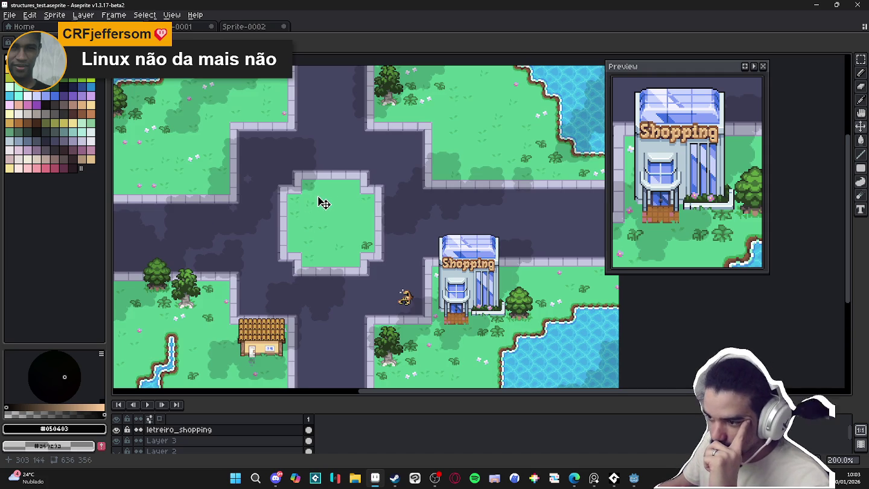
scroll(324, 204, "down", 1)
scroll(324, 204, "up", 1)
mouse_move(326, 209)
left_mouse_down()
mouse_move(339, 200)
mouse_move(373, 208)
left_mouse_up()
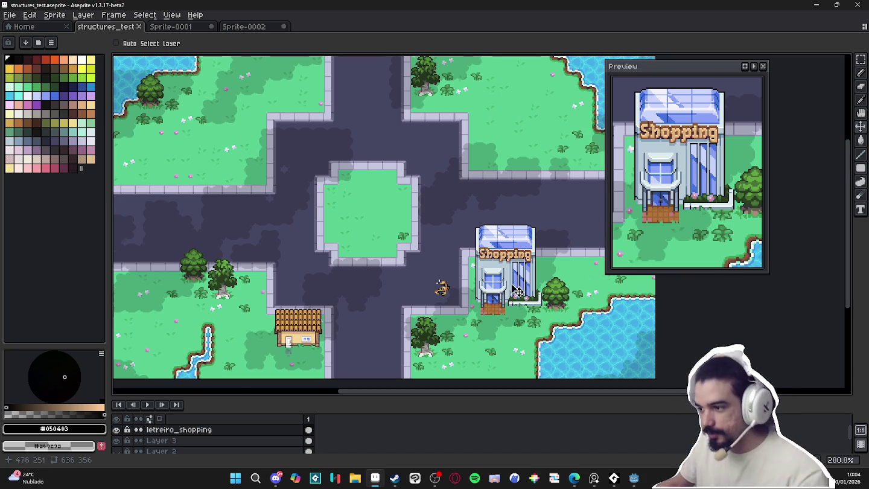
scroll(506, 294, "up", 1)
left_click_drag(506, 294, 452, 280)
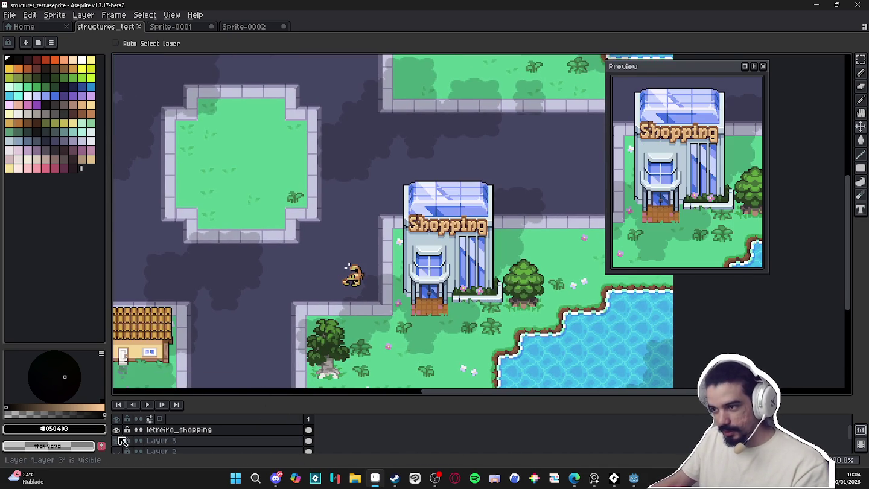
Show the pixel grid and select the Shopping sign with the rectangular marquee
key("ctrl+'")
key("m")
key("ctrl+shift+d")
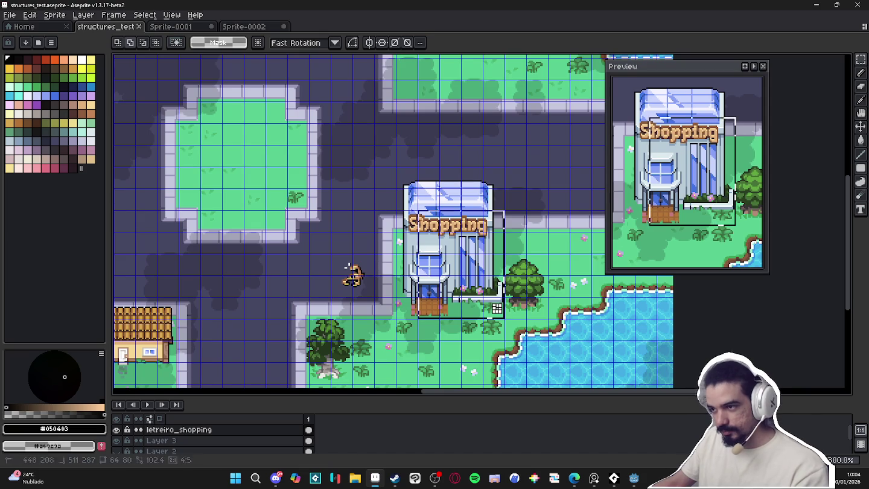
Paste the copied Shopping sign into a new sprite, Sprite-0004
key("ctrl+d")
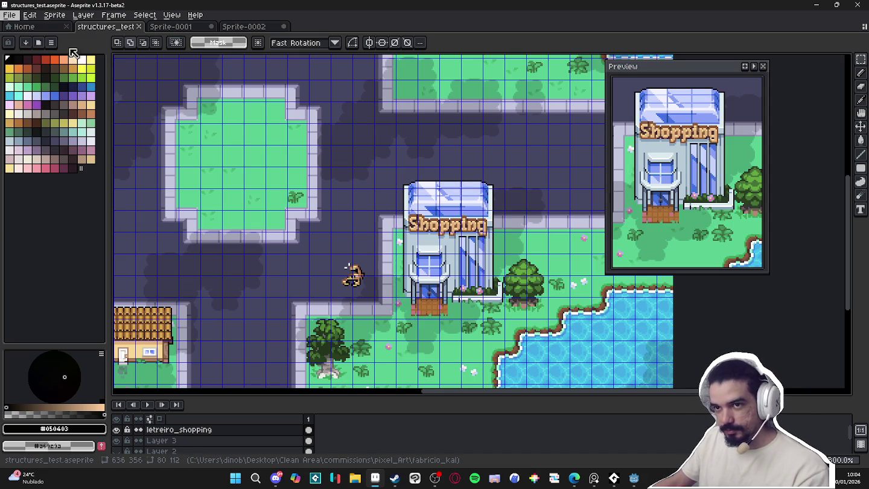
key("ctrl+n")
left_click(407, 340)
key("ctrl+v")
key("Return")
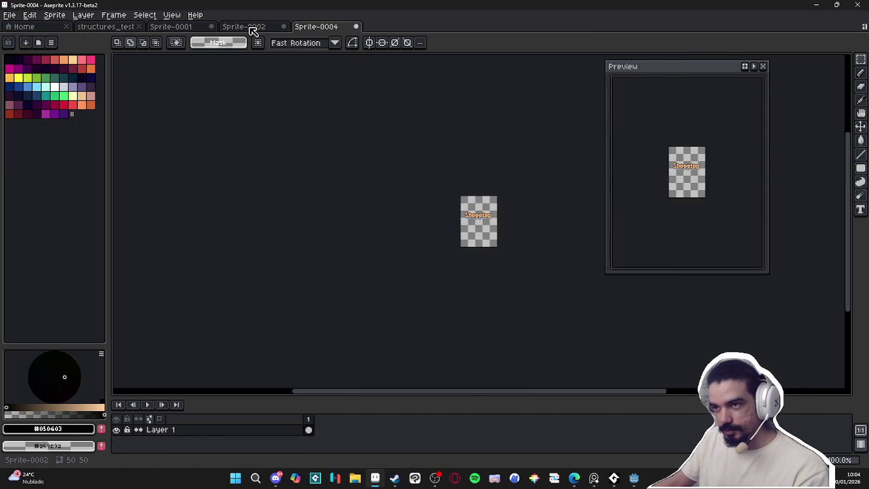
Close Sprite-0002 and Sprite-0001 without saving, returning to structures_test's Layer 3
left_click(252, 27)
left_click(284, 26)
left_click(441, 262)
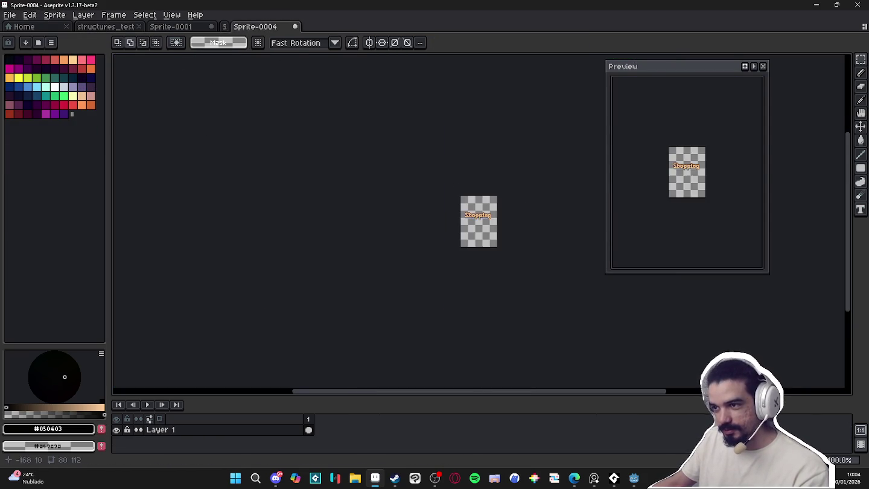
left_click(171, 26)
left_click(212, 27)
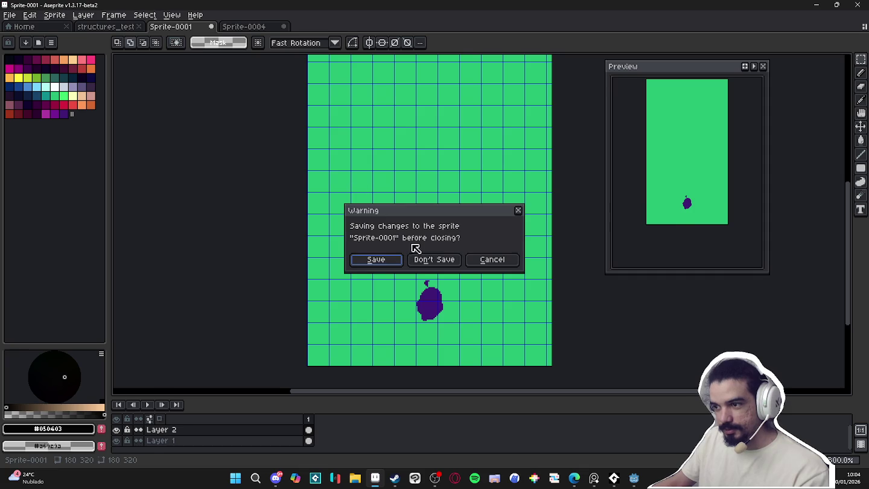
left_click(427, 259)
left_click(105, 27)
left_click(472, 263)
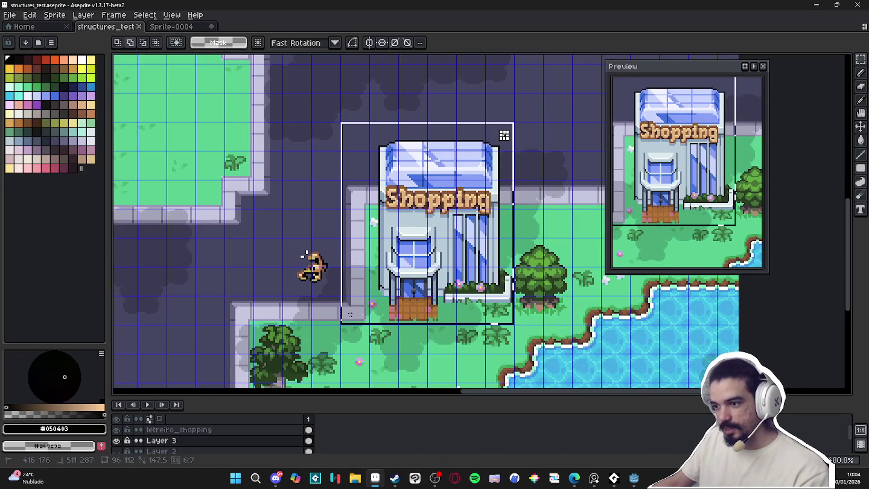
In Sprite-0004, paste the Shopping building onto a new layer below the sign's Layer 1
left_click(172, 26)
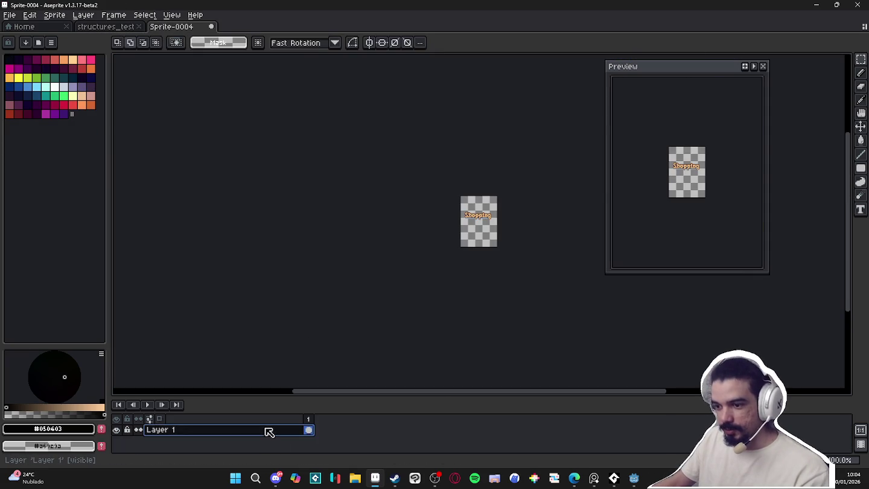
key("shift+n")
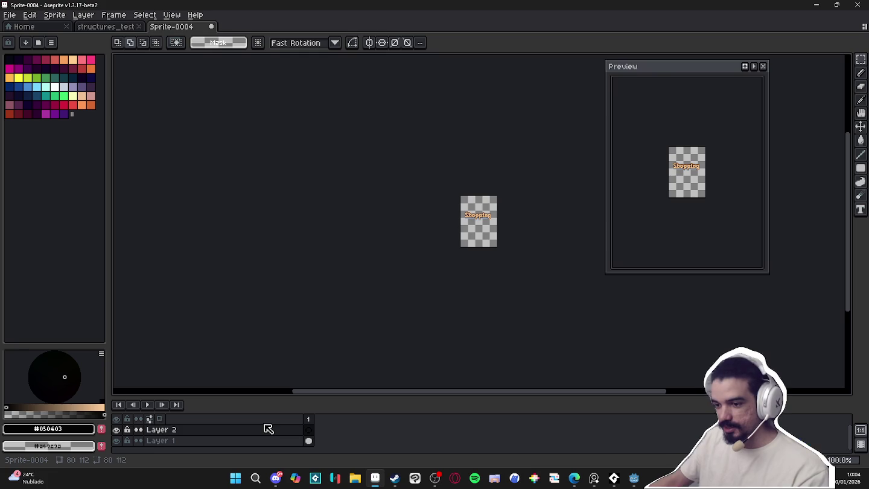
left_click_drag(288, 429, 305, 453)
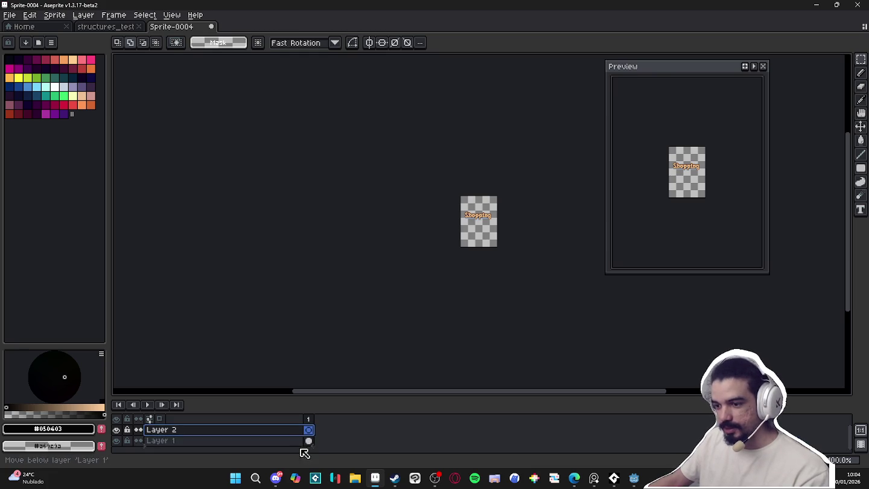
key("ctrl+v")
scroll(447, 334, "up", 2)
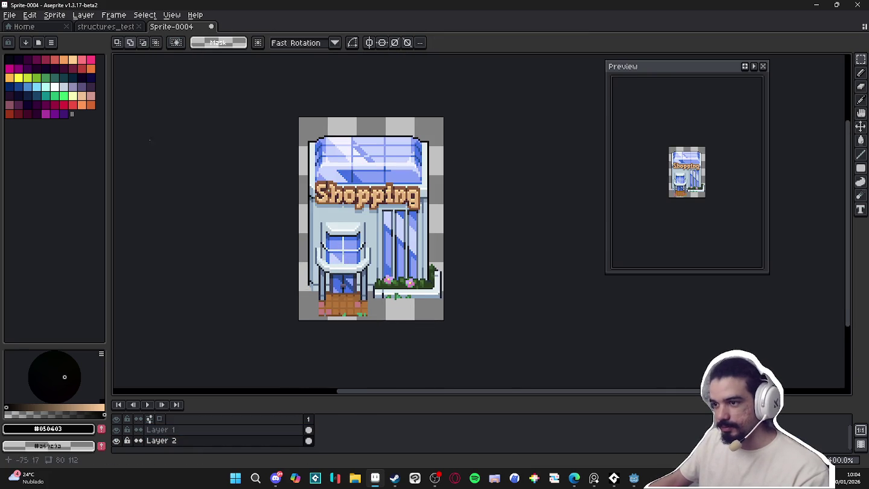
Resize Sprite-0004 to 200% using the RotSprite method
left_click(54, 15)
left_click(61, 64)
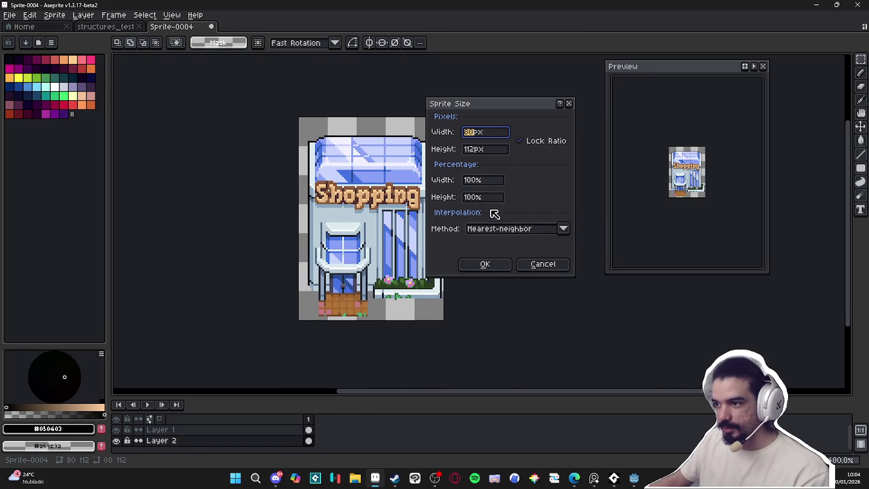
left_click(507, 229)
left_click(500, 258)
left_click(476, 181)
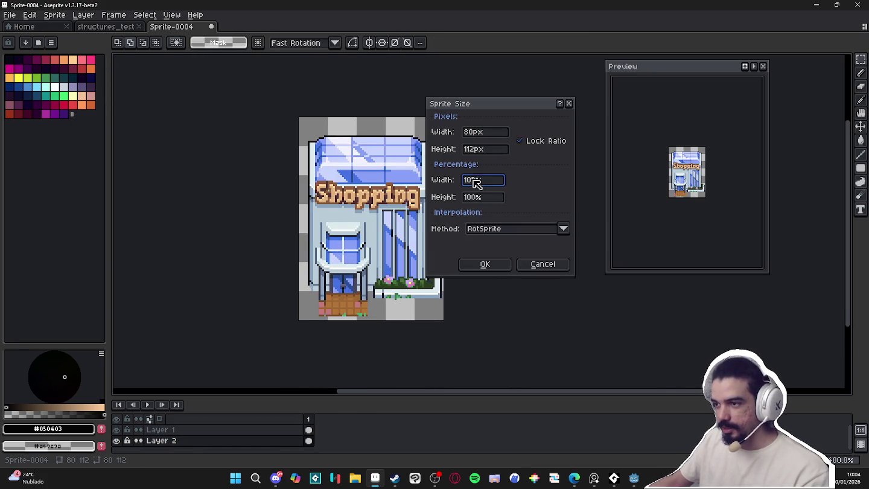
type("200")
key("Return")
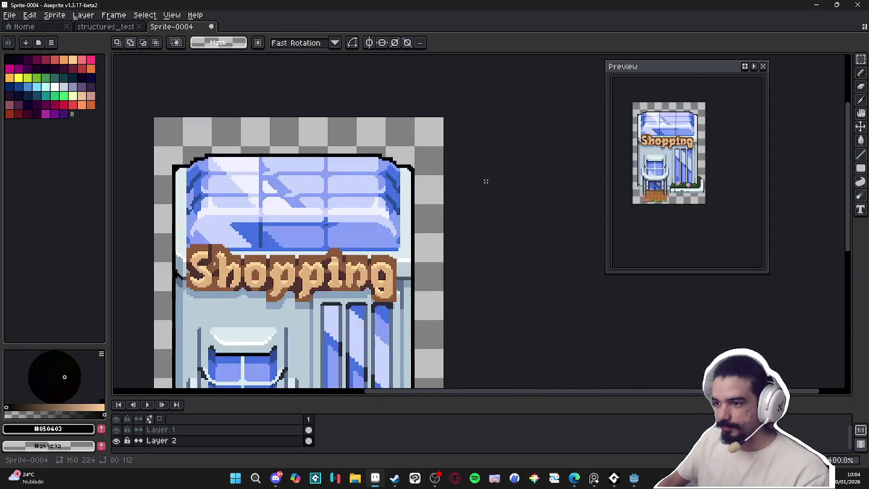
scroll(372, 226, "down", 2)
scroll(372, 226, "up", 2)
left_click_drag(362, 222, 372, 225)
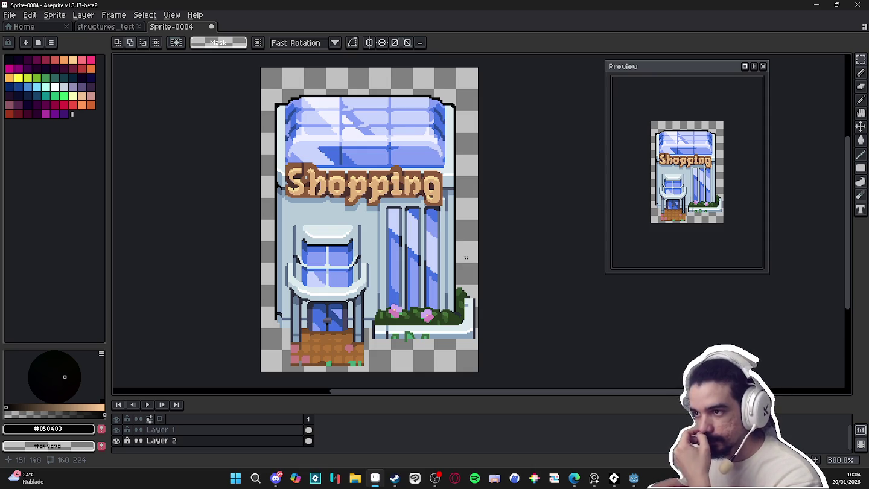
scroll(341, 103, "down", 2)
Resize the sprite again to 300%, reaching 240×336 px
left_click(66, 19)
left_click(78, 64)
left_click(492, 180)
type("300")
key("Return")
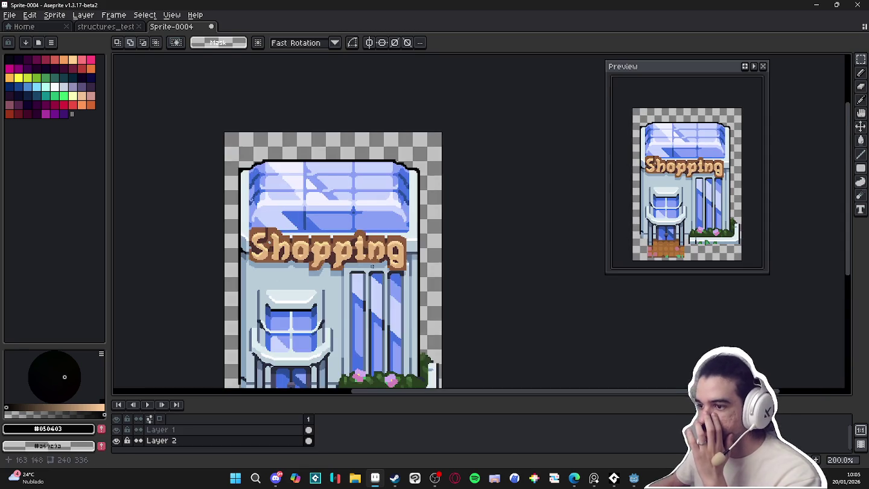
scroll(372, 266, "down", 1)
scroll(369, 242, "up", 1)
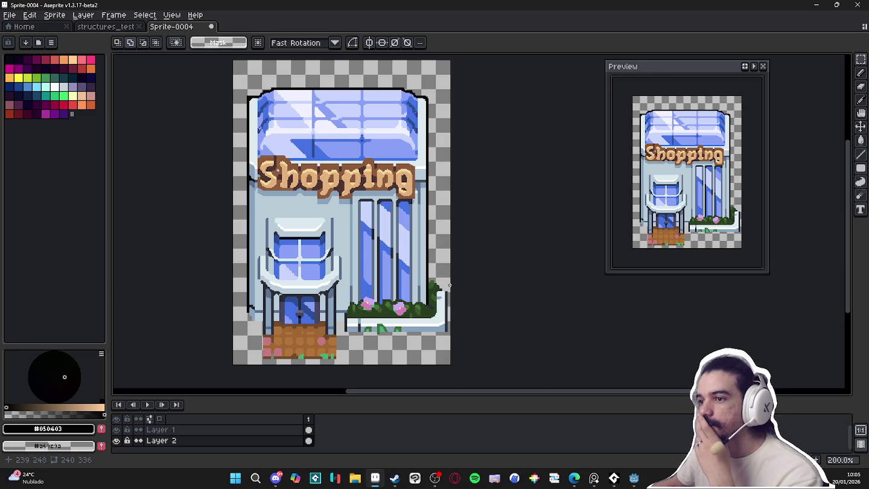
left_click(211, 26)
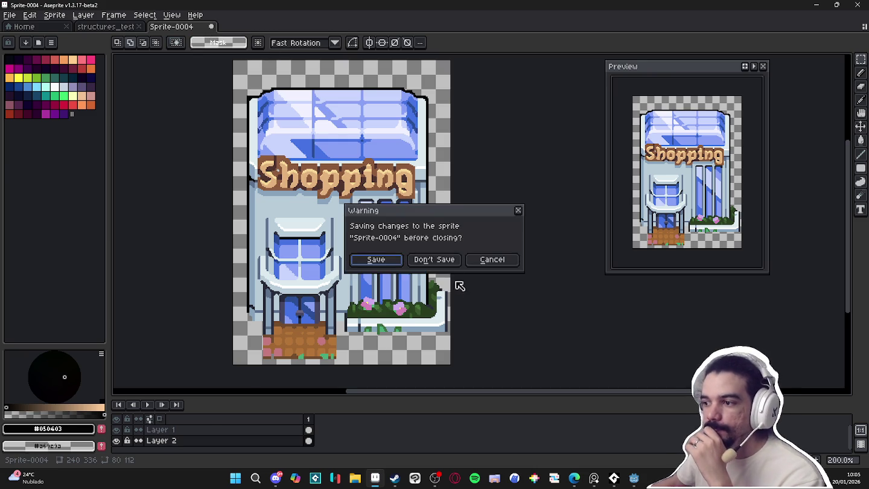
Discard Sprite-0004, enlarge the layers panel and show the faded building placeholder shapes
left_click(433, 259)
scroll(376, 201, "down", 2)
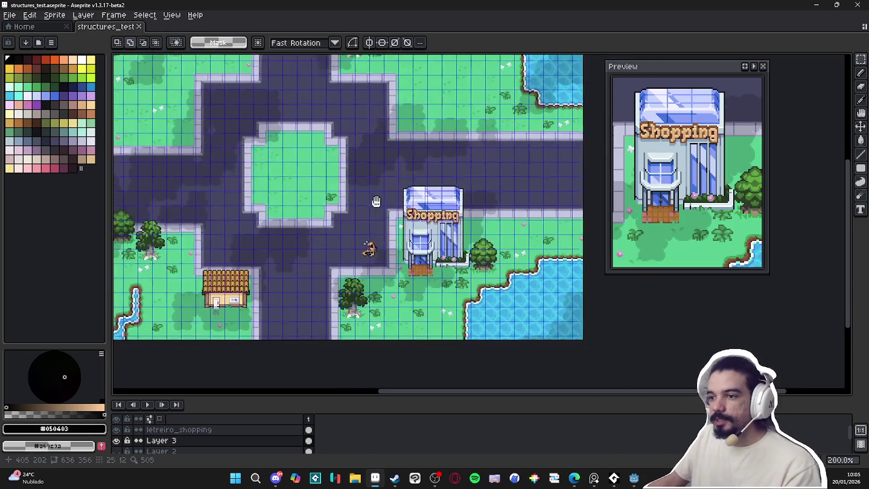
left_click_drag(376, 201, 441, 221)
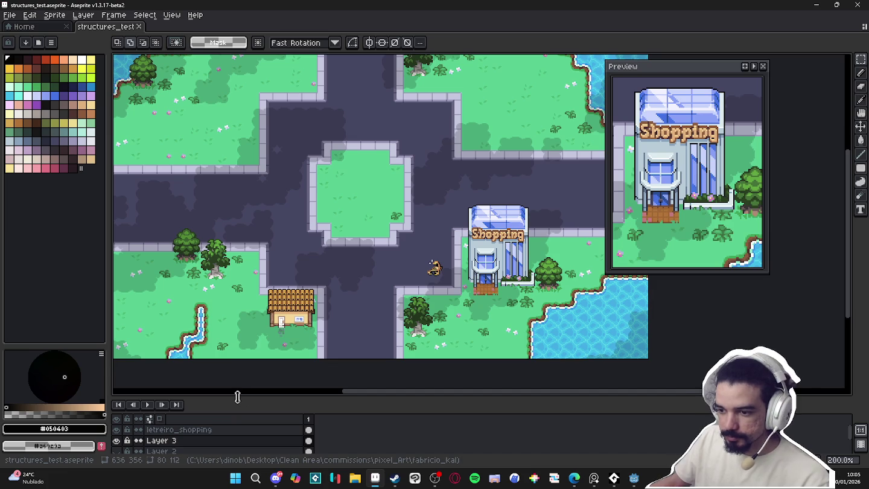
left_click_drag(236, 397, 237, 354)
left_click(117, 421)
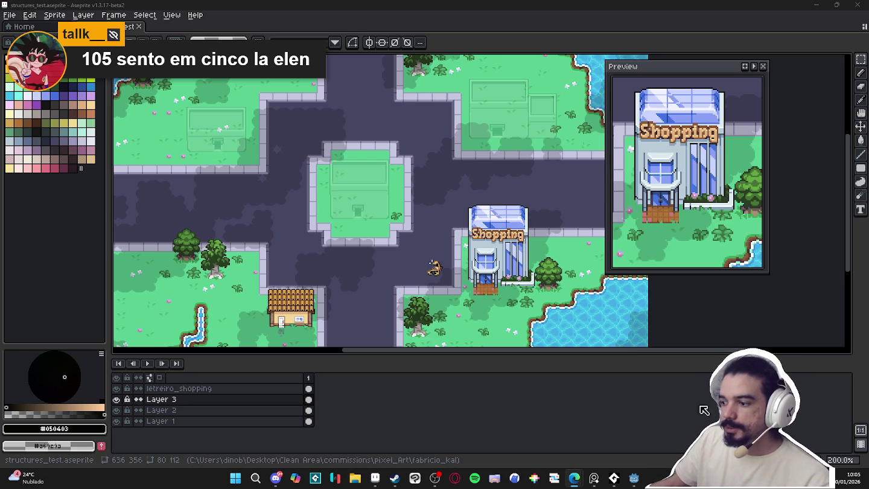
Eyedrop the orange-brown #b47538 from the shop as the drawing colour
left_click(595, 479)
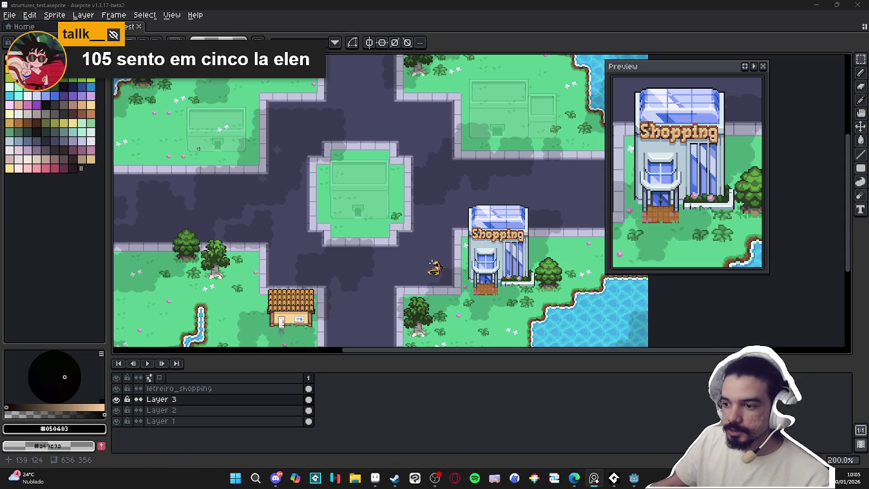
scroll(487, 293, "up", 3)
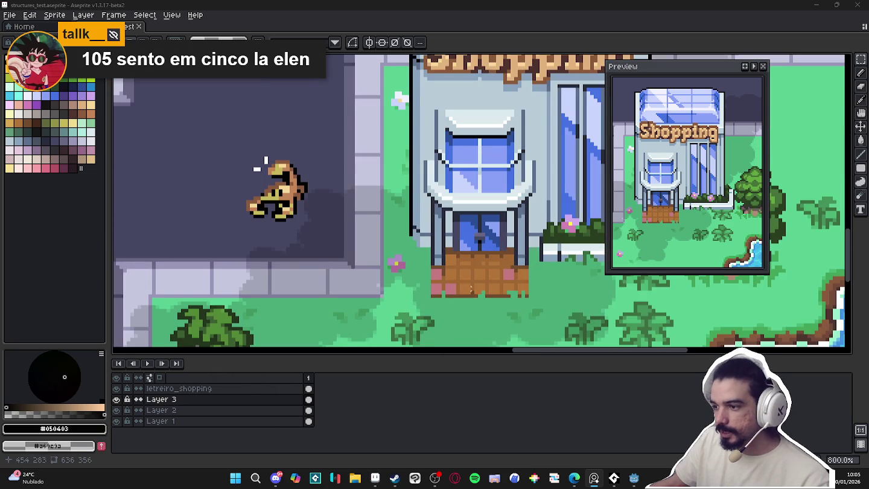
left_click(266, 168, "alt")
scroll(447, 290, "down", 3)
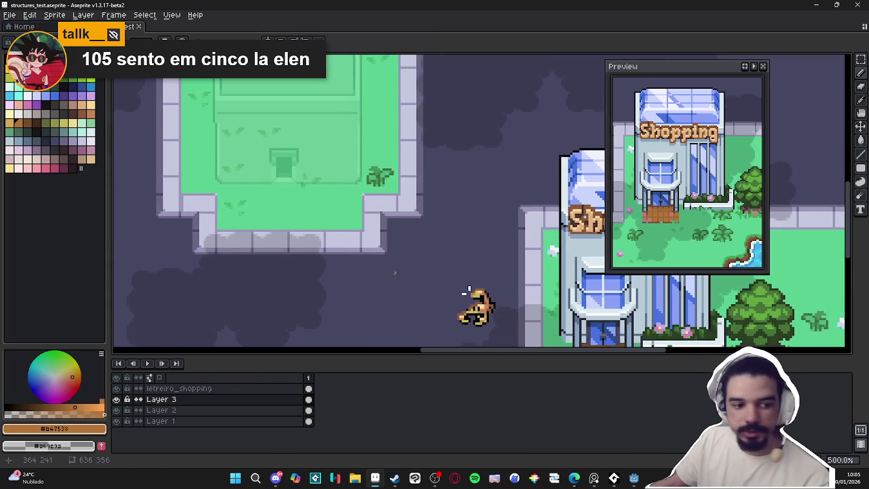
scroll(450, 286, "up", 1)
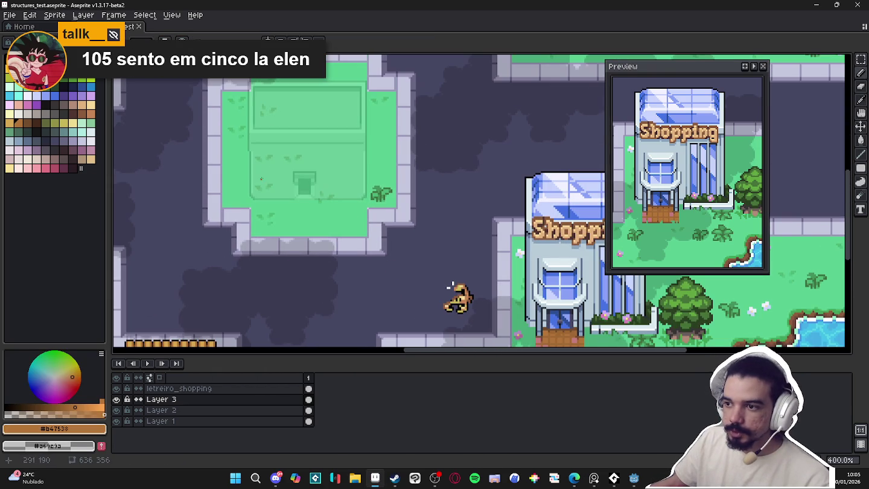
scroll(399, 261, "down", 1)
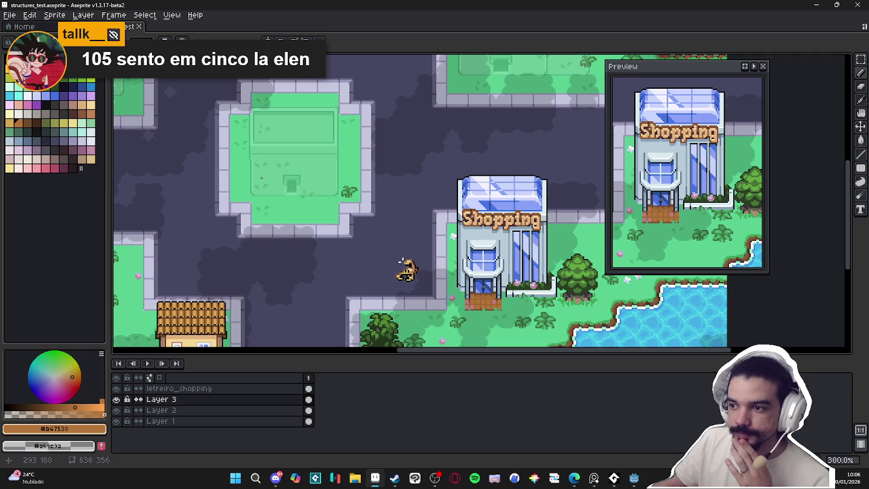
key("minus")
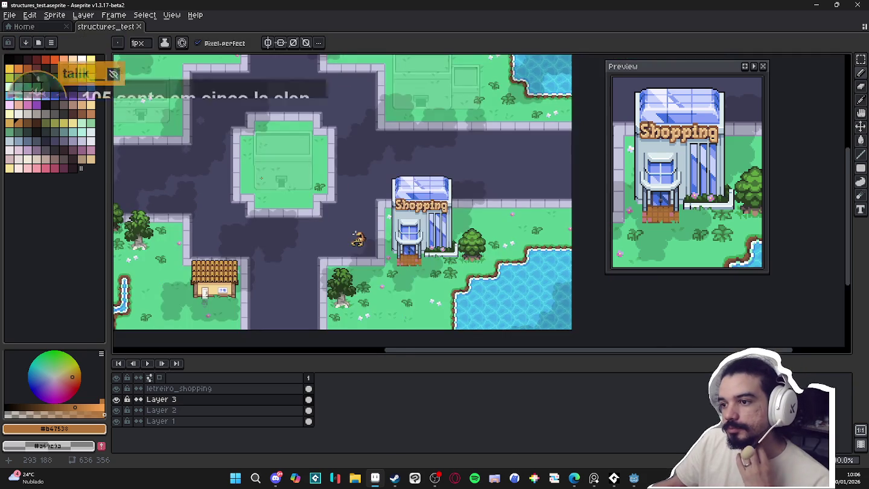
Turn on the pixel grid and marquee a narrow strip of the placeholder outline on Layer 2
left_click_drag(261, 177, 435, 249)
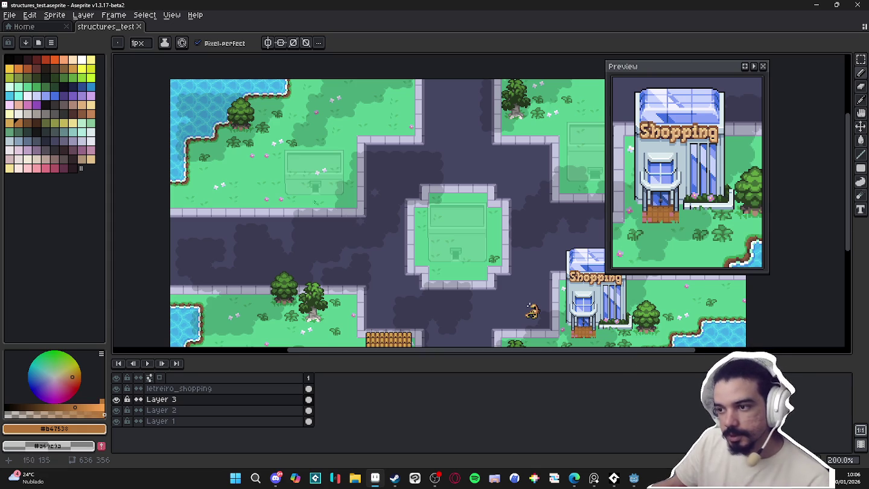
scroll(282, 174, "up", 2)
scroll(282, 174, "up", 2)
key("v")
key("ctrl+apostrophe")
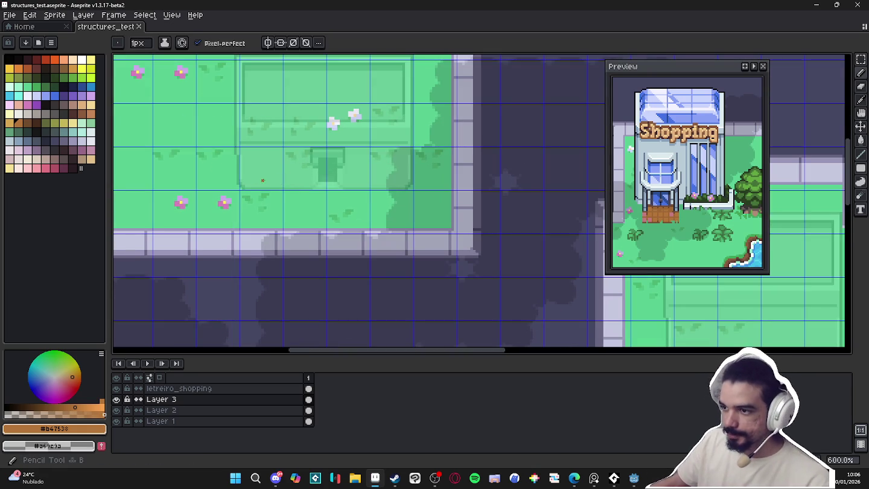
left_click(257, 171)
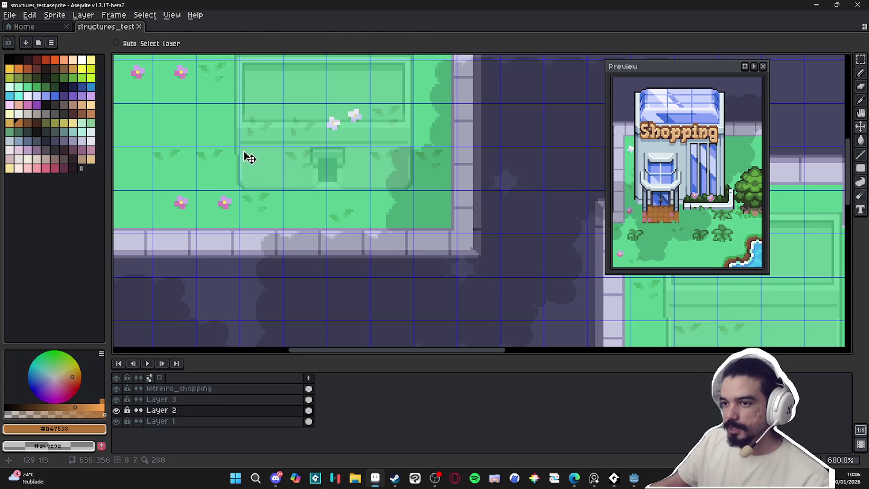
key("m")
scroll(237, 156, "up", 3)
scroll(230, 155, "down", 1)
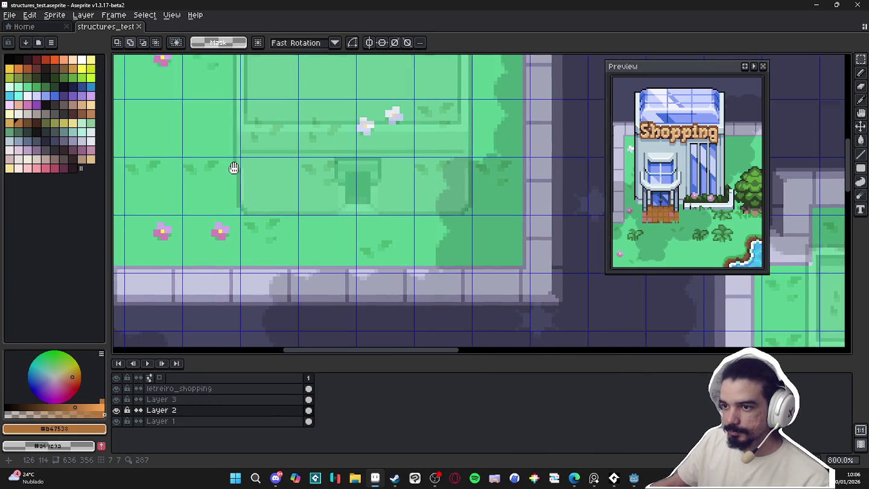
mouse_move(255, 202)
left_mouse_down()
mouse_move(259, 126)
mouse_move(271, 127)
left_mouse_up()
scroll(289, 183, "down", 2)
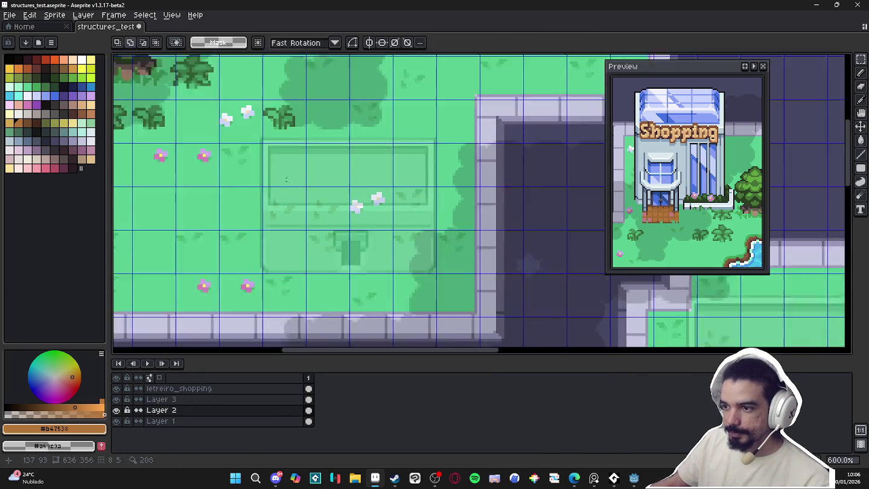
Take the pencil on Layer 3 and pan the view to the central plaza
key("b")
scroll(447, 202, "down", 2)
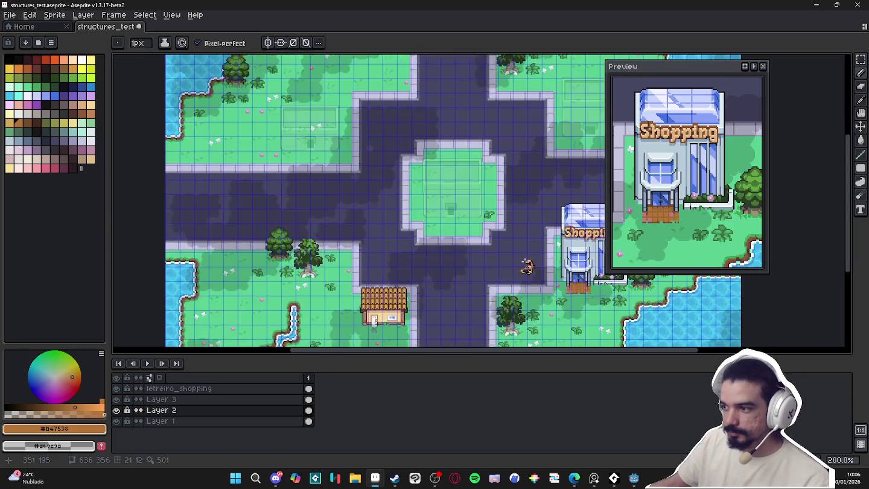
scroll(447, 203, "up", 2)
left_click(446, 202, "ctrl")
scroll(448, 228, "down", 1)
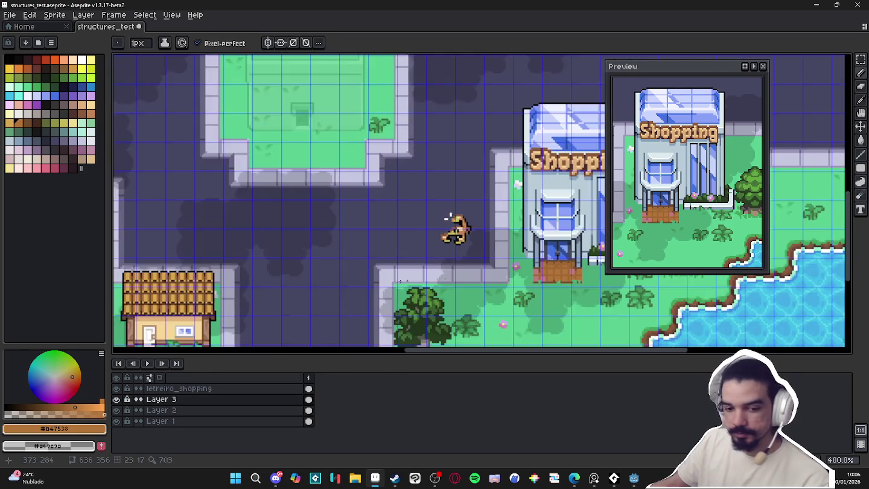
left_click_drag(448, 228, 491, 309)
left_click_drag(301, 195, 364, 252)
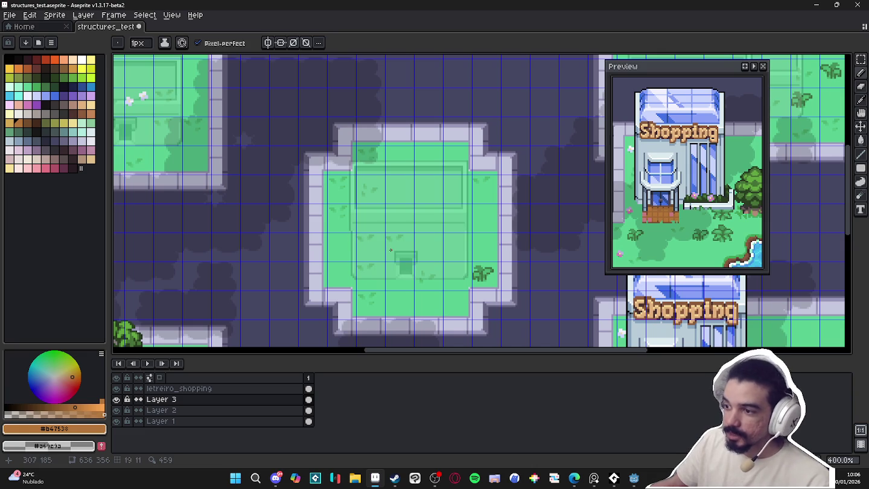
key("v")
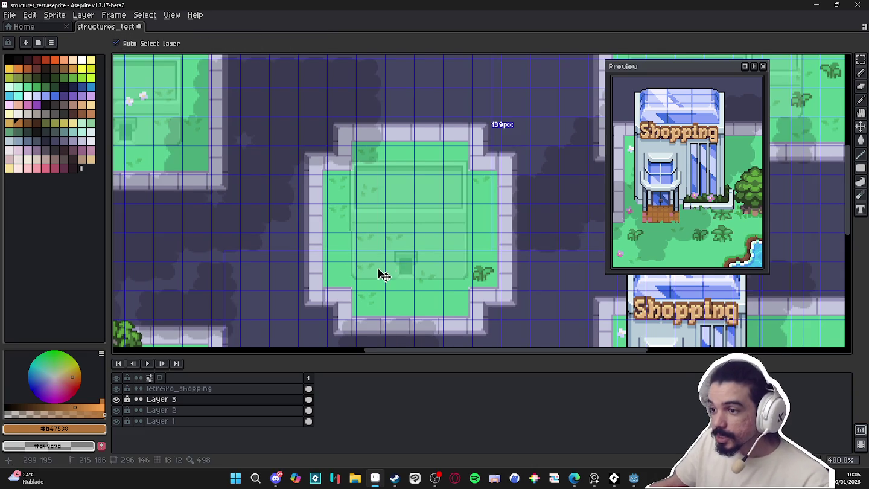
scroll(272, 205, "down", 2)
scroll(215, 191, "up", 3)
scroll(308, 237, "up", 1)
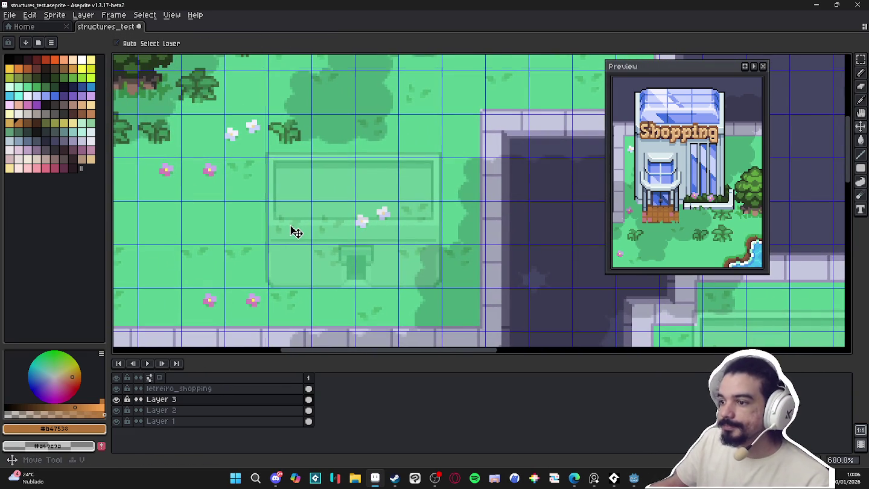
On Layer 2, select the left part of the faint outline and nudge it one pixel right
key("Down")
key("m")
scroll(280, 229, "up", 1)
left_click_drag(246, 132, 374, 346)
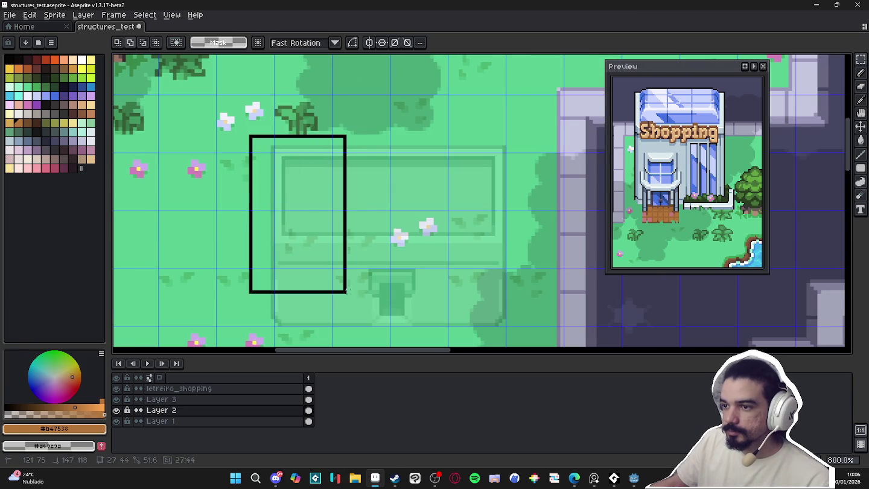
left_click_drag(327, 302, 328, 303)
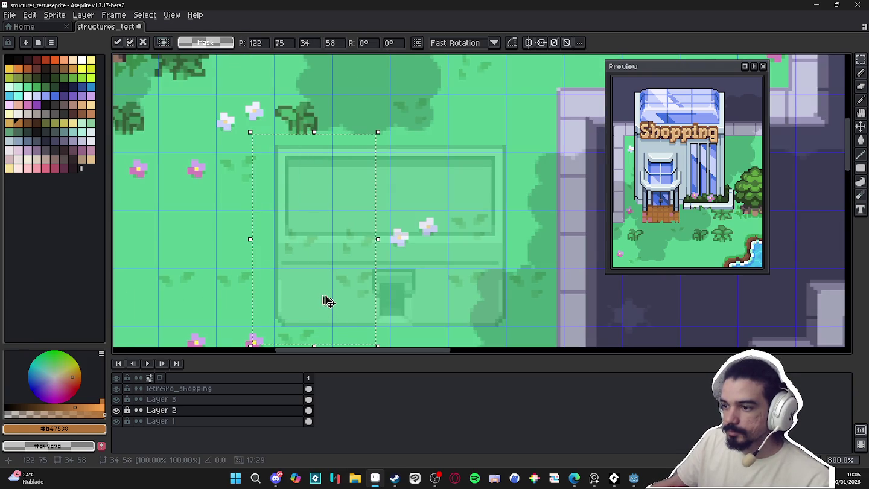
left_click_drag(246, 129, 353, 343)
key("Return")
Make Layer 3 the drawing layer again with a 2px pencil
left_click(117, 400)
left_click(117, 399)
left_click(161, 399)
scroll(251, 192, "down", 3)
key("plus")
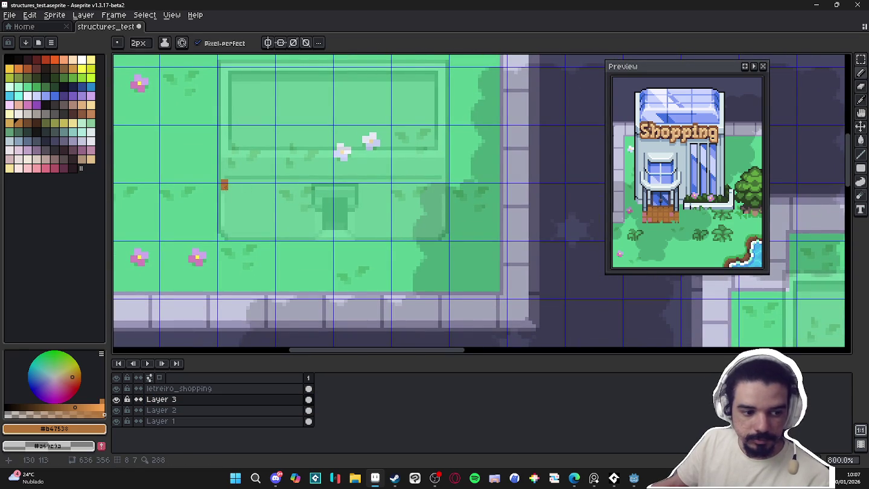
Outline a rectangle over the placeholder's lower front and fill it with #b47538 brown
left_click(222, 241, "shift")
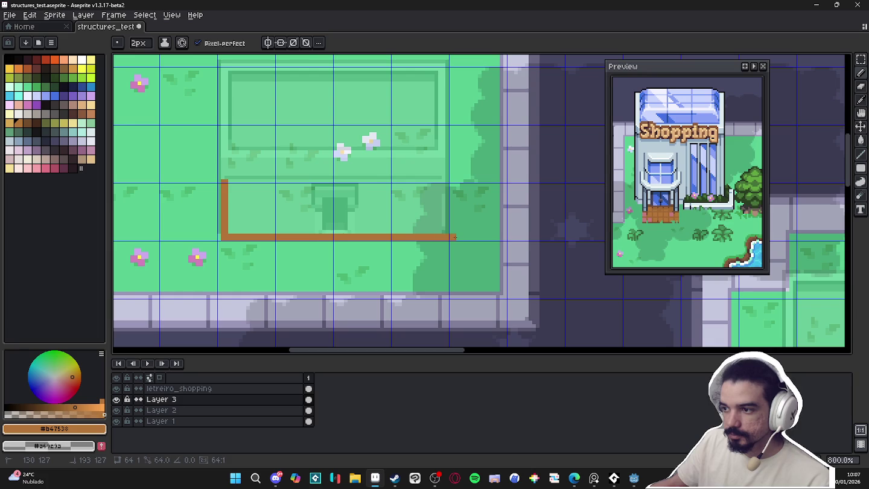
left_click(446, 237, "shift")
left_click(445, 186, "shift")
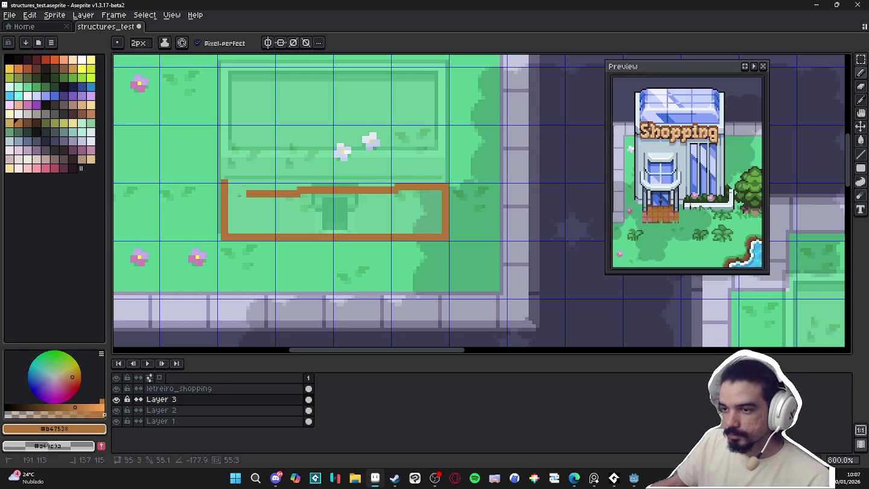
left_click(225, 184, "shift")
key("g")
left_click(250, 212)
key("b")
left_click(257, 181)
key("b")
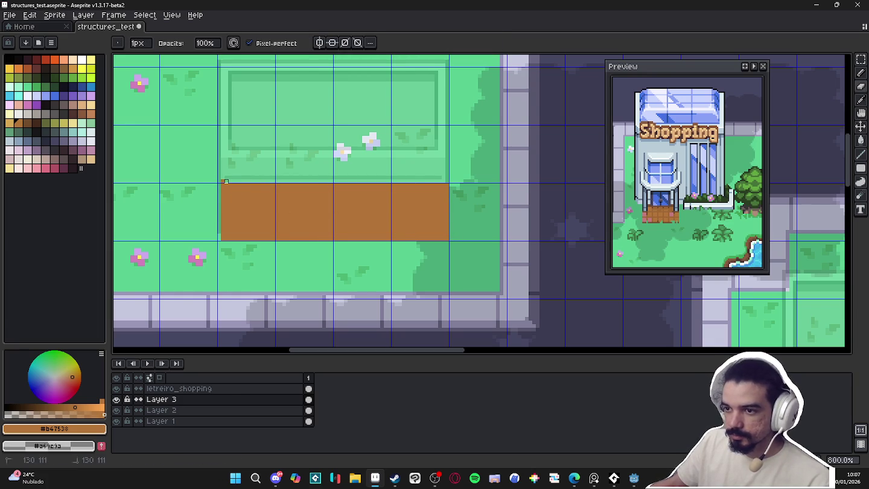
Take the eraser and zoom around the map to inspect the new brown rectangle
key("e")
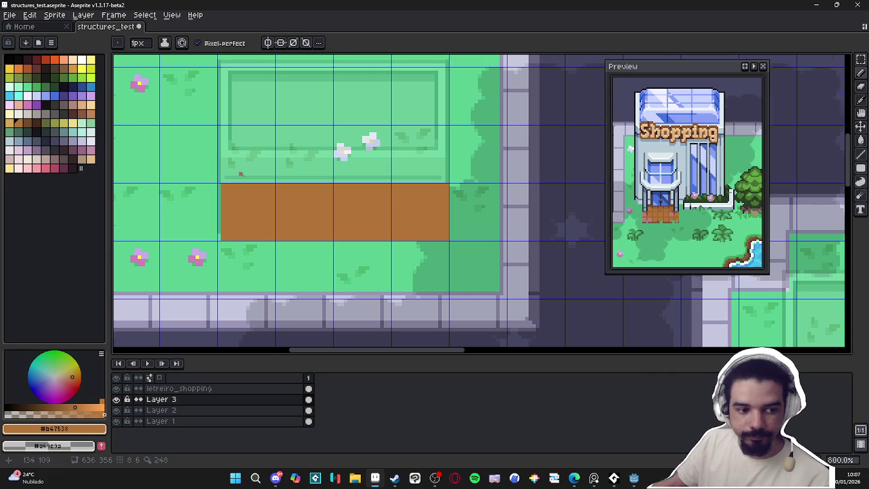
scroll(241, 174, "down", 1)
scroll(259, 182, "up", 1)
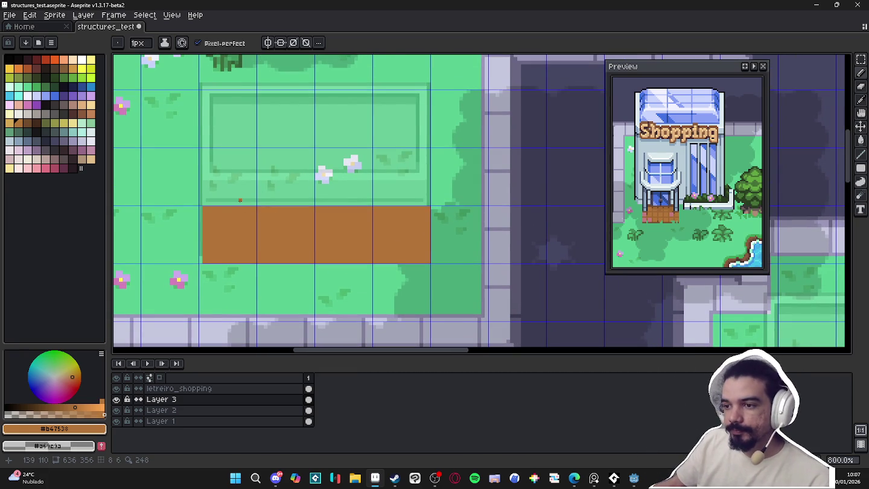
scroll(240, 208, "down", 1)
scroll(242, 229, "down", 3)
scroll(242, 250, "down", 1)
left_click_drag(242, 249, 226, 225)
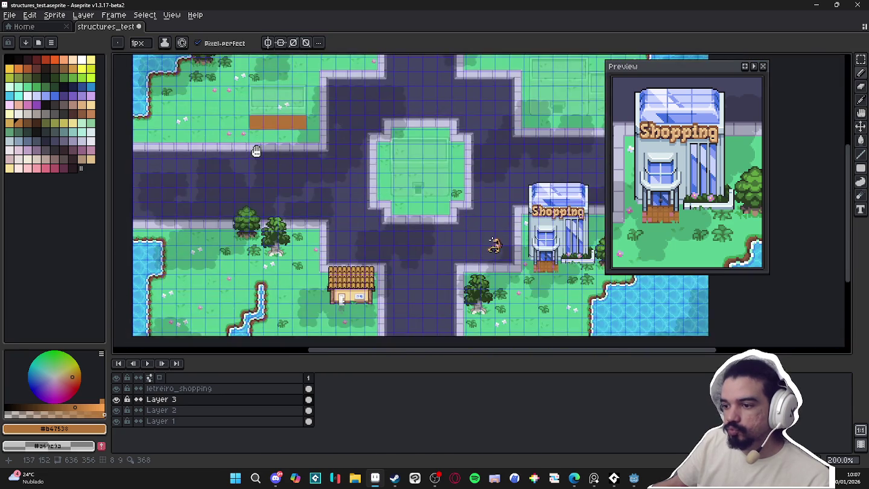
scroll(225, 191, "up", 2)
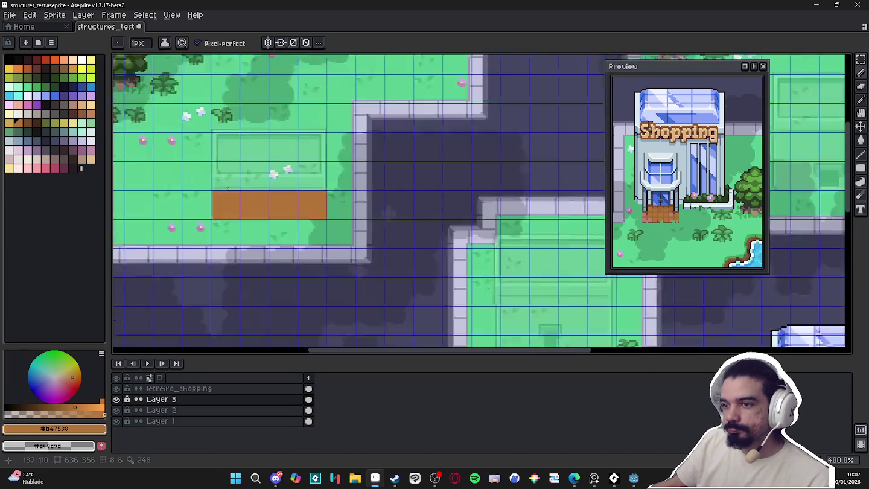
scroll(225, 190, "up", 2)
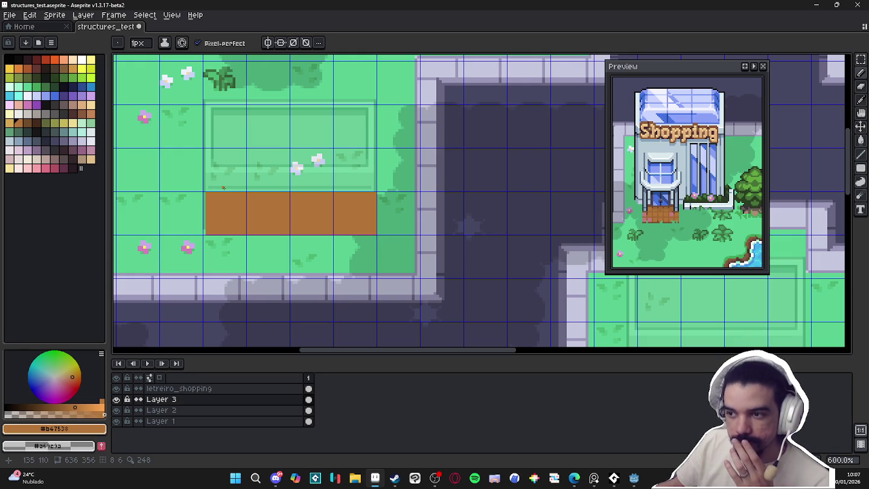
Pick the rectangle's brown, line the outline's top and fill the green strip brown
left_click(28, 158)
scroll(217, 201, "up", 1)
key("v")
key("b")
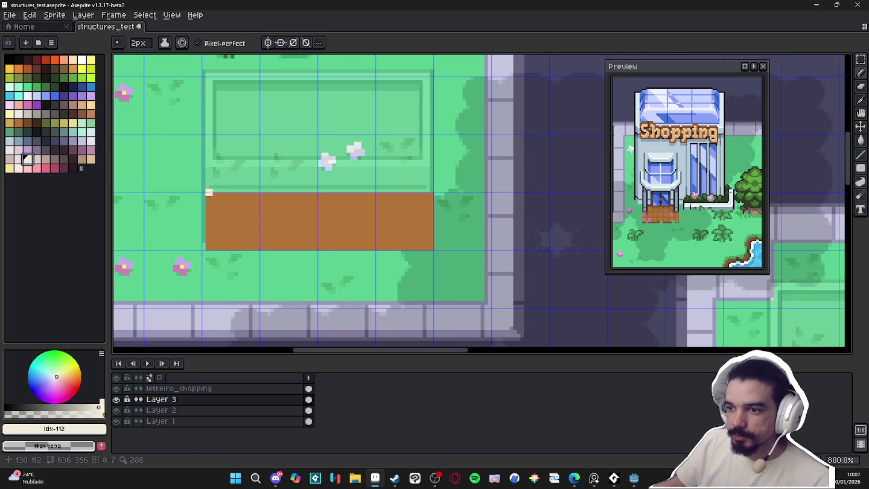
left_click(221, 200, "alt")
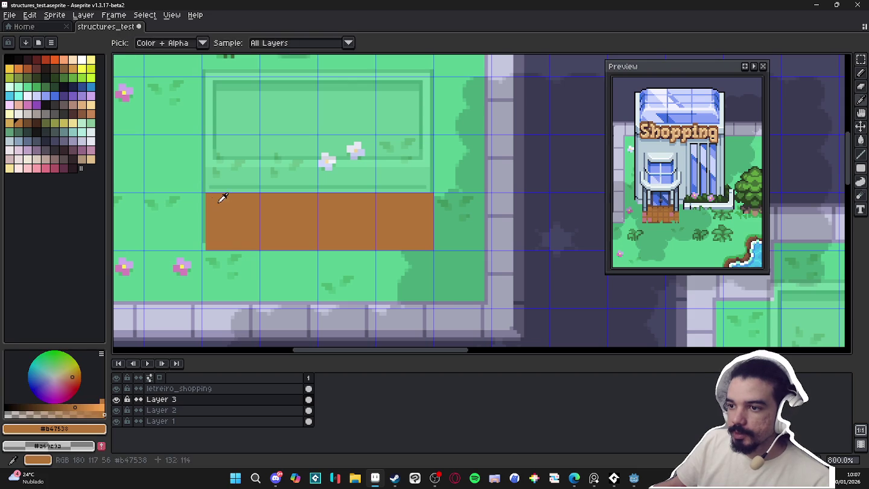
mouse_move(206, 163)
left_mouse_down()
mouse_move(413, 164)
mouse_move(426, 187)
mouse_move(206, 189)
mouse_move(212, 171)
mouse_move(205, 246)
left_mouse_up()
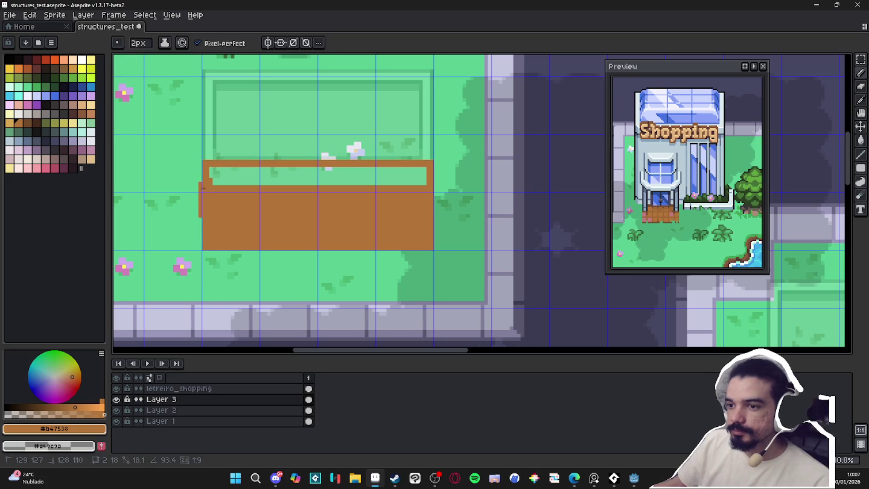
key("g")
left_click(228, 174)
Zoom around to review the taller brown rectangle, back on the pencil
scroll(236, 181, "down", 5)
scroll(413, 221, "down", 3)
scroll(413, 221, "right", 2)
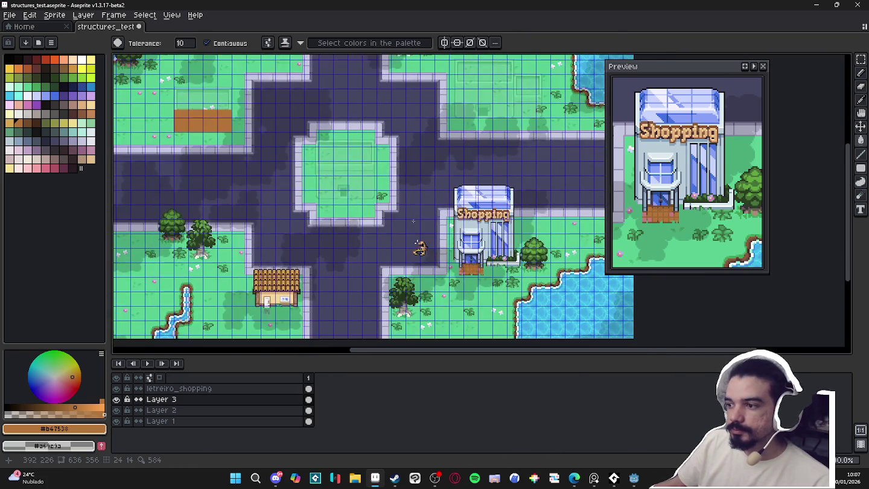
scroll(193, 122, "up", 1)
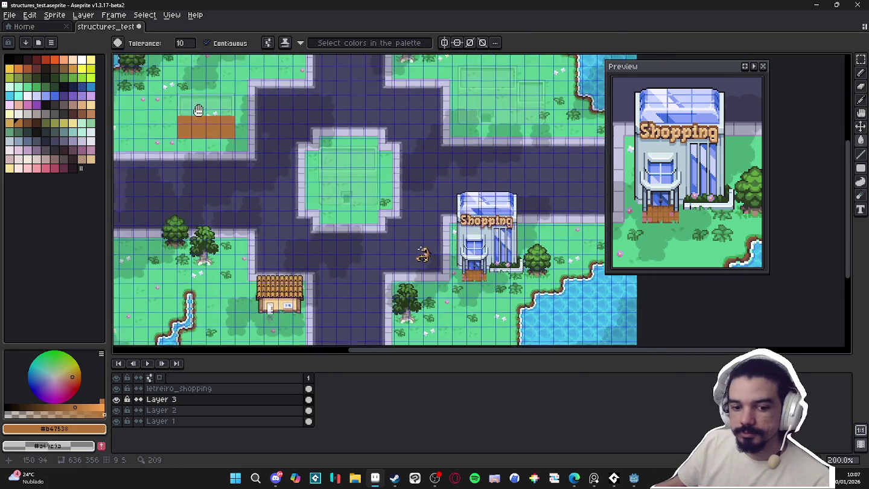
scroll(199, 135, "up", 1)
scroll(208, 157, "up", 1)
scroll(220, 180, "up", 1)
key("b")
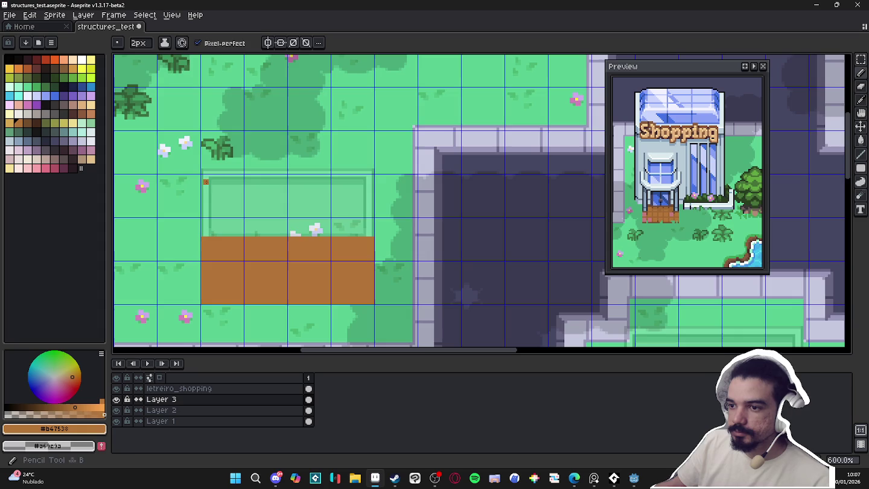
scroll(317, 245, "down", 1)
scroll(316, 245, "down", 2)
scroll(323, 252, "down", 2)
scroll(327, 261, "up", 2)
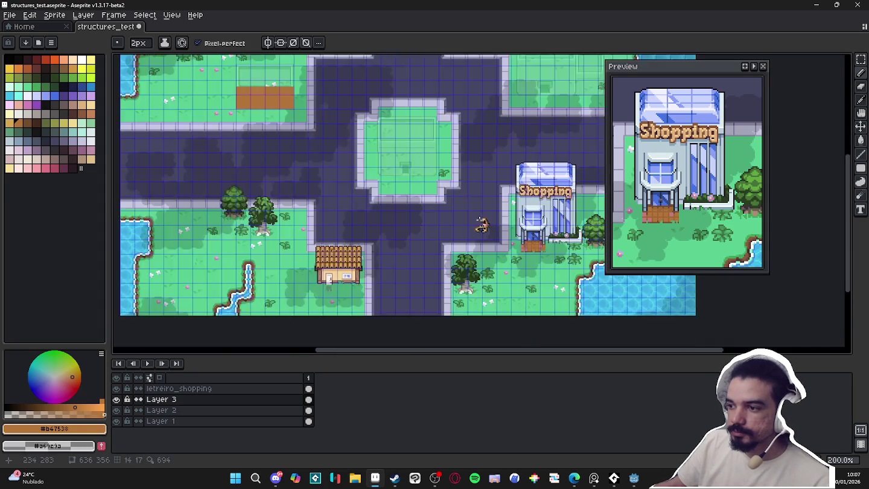
scroll(299, 230, "up", 1)
scroll(274, 224, "up", 2)
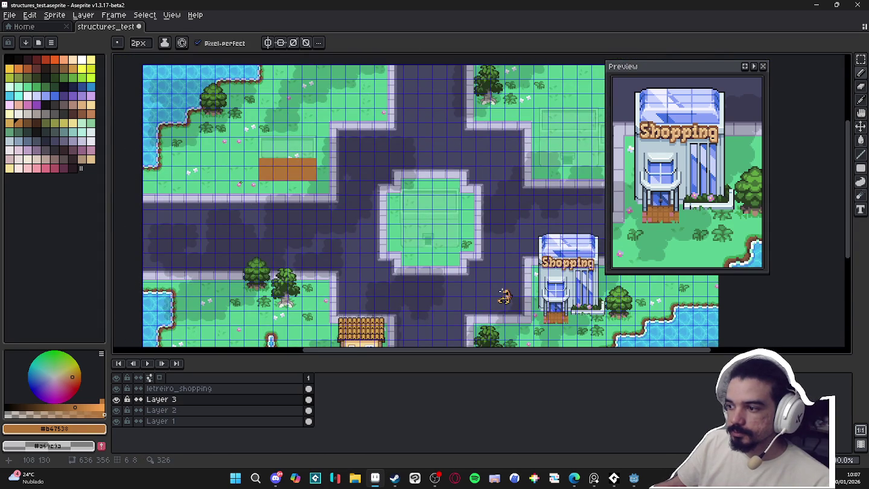
scroll(245, 182, "up", 1)
scroll(245, 182, "up", 1)
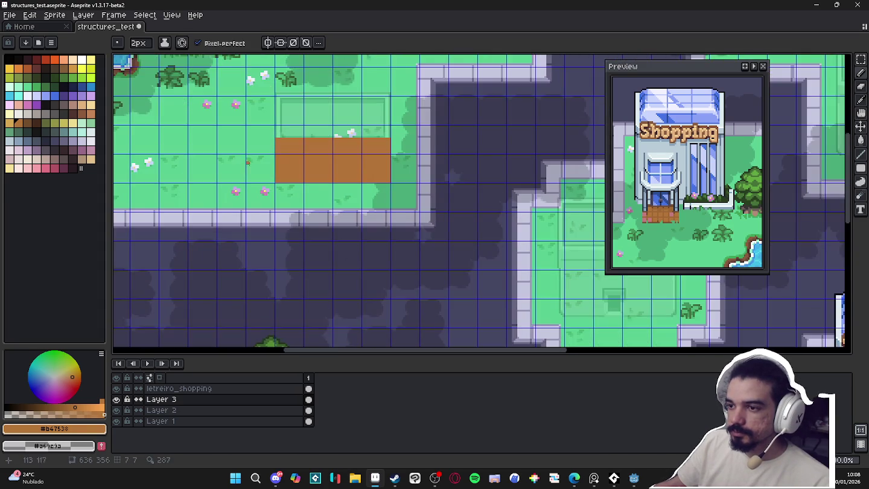
scroll(244, 175, "up", 1)
scroll(244, 158, "up", 1)
scroll(244, 158, "up", 1)
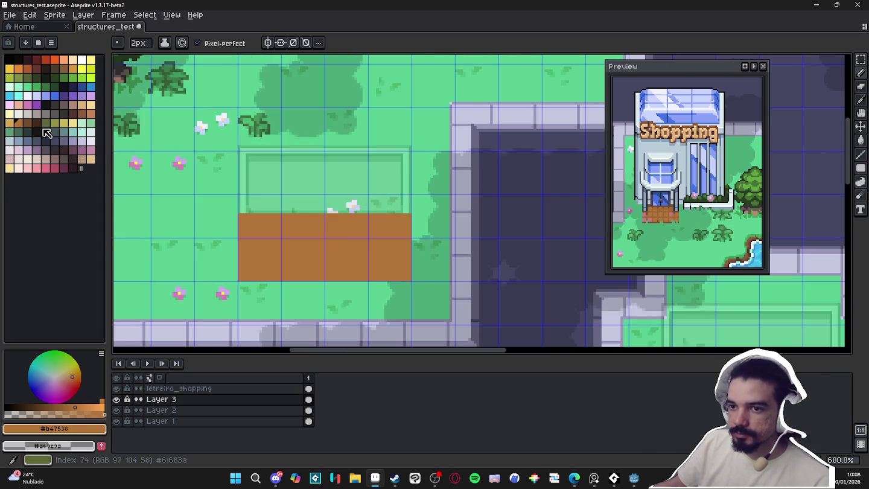
left_click(9, 122)
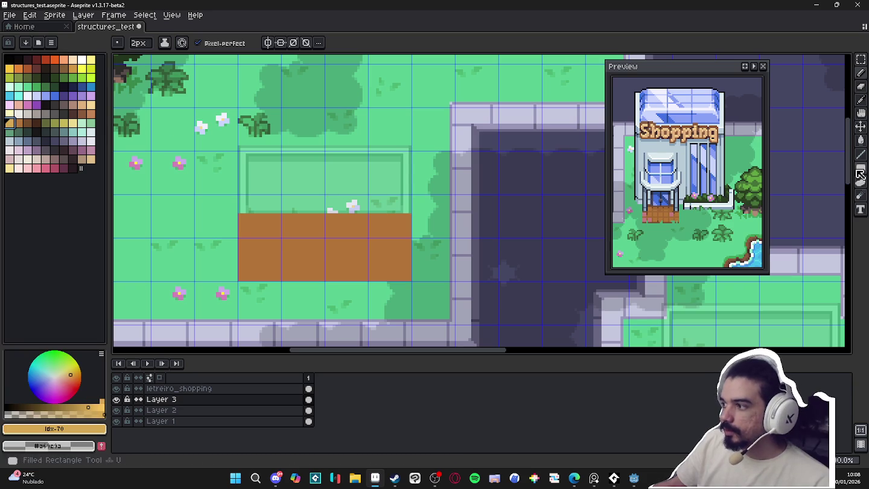
left_click(861, 172)
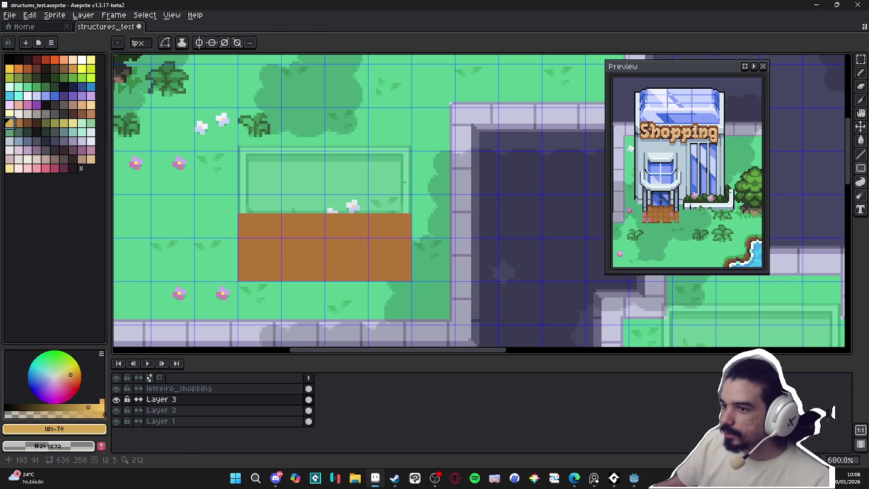
scroll(209, 136, "up", 1)
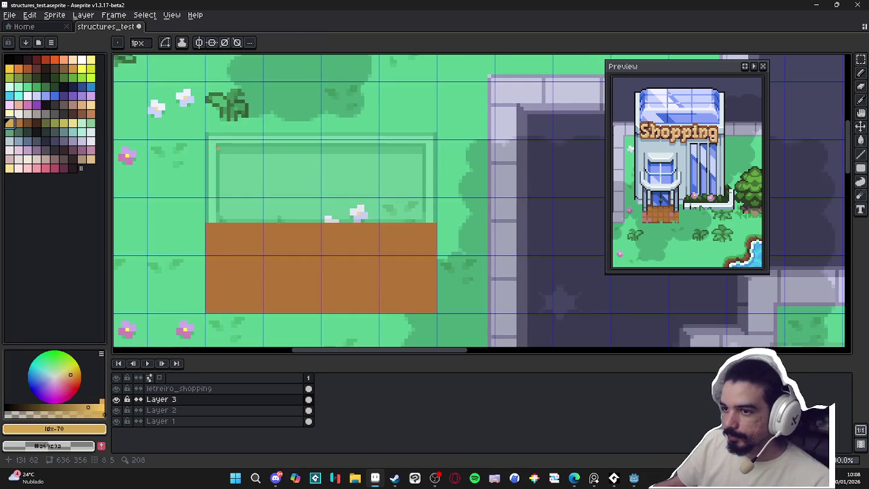
left_click_drag(209, 136, 434, 220)
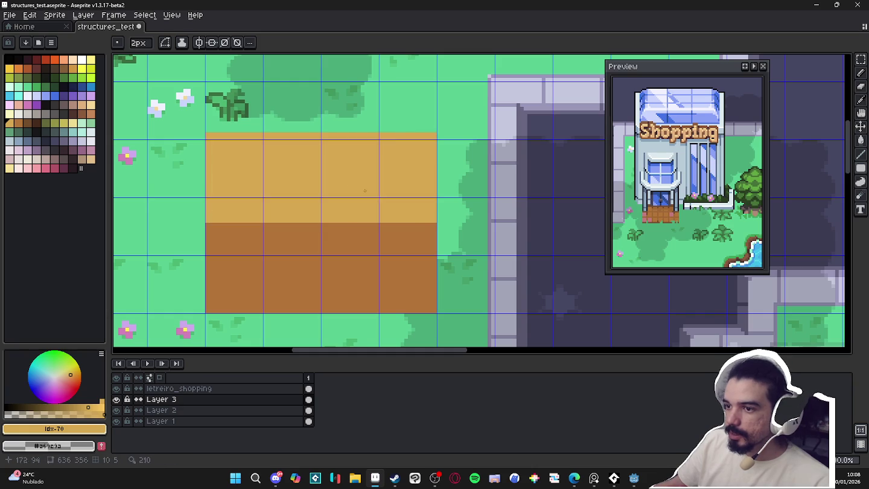
scroll(334, 181, "down", 1)
scroll(305, 214, "up", 1)
left_click(305, 213, "alt")
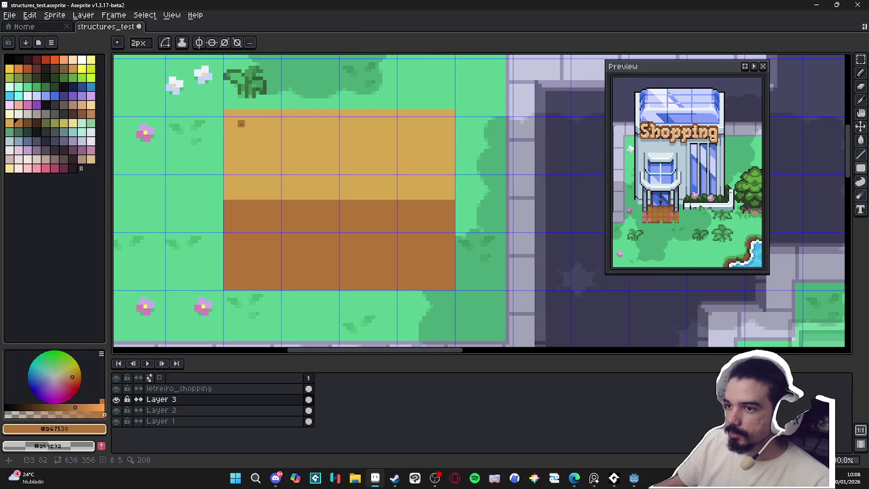
left_click_drag(234, 123, 443, 187)
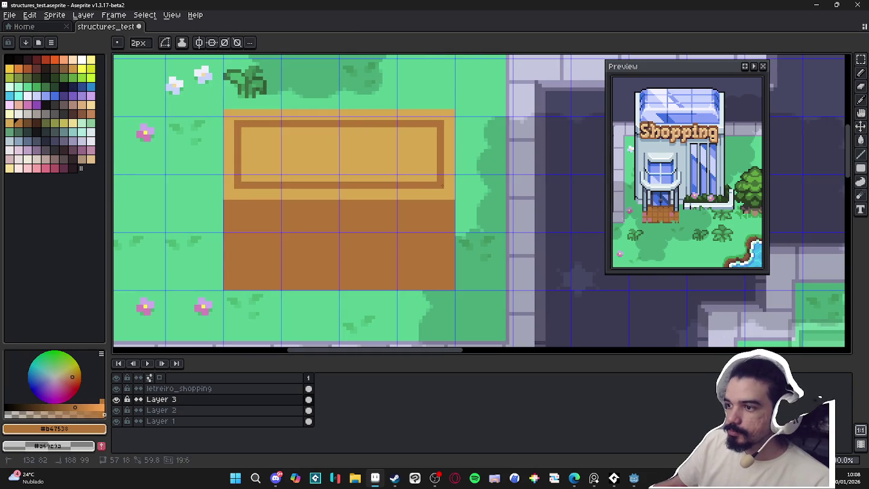
scroll(428, 197, "down", 2)
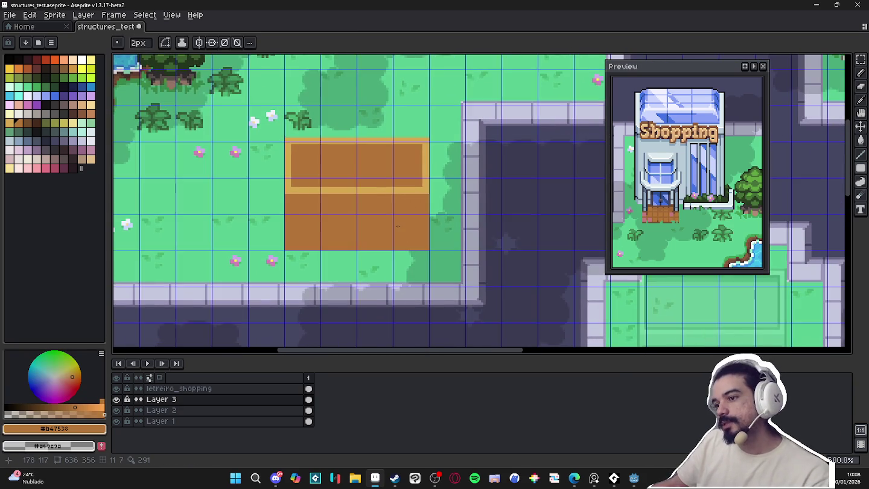
scroll(399, 226, "down", 1)
scroll(398, 226, "down", 1)
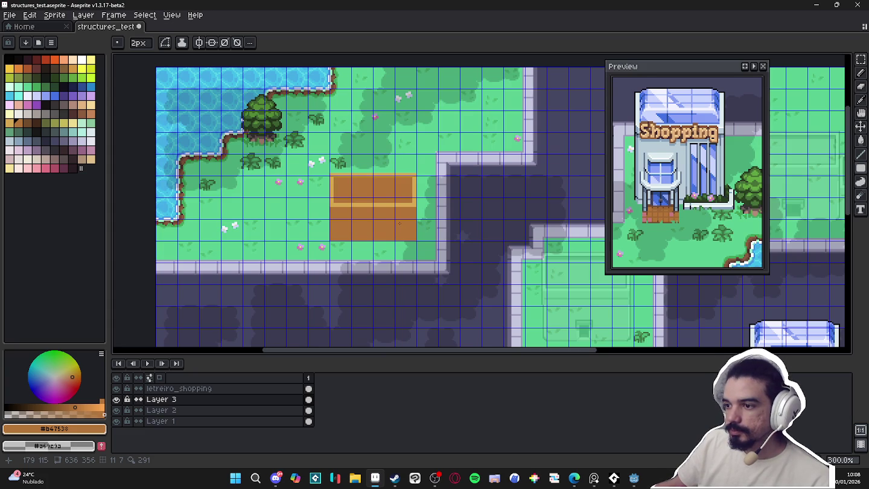
scroll(400, 220, "down", 2)
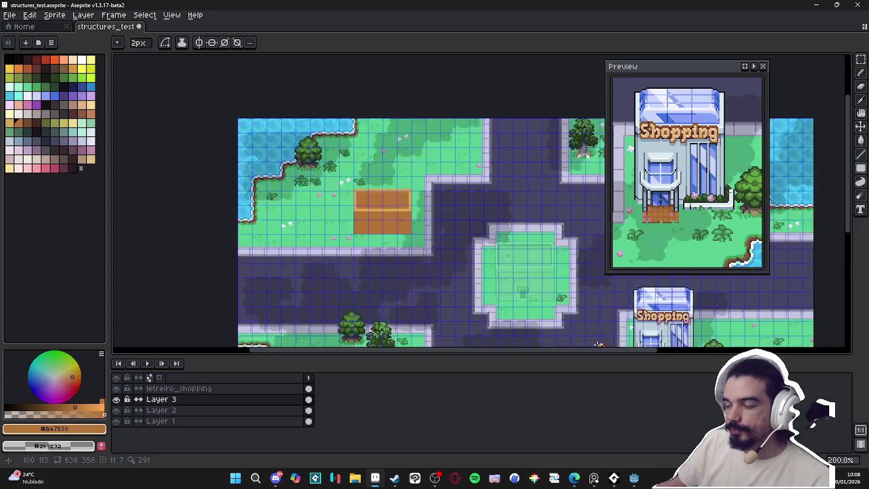
scroll(399, 220, "down", 1)
scroll(402, 221, "up", 2)
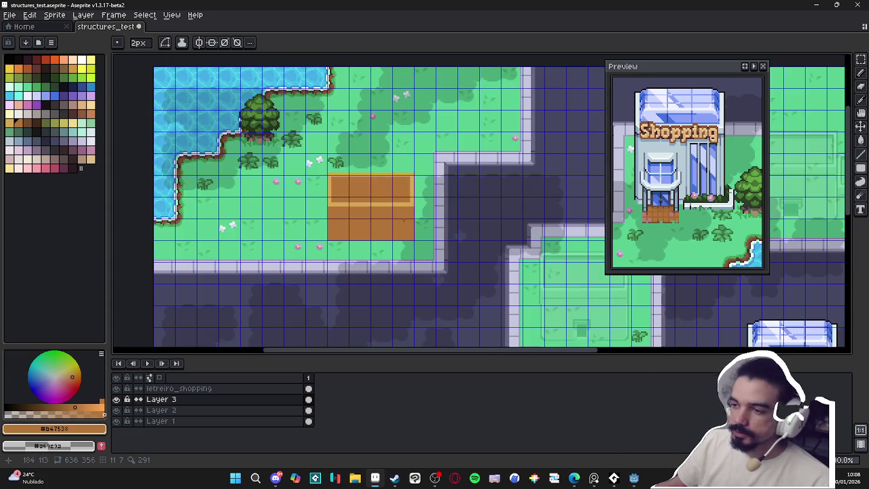
scroll(407, 213, "up", 1)
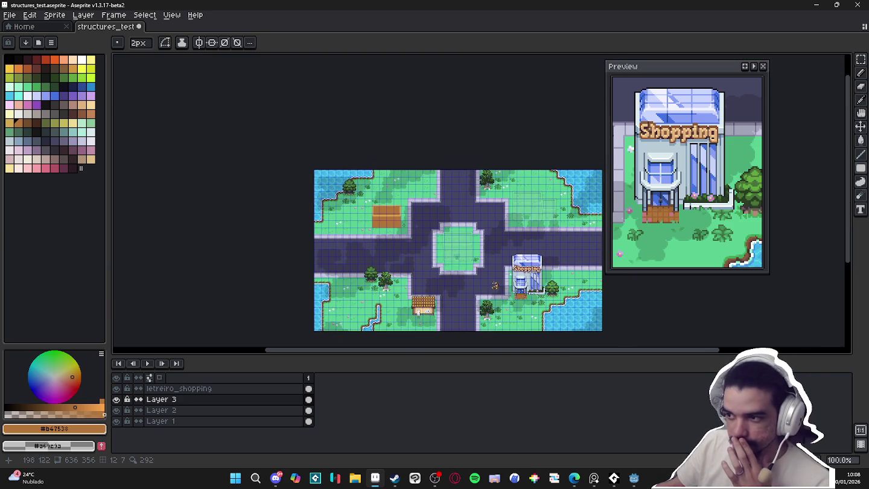
scroll(410, 215, "up", 2)
scroll(401, 204, "up", 2)
scroll(398, 201, "up", 1)
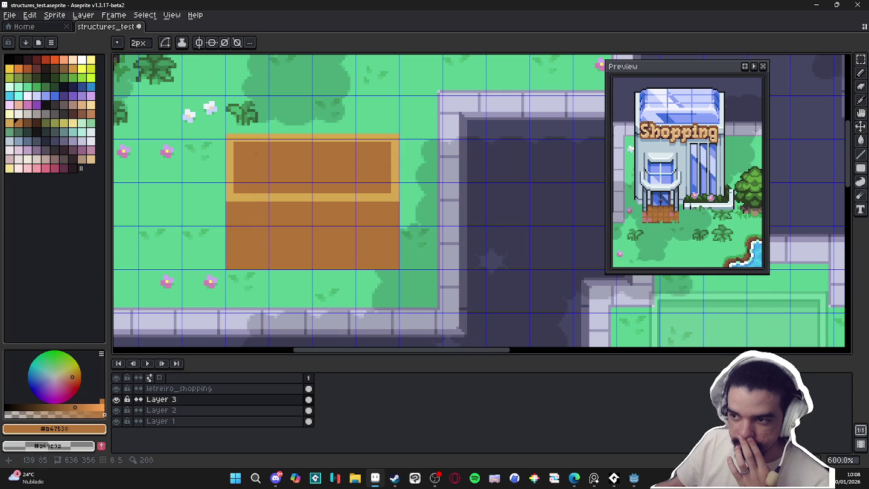
scroll(234, 286, "down", 2)
scroll(422, 254, "down", 2)
scroll(424, 254, "up", 1)
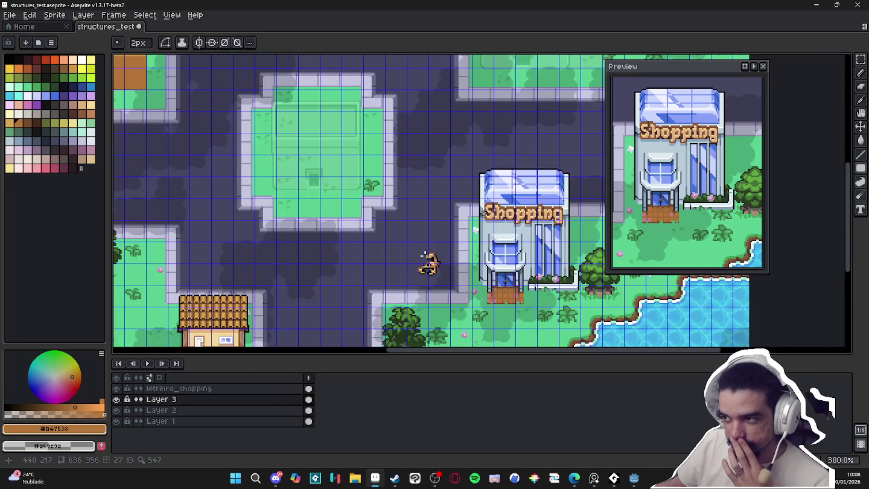
scroll(424, 254, "down", 1)
left_click_drag(371, 241, 475, 323)
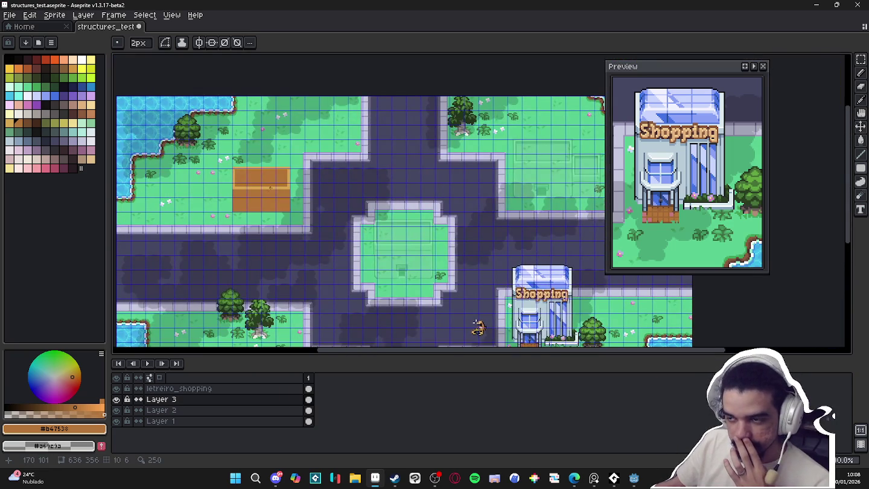
Bevel the brown building's bottom corners with Pencil, edging the diagonals in sampled light tan
scroll(270, 187, "up", 2)
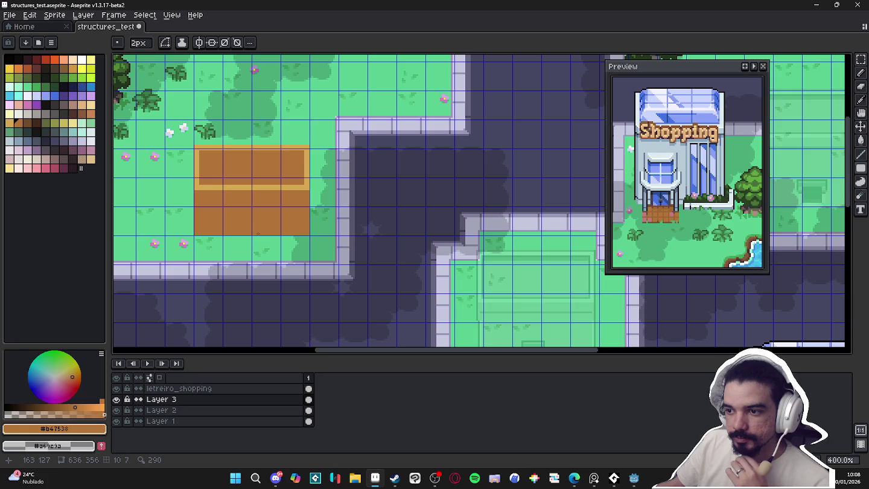
scroll(219, 233, "up", 2)
key("b")
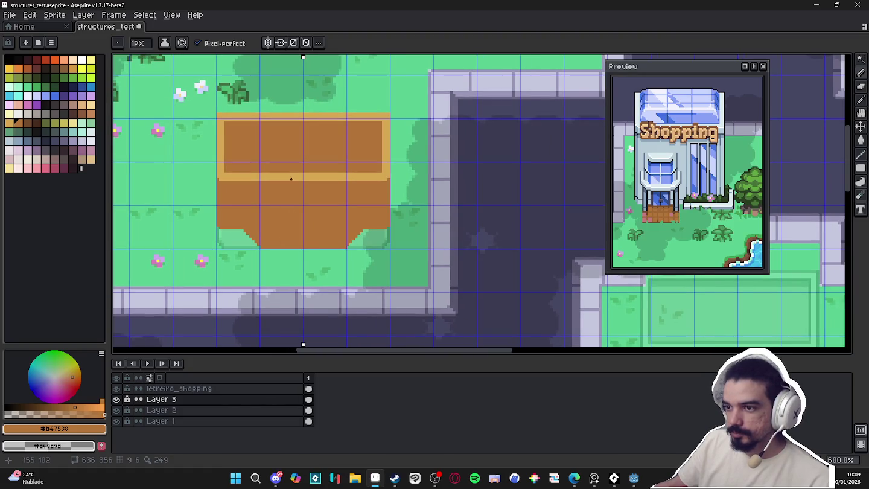
scroll(273, 182, "up", 1)
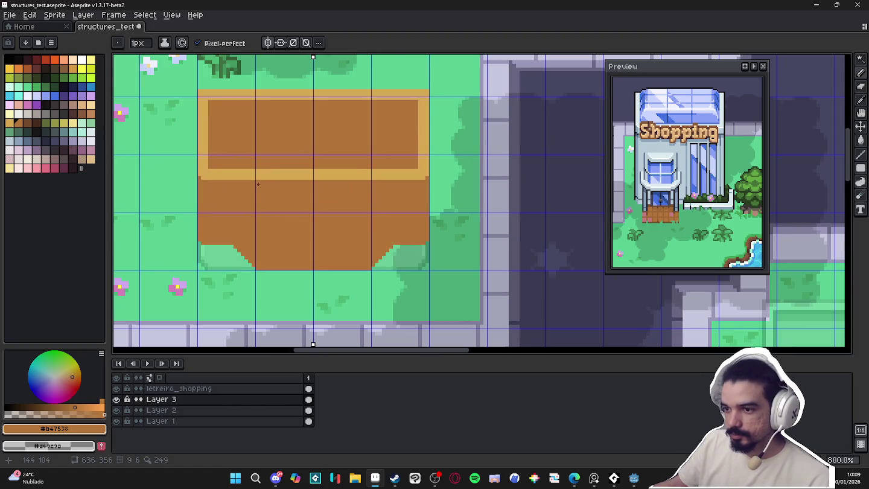
scroll(259, 185, "up", 2)
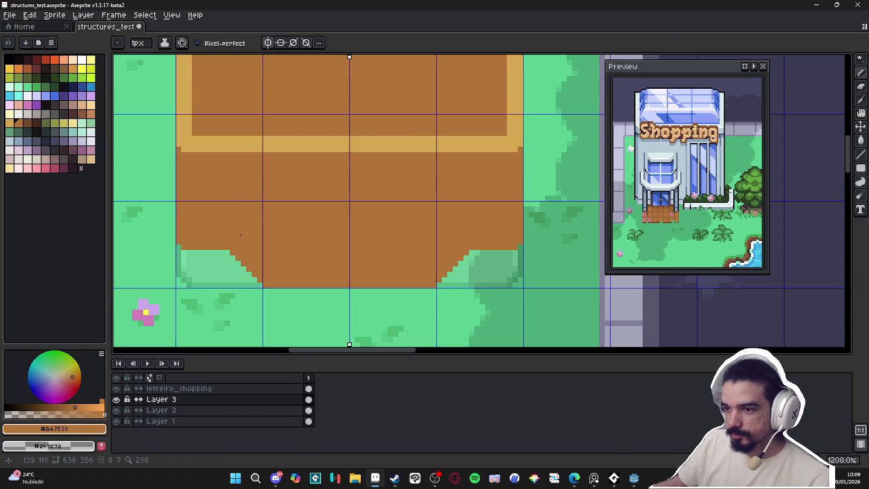
left_click(246, 144, "alt")
scroll(228, 255, "up", 1)
left_click(263, 295, "shift")
left_click(269, 302)
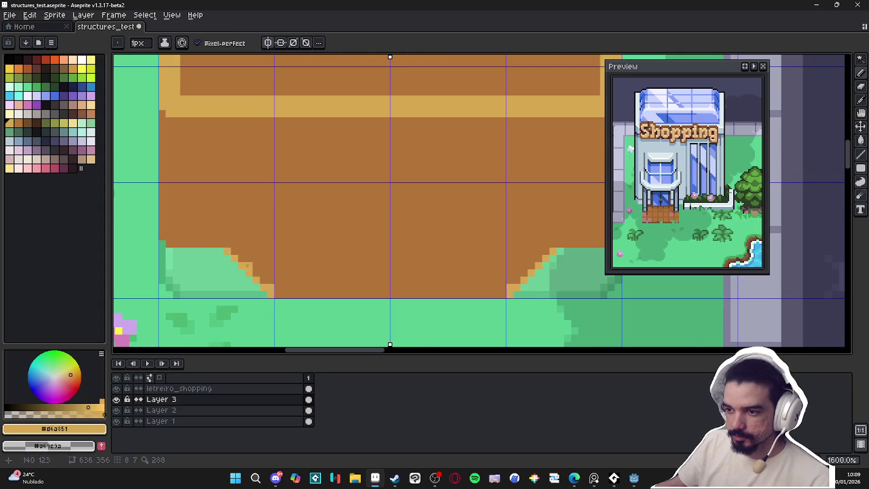
Select and deselect the tan edge pixels, then undo stray tan marks and vertical stripes
key("w")
left_click(251, 275)
scroll(252, 275, "down", 4)
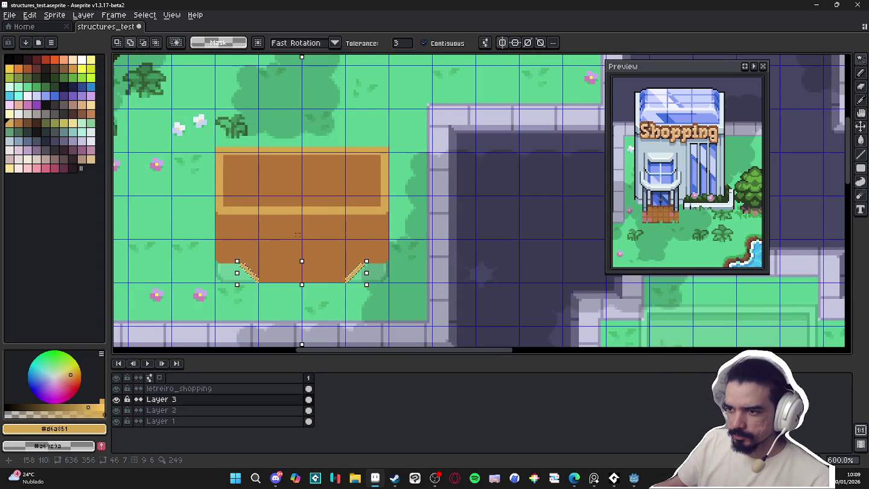
key("ctrl+d")
key("b")
left_click(252, 217)
key("ctrl+z")
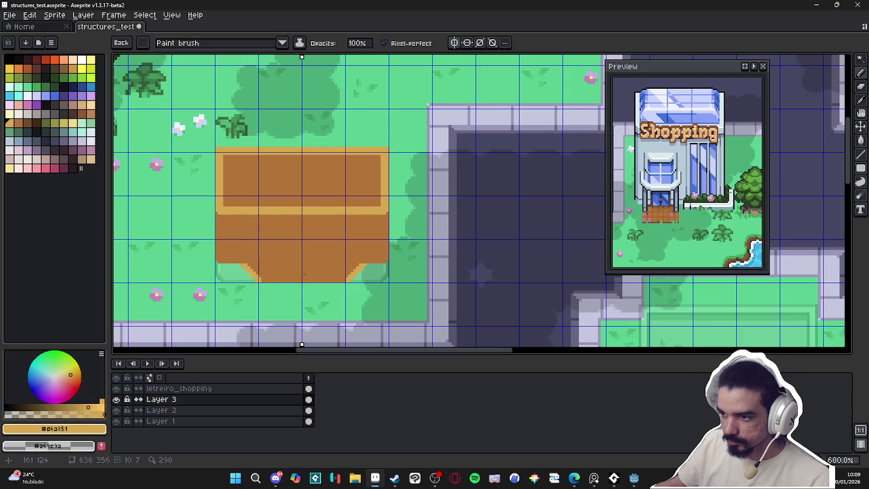
left_click_drag(302, 274, 302, 211)
key("ctrl+z")
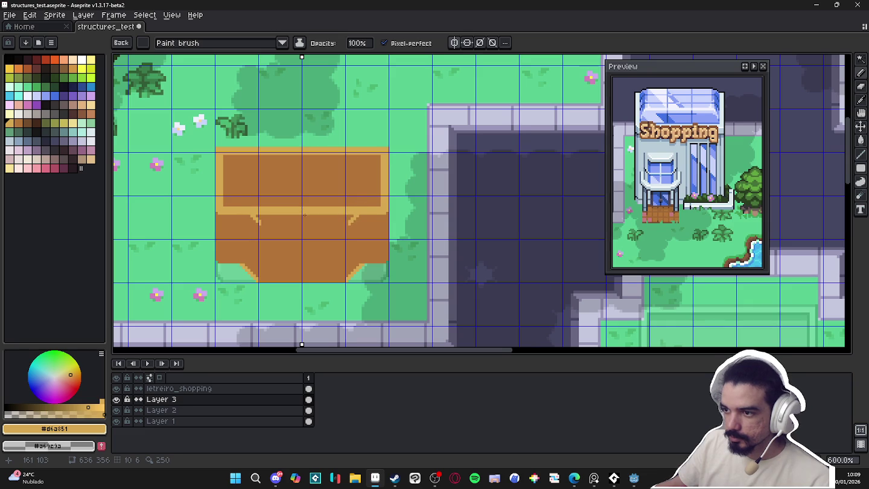
Try tan diagonal ridge strokes, then undo them and drop the floating copy
left_click(91, 159)
mouse_move(235, 219)
left_mouse_down()
mouse_move(249, 236)
mouse_move(259, 227)
mouse_move(301, 270)
mouse_move(301, 216)
mouse_move(371, 140)
left_mouse_up()
key("ctrl+z")
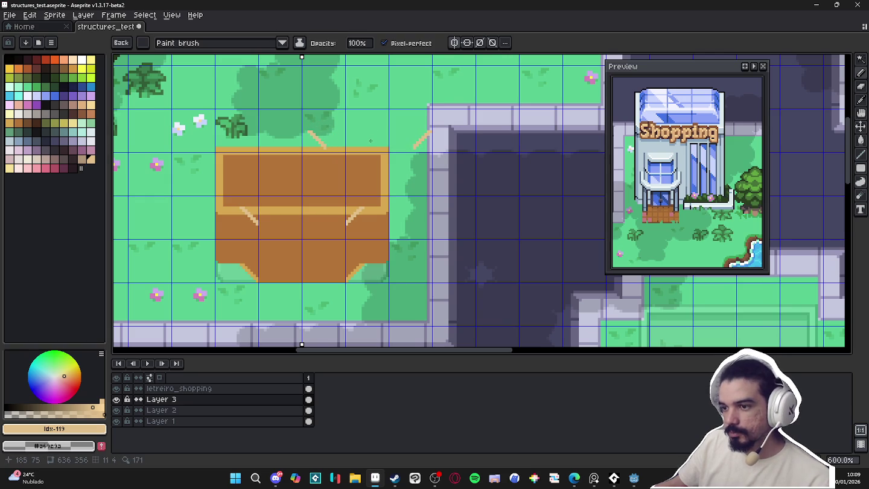
key("Escape")
Draw a two-row light cream horizontal ridge joining the diagonals
scroll(340, 190, "up", 3)
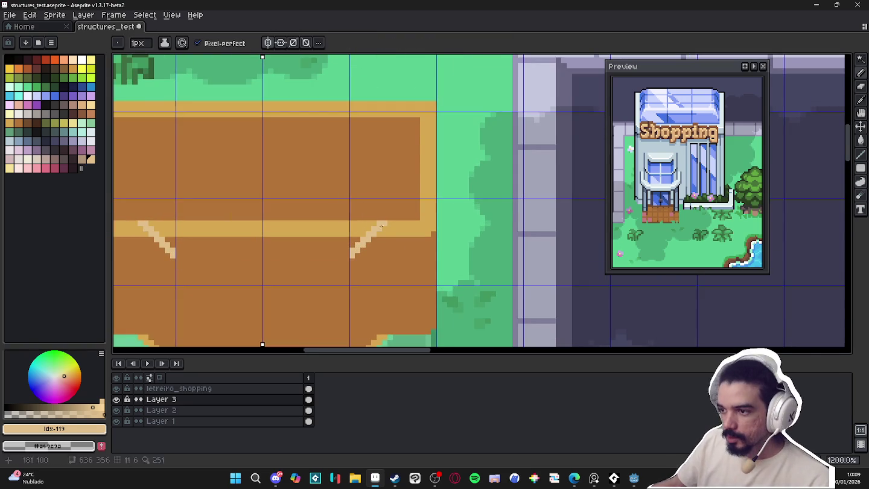
left_click(380, 226, "alt")
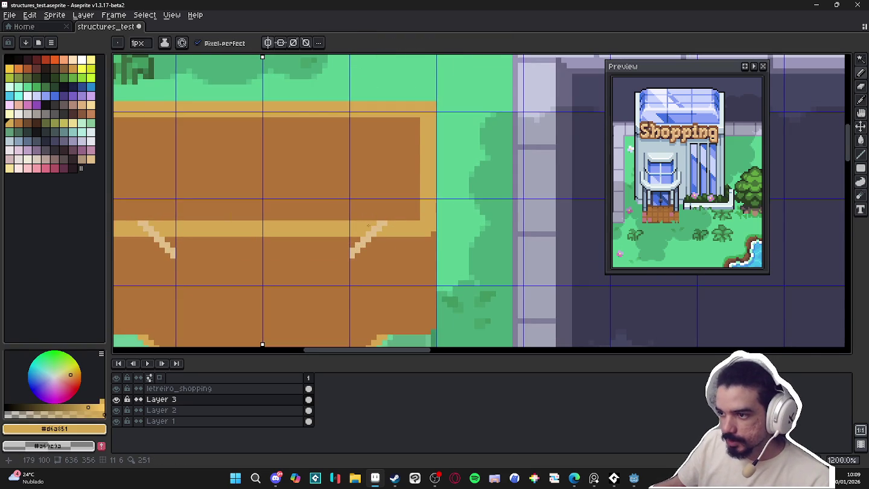
left_click(354, 251, "alt")
left_click(176, 256, "shift")
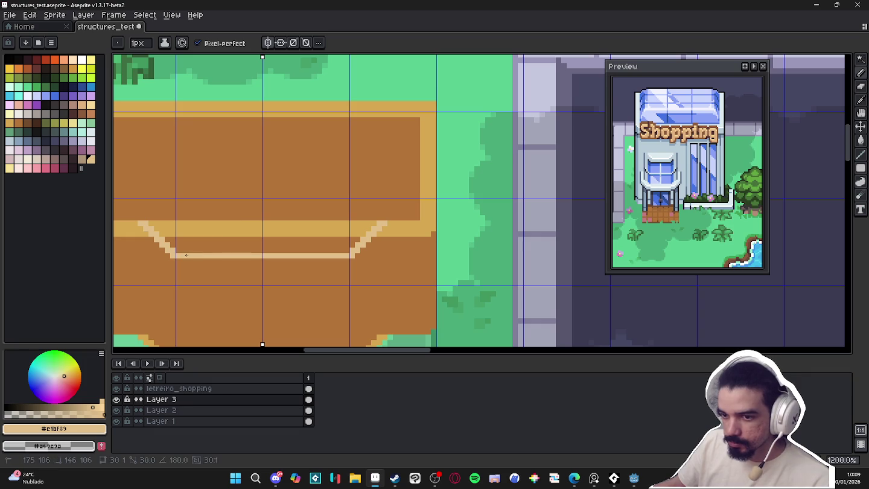
mouse_move(183, 250)
left_mouse_down()
mouse_move(347, 247)
mouse_move(174, 245)
left_mouse_up()
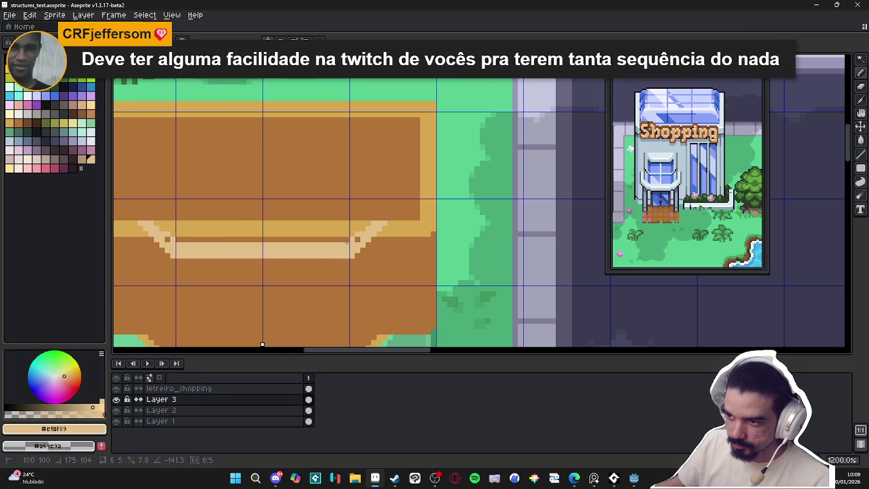
Repaint the leftover tan band across the roof with the sampled brown
left_click(354, 234, "alt")
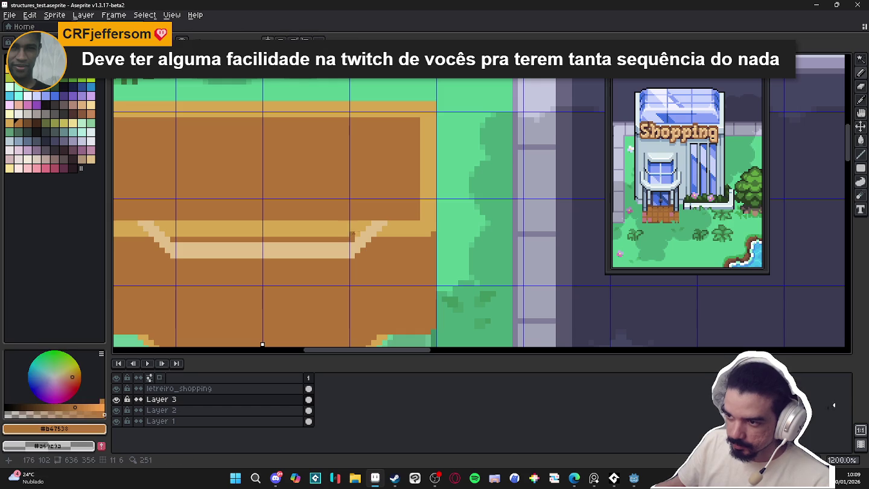
left_click_drag(159, 228, 366, 229)
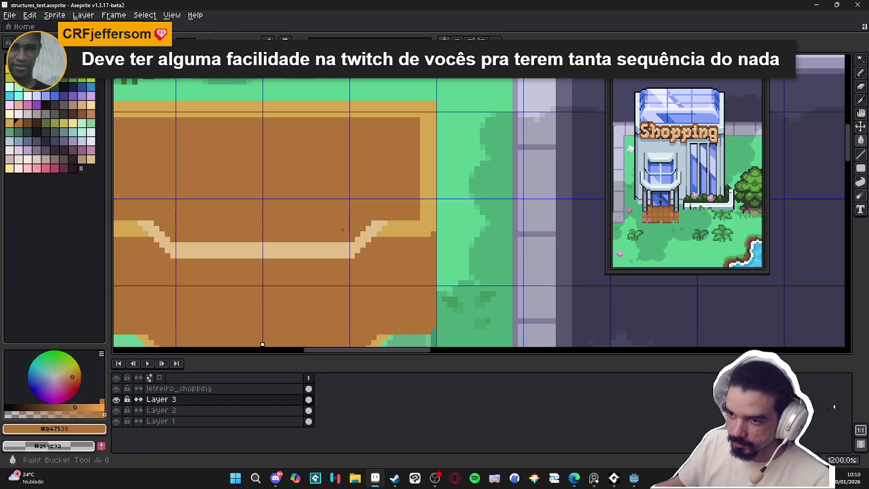
scroll(368, 226, "down", 2)
scroll(287, 240, "up", 2)
scroll(279, 240, "down", 2)
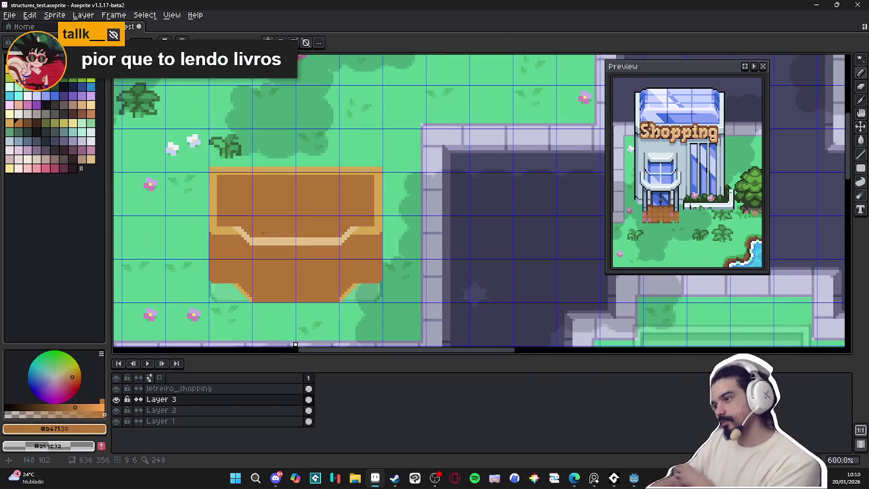
left_click(745, 67)
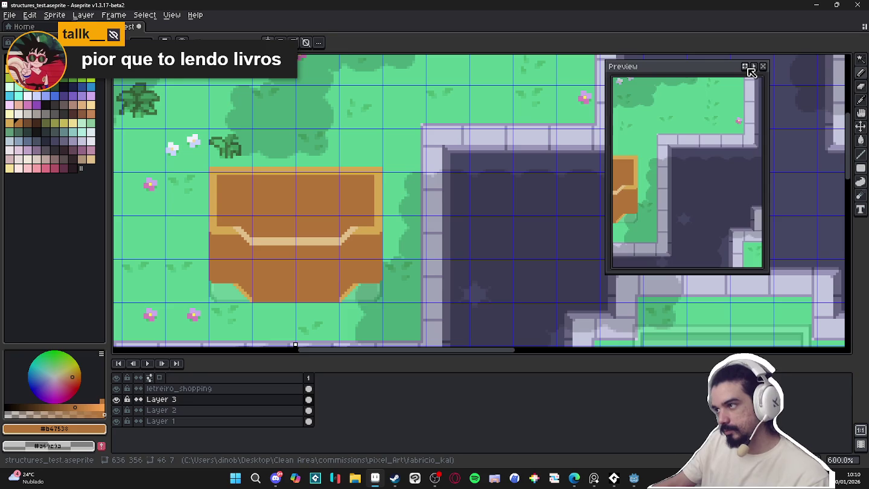
Pan the zoomed preview onto the new brown-roofed building and scroll-zoom the canvas
left_click_drag(658, 190, 684, 184)
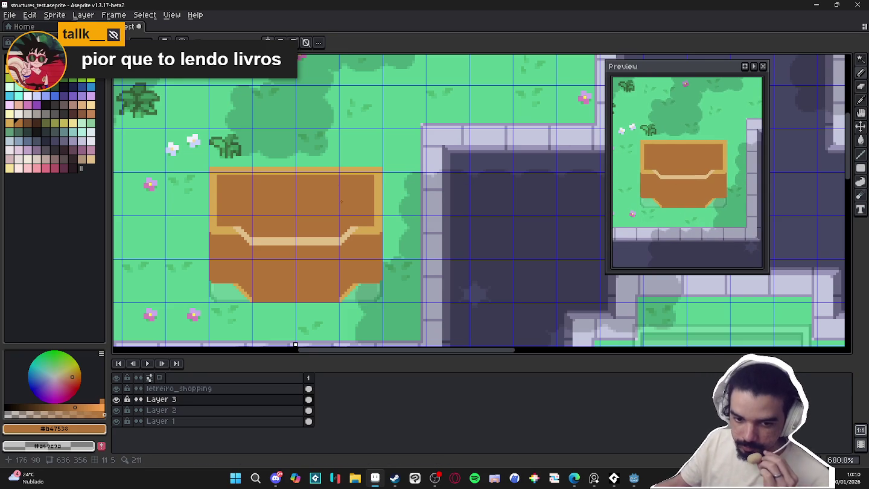
scroll(345, 200, "down", 2)
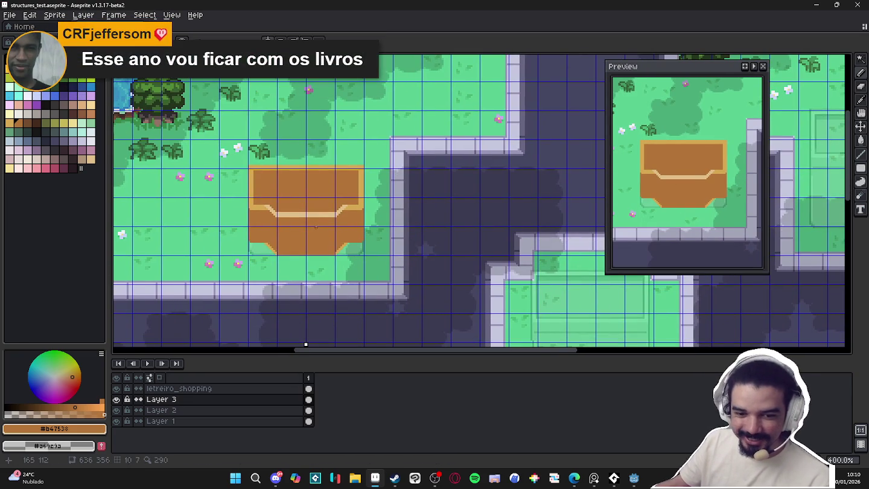
scroll(332, 219, "up", 1)
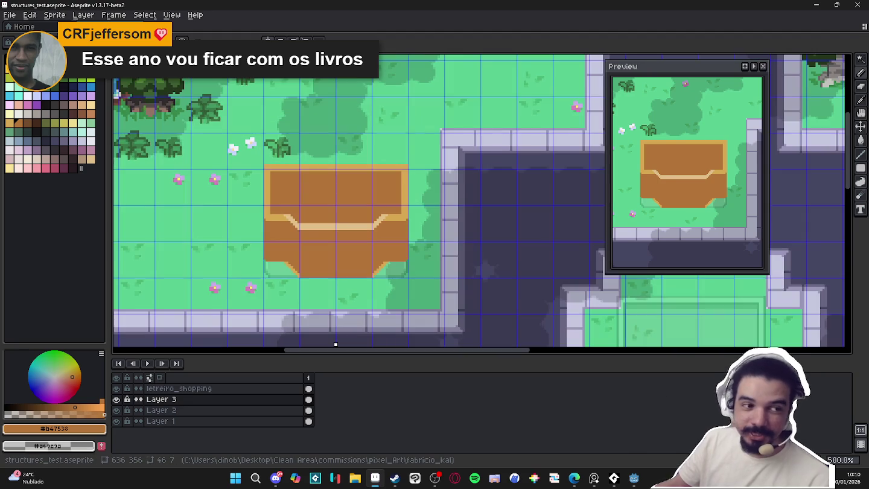
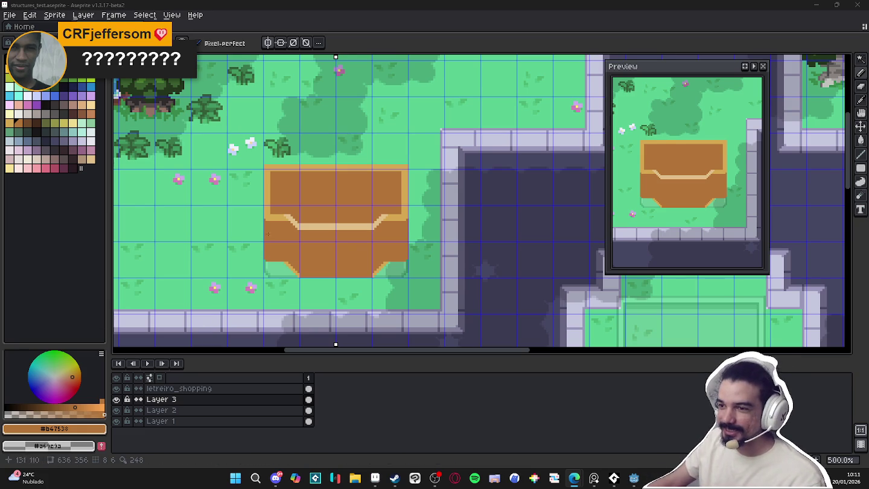
Eyedrop the light tan trim colour, then the building's brown wall colour, then switch to Edge
scroll(267, 234, "up", 1)
scroll(295, 225, "up", 3)
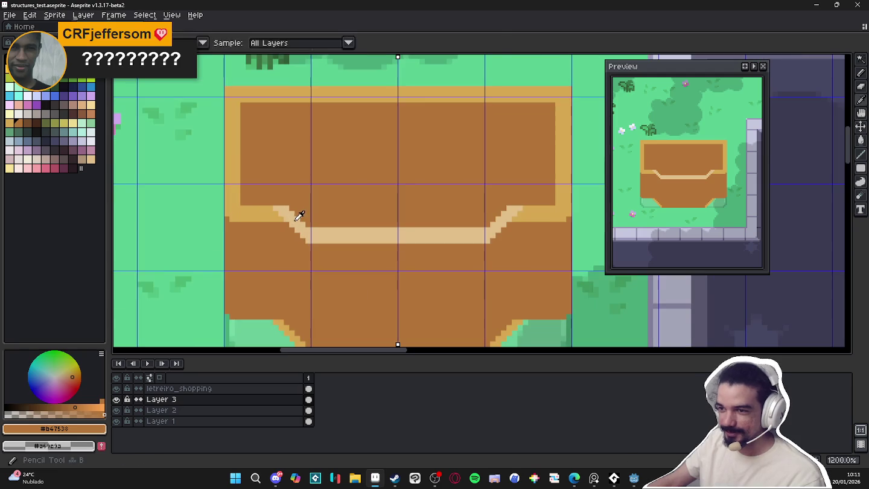
left_click(282, 222, "alt")
scroll(282, 223, "down", 3)
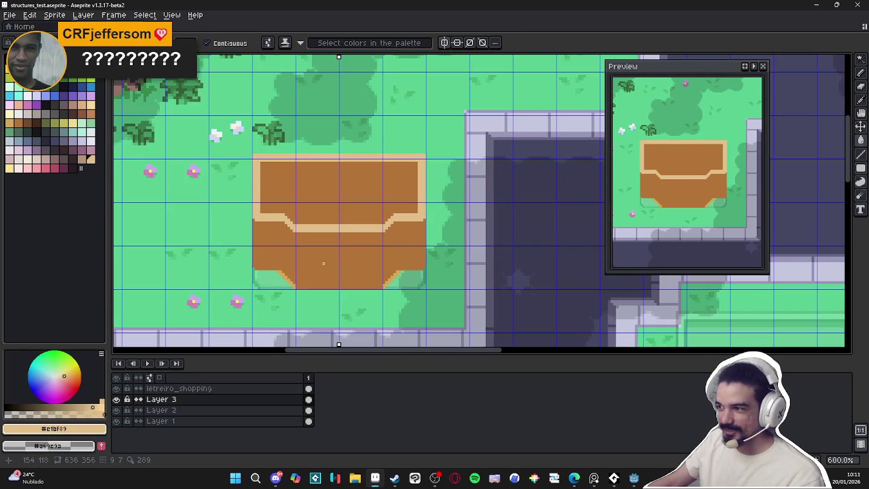
scroll(389, 273, "up", 3)
left_click(386, 256, "alt")
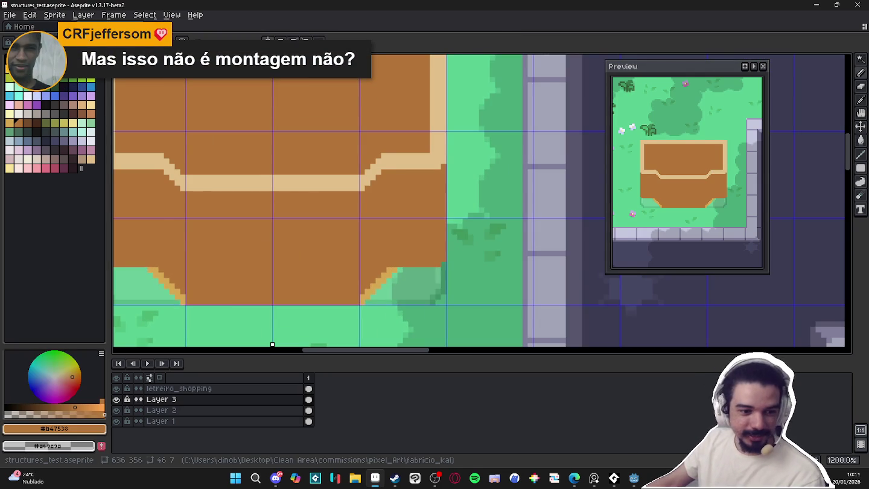
key("alt+Tab")
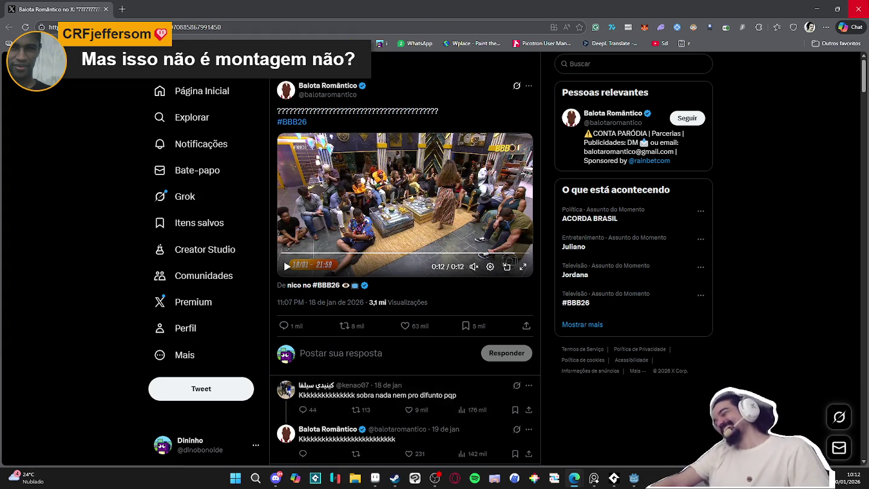
After the X video ends, close Edge to return to the Aseprite artwork
left_click(858, 8)
scroll(202, 300, "down", 2)
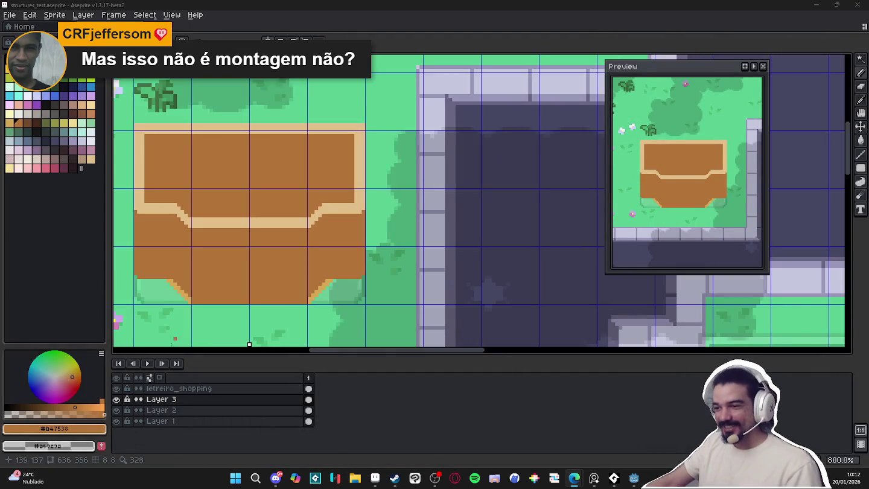
scroll(304, 281, "up", 3)
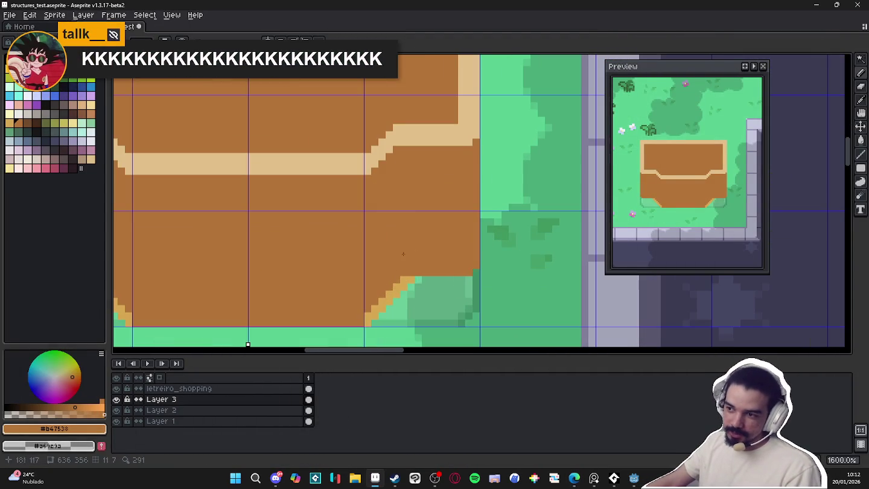
left_click(375, 305)
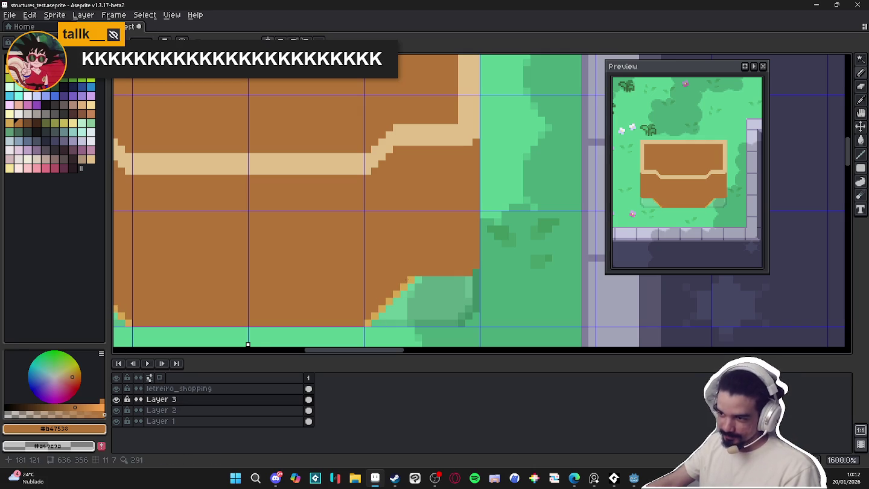
key("shift")
scroll(370, 321, "down", 2)
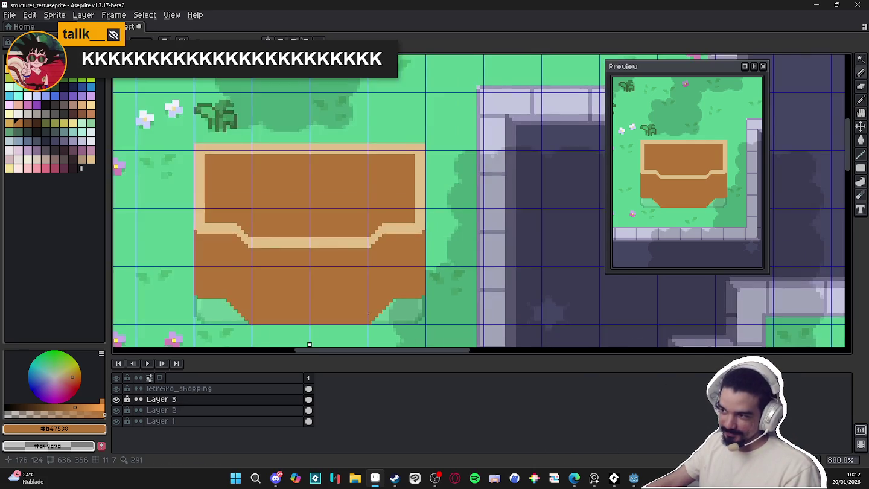
scroll(367, 332, "down", 1)
scroll(270, 264, "up", 3)
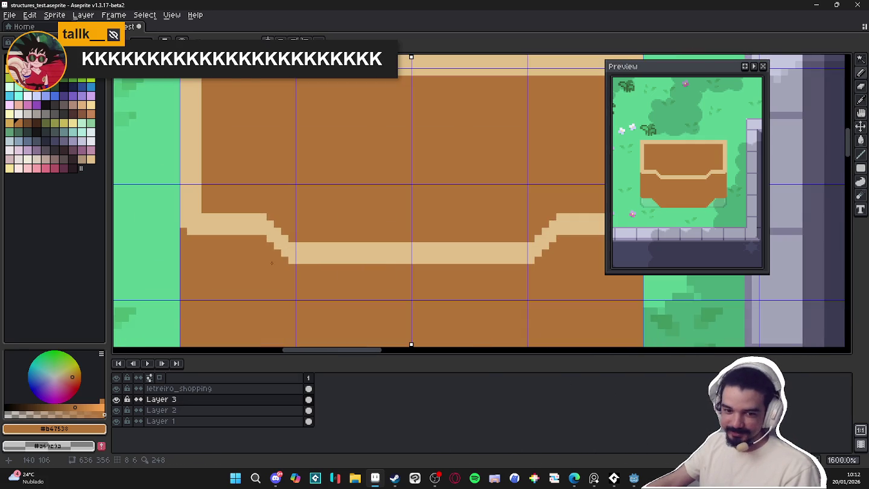
scroll(272, 262, "down", 1)
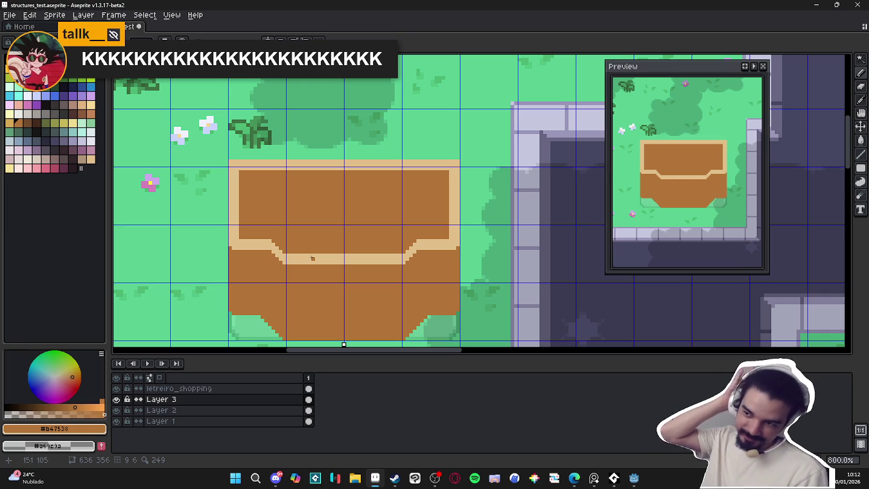
scroll(312, 258, "down", 1)
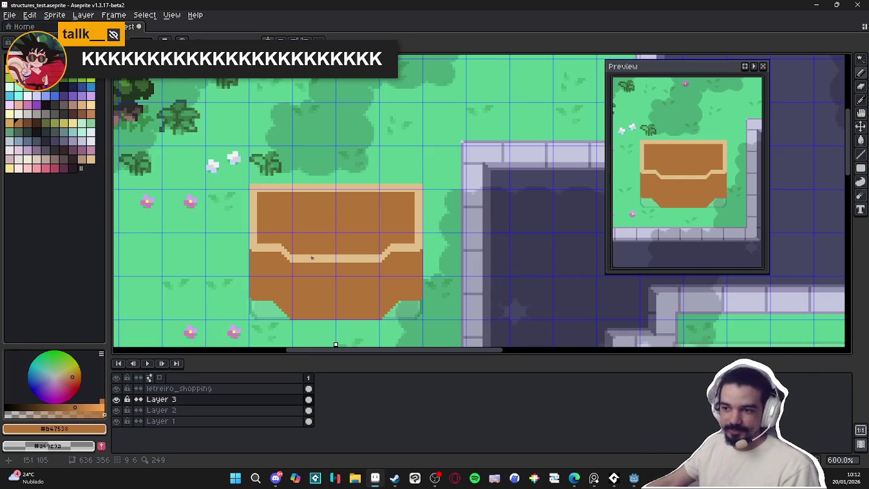
left_click_drag(312, 258, 335, 225)
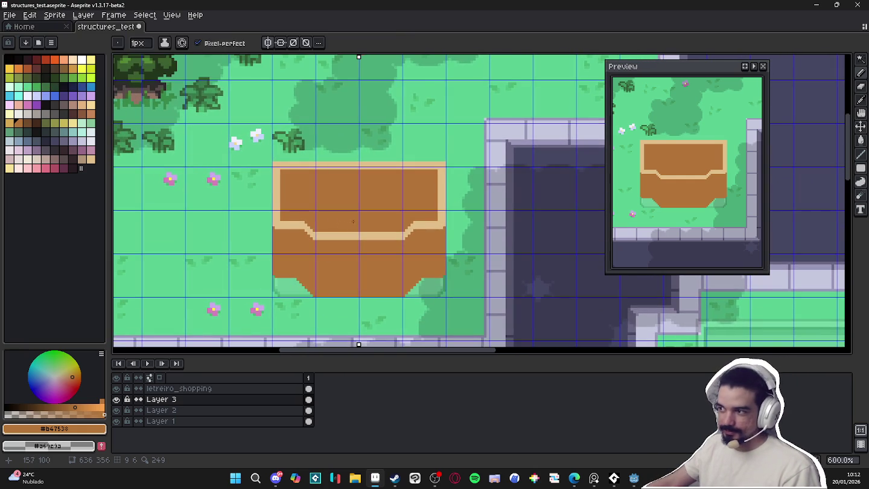
scroll(440, 187, "down", 1)
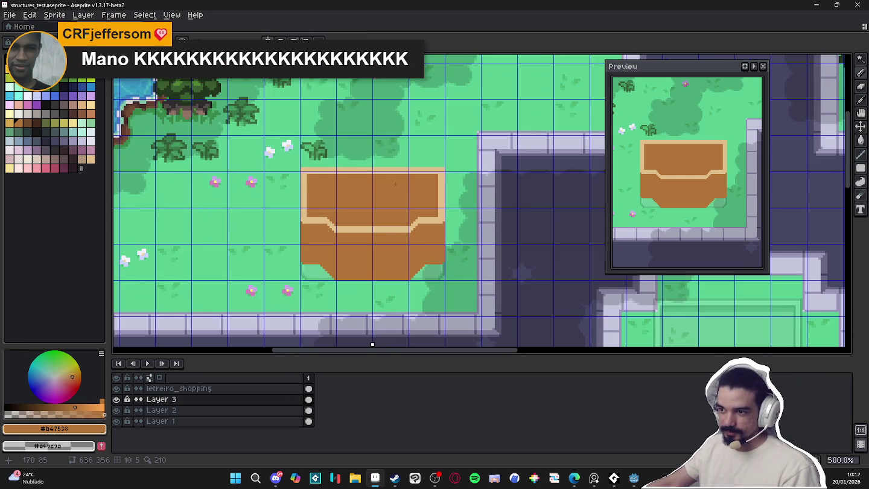
scroll(395, 184, "down", 2)
scroll(393, 193, "down", 1)
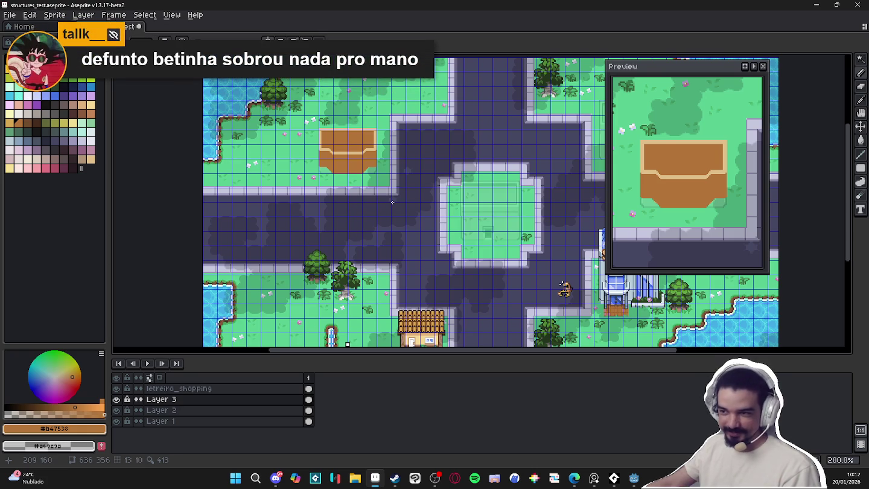
scroll(345, 203, "up", 1)
scroll(329, 175, "up", 2)
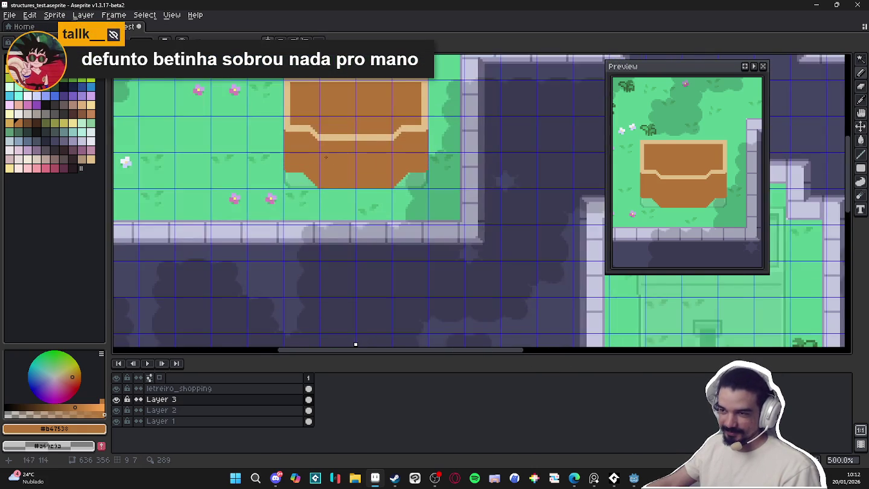
scroll(310, 144, "up", 2)
scroll(310, 144, "down", 2)
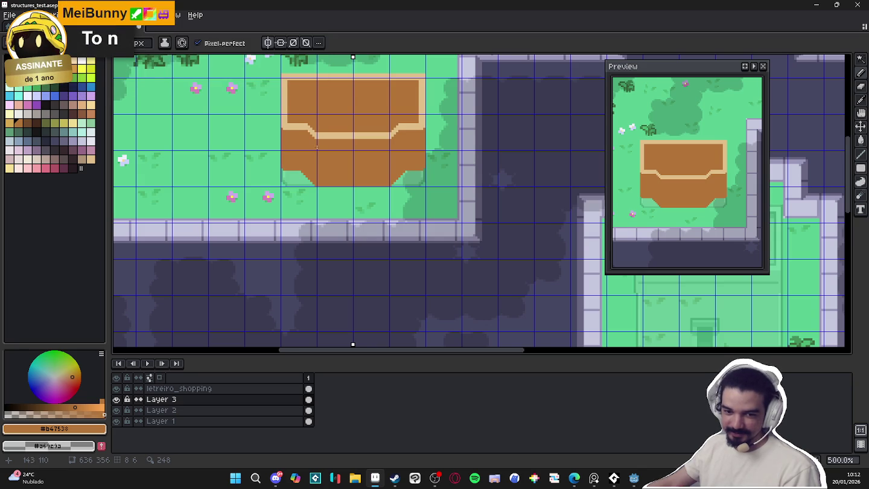
scroll(324, 152, "up", 1)
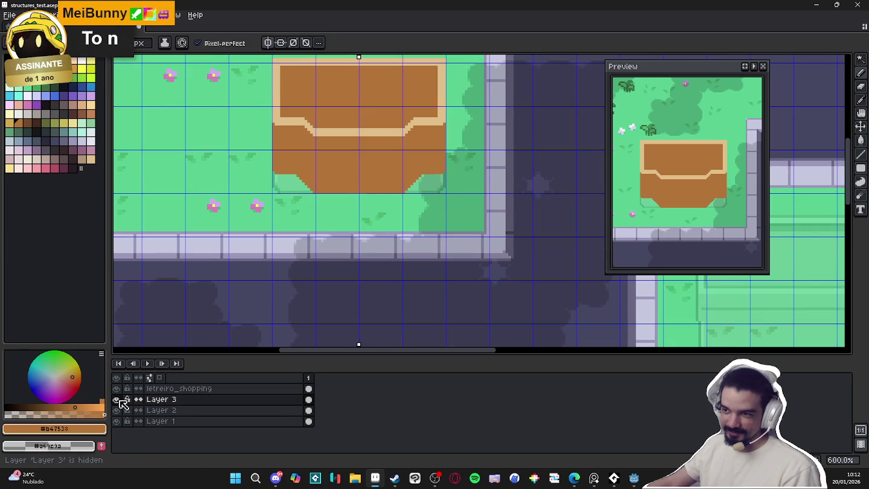
Save structures_test.aseprite and bring the building's top edge into view
key("ctrl+s")
scroll(347, 126, "up", 3)
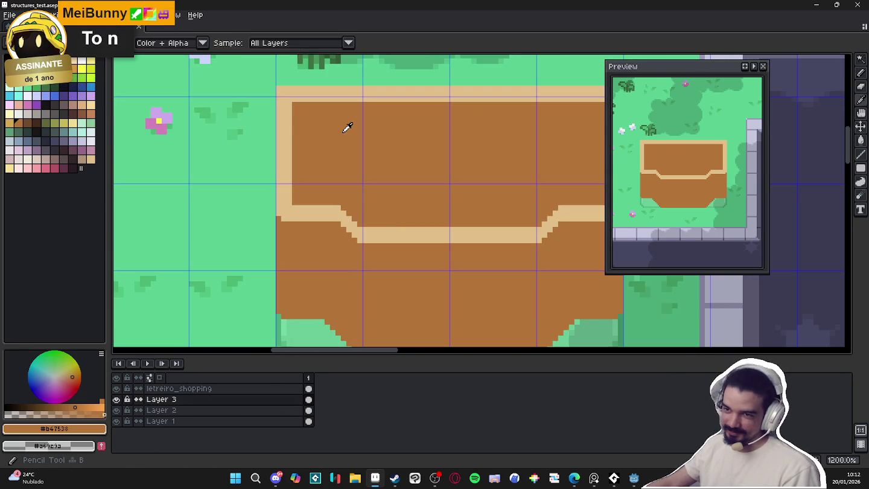
key("b")
left_click(28, 124)
mouse_move(325, 120)
left_mouse_down()
mouse_move(203, 139)
mouse_move(226, 134)
left_mouse_up()
Paint a dark brown line across the top row just inside the tan rim
key("m")
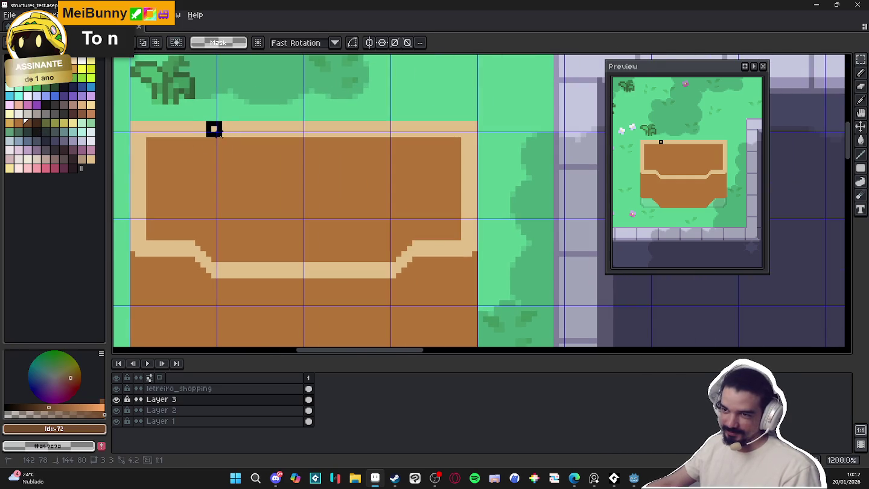
key("ctrl+d")
key("b")
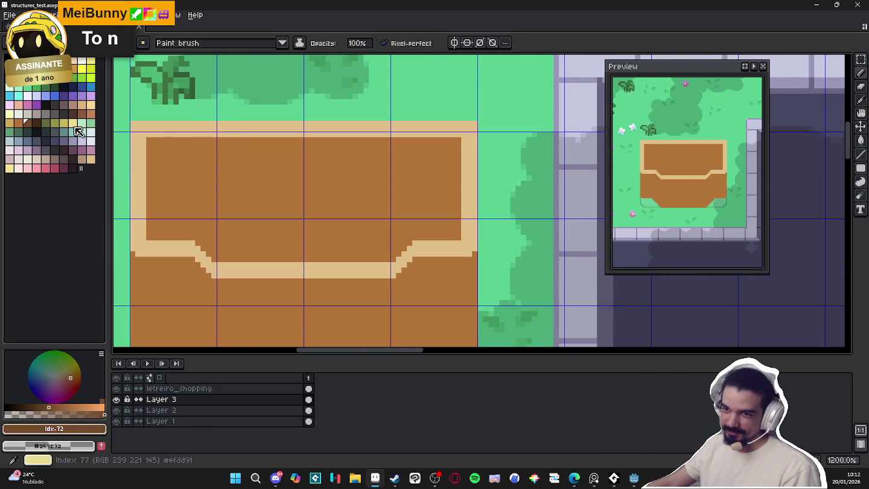
left_click(27, 123)
left_click_drag(155, 144, 446, 146)
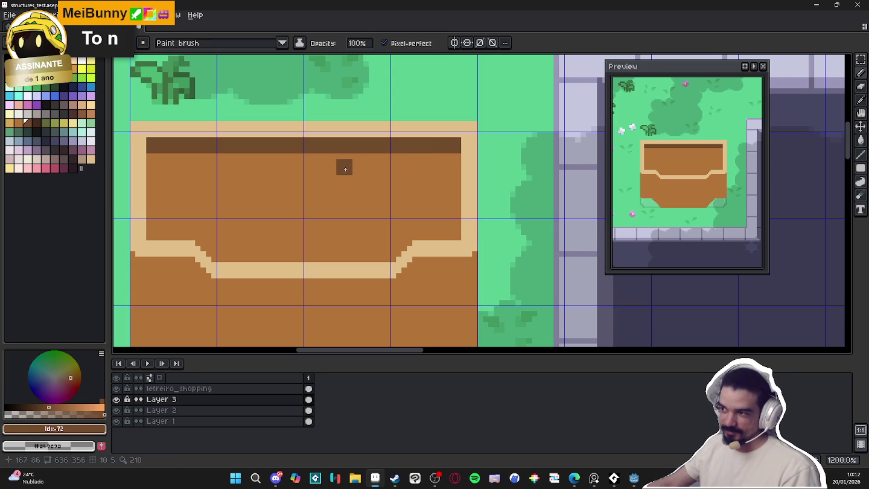
scroll(281, 199, "down", 2)
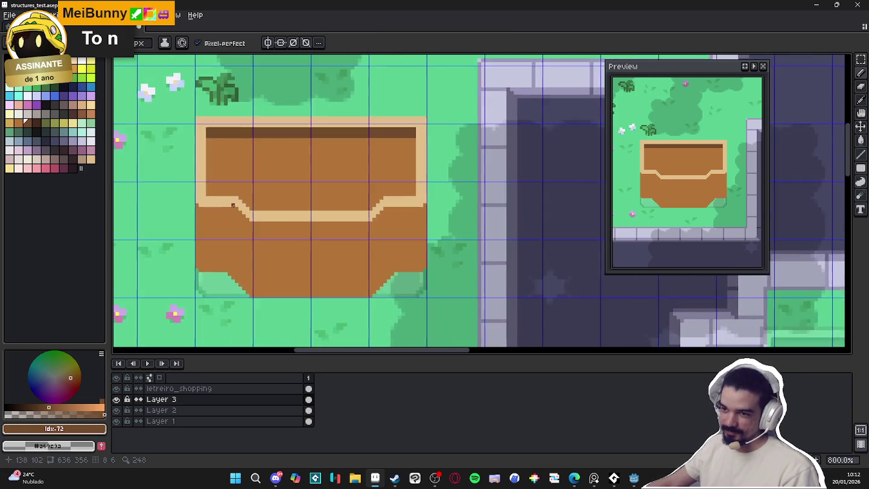
Draw two dark brown vertical lines down the left wall and bucket-fill the strip between them
scroll(264, 225, "up", 3)
left_click(264, 225)
scroll(272, 162, "down", 3)
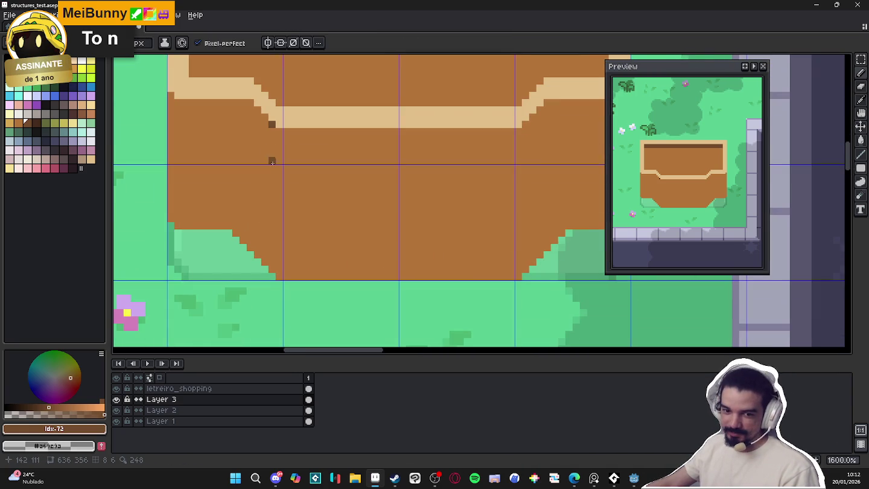
left_click(271, 270, "shift")
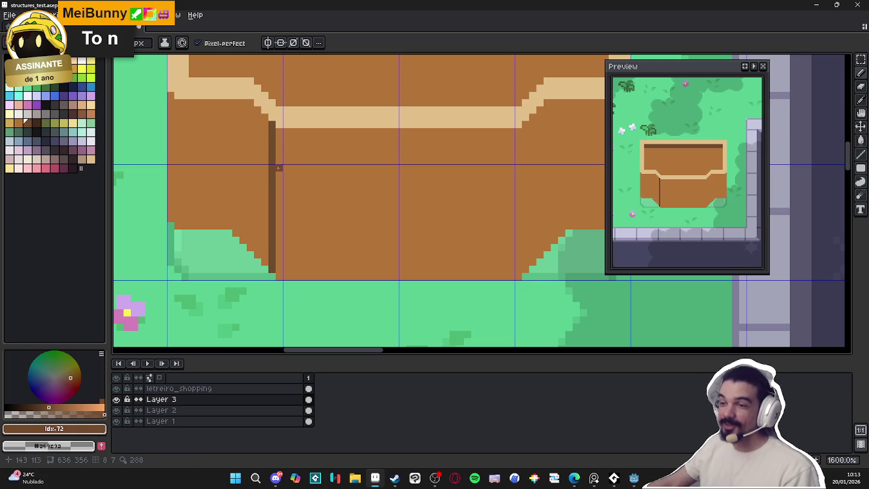
left_click(250, 103)
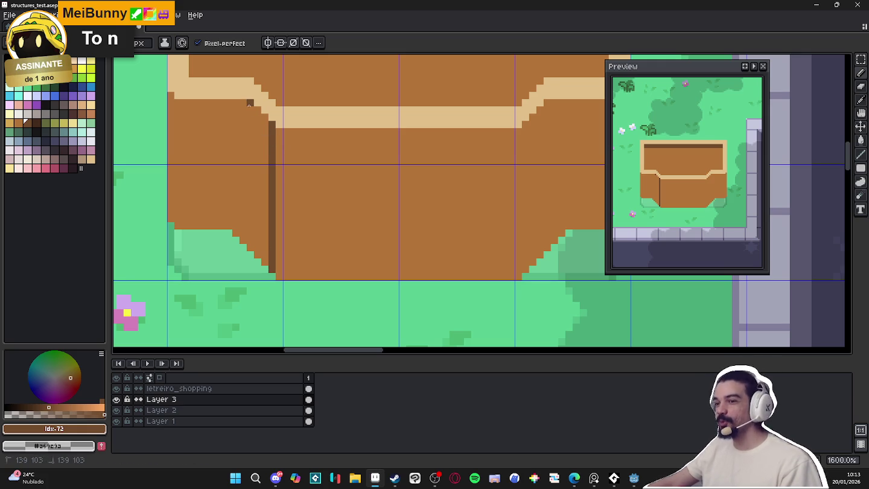
left_click(249, 258, "shift")
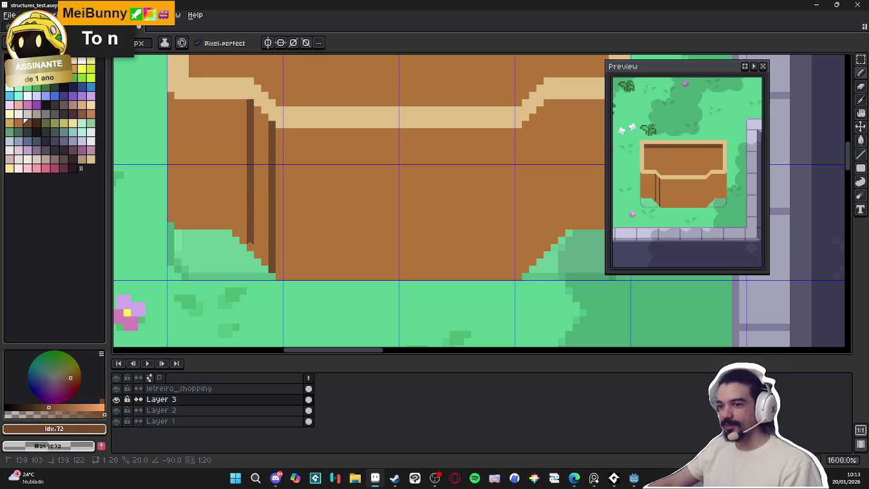
key("g")
left_click(258, 235)
scroll(257, 236, "down", 1)
scroll(257, 235, "down", 1)
key("b")
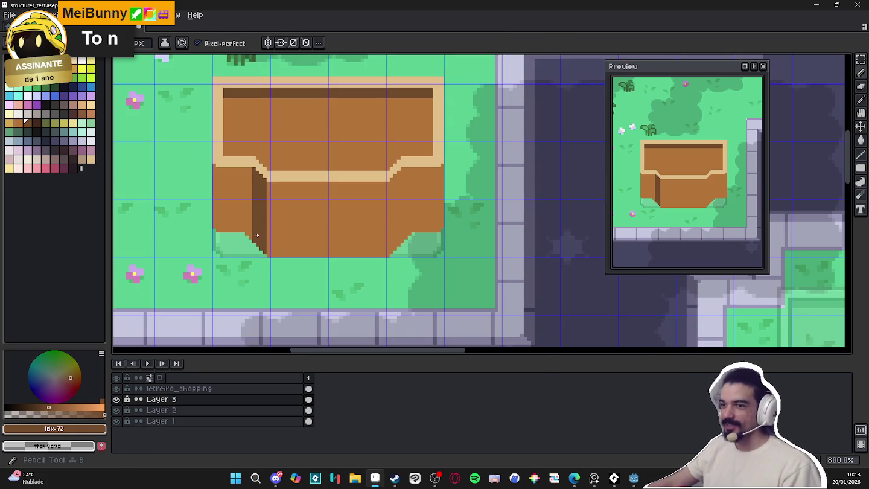
Select the brown building's fill area with the Magic Wand
scroll(253, 237, "up", 2)
scroll(252, 238, "down", 1)
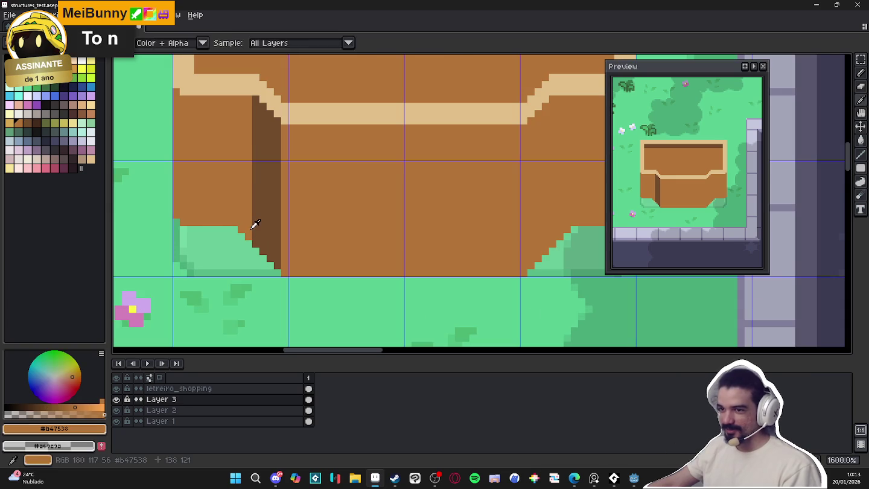
scroll(247, 234, "down", 1)
scroll(249, 229, "up", 2)
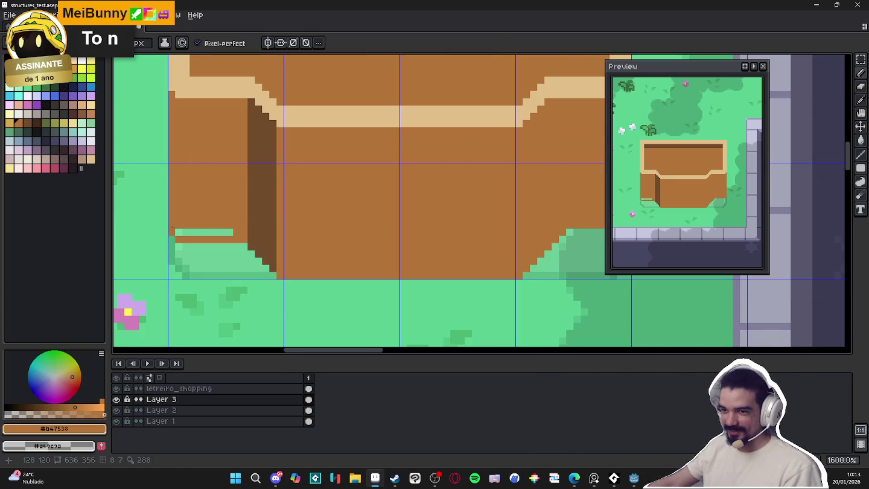
key("w")
scroll(373, 244, "down", 1)
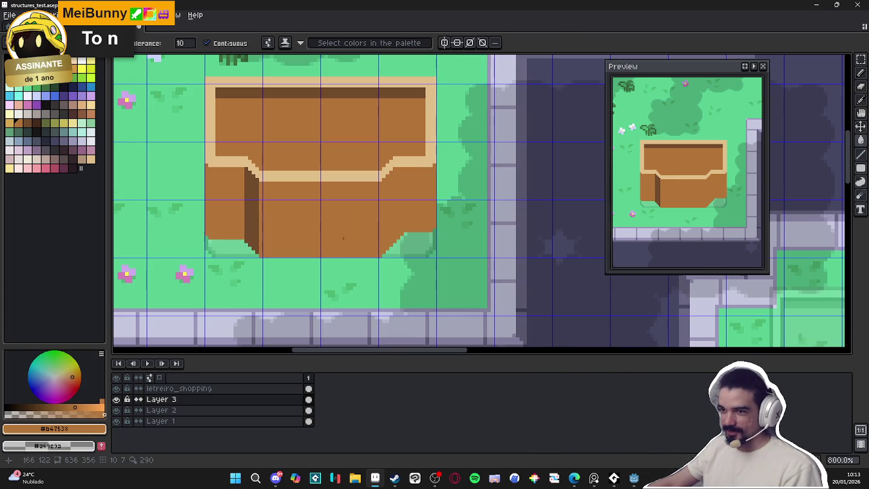
left_click(251, 242)
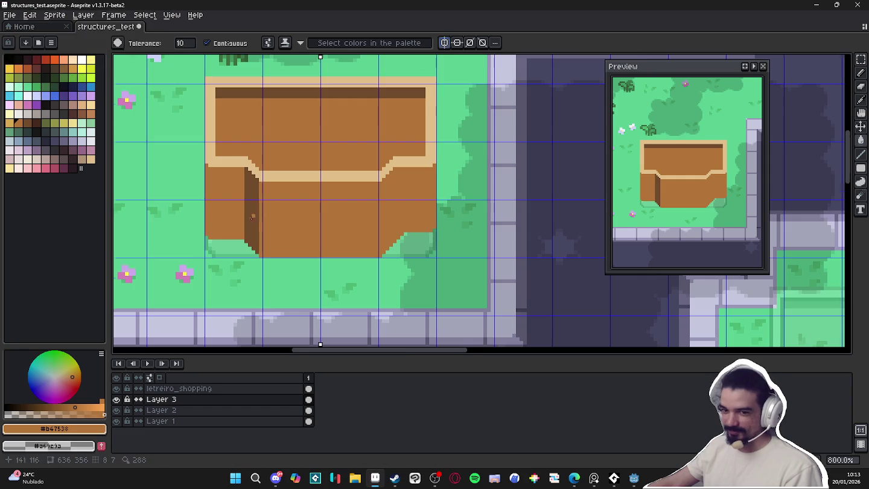
Paint the missing pixels and green gap at the building's base brown
scroll(248, 244, "up", 3)
key("b")
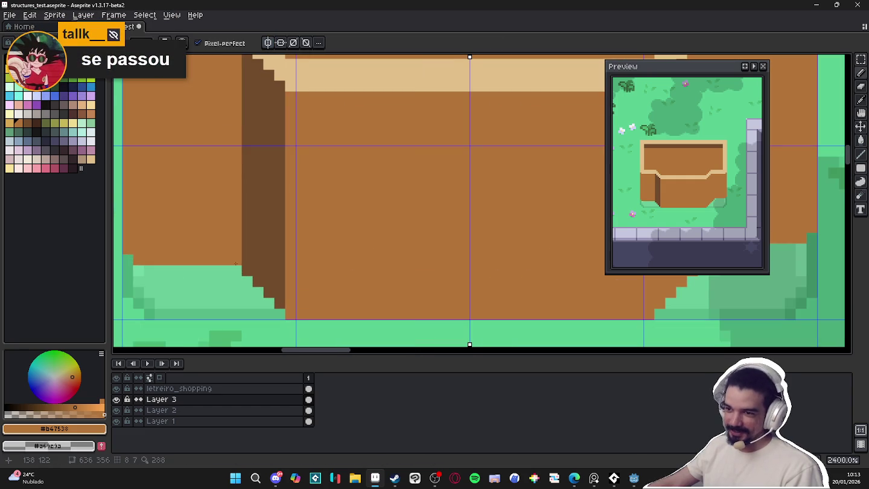
left_click_drag(169, 258, 130, 251)
scroll(130, 251, "down", 6)
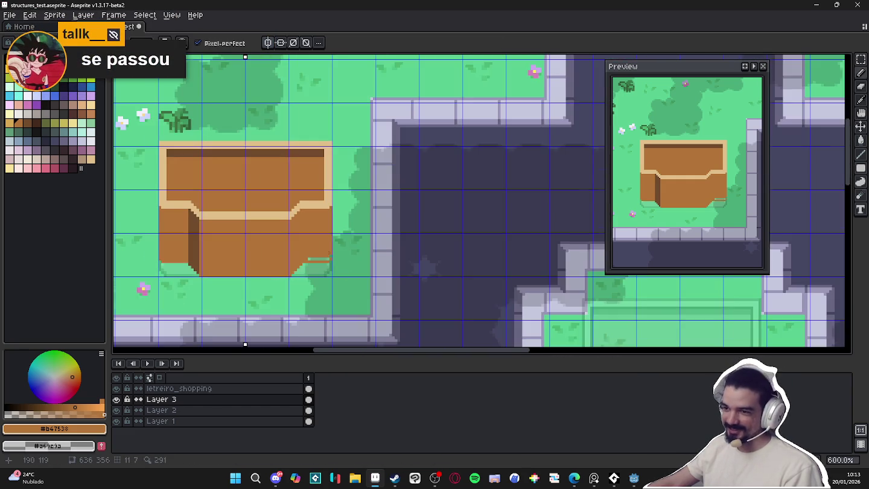
scroll(329, 254, "up", 6)
left_click_drag(342, 276, 258, 276)
scroll(259, 275, "down", 4)
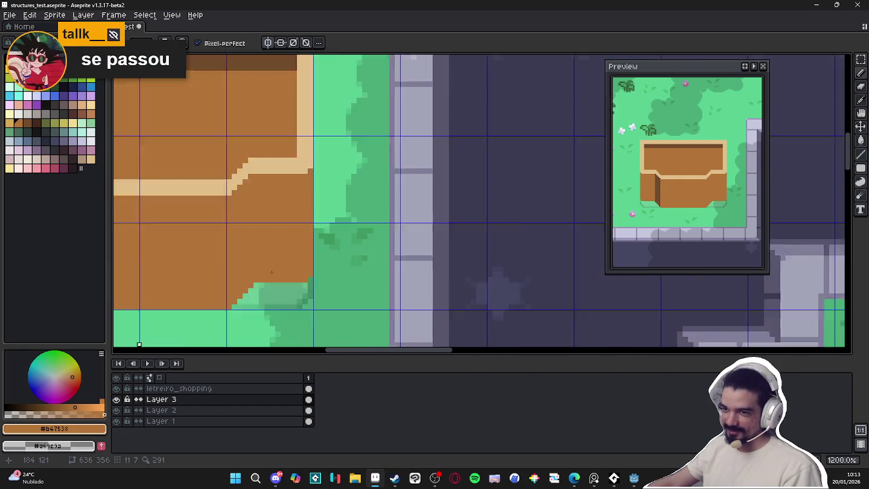
scroll(203, 247, "up", 3)
Outline the right wall's shadow with two dark brown lines and bucket-fill between them
left_click(203, 247, "alt")
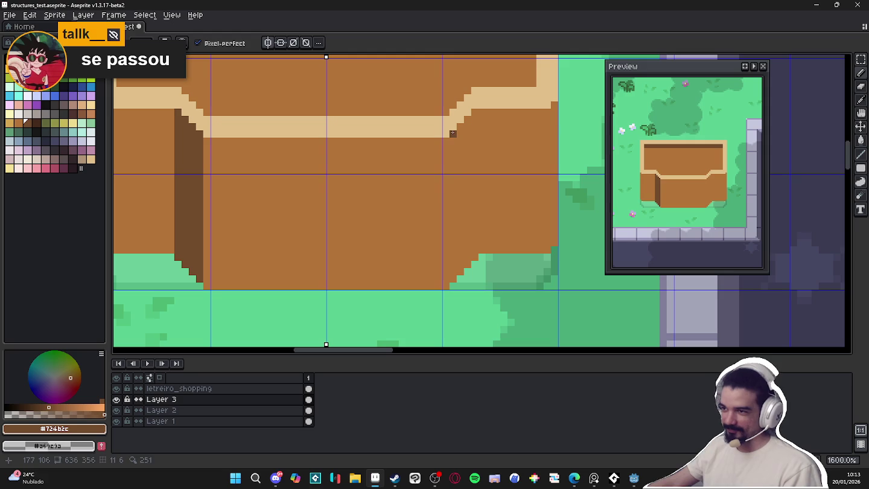
left_click_drag(453, 133, 453, 279)
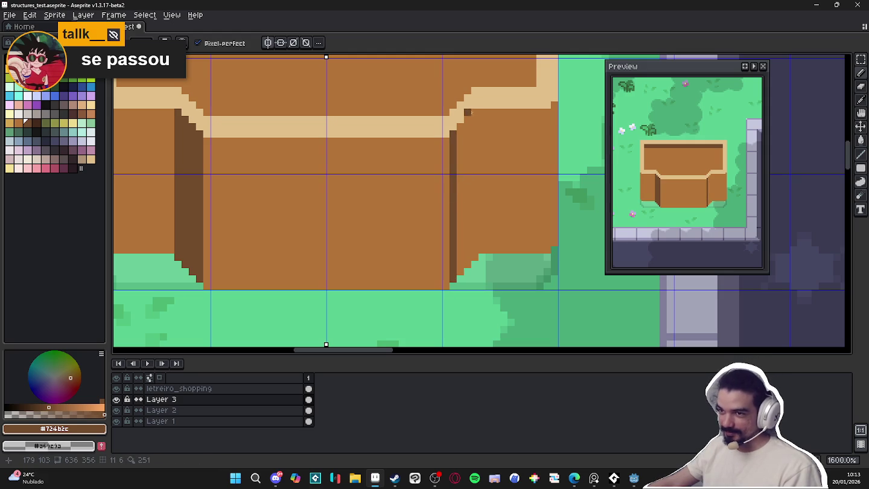
left_click_drag(474, 112, 475, 231)
left_click(475, 256)
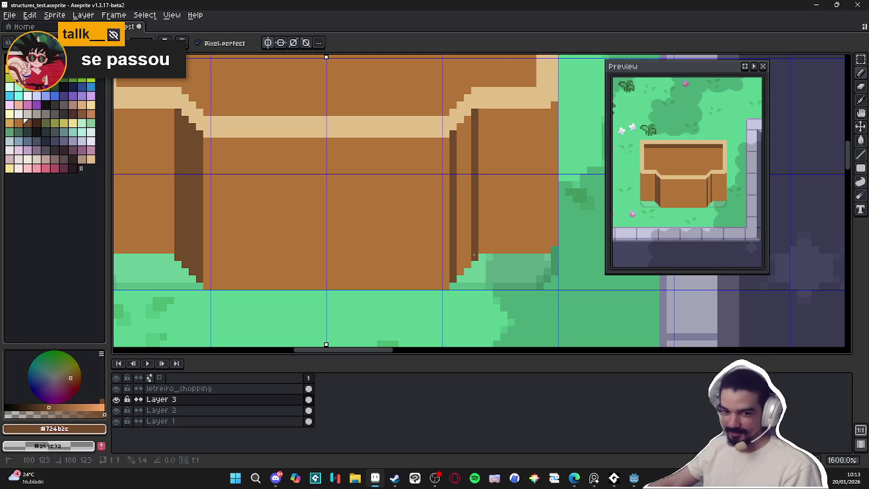
left_click(467, 256)
key("g")
left_click(462, 244)
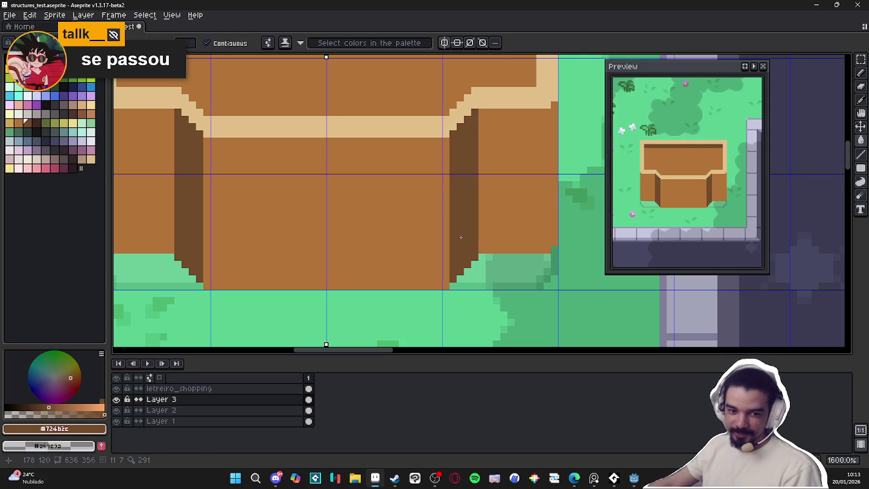
scroll(460, 237, "down", 1)
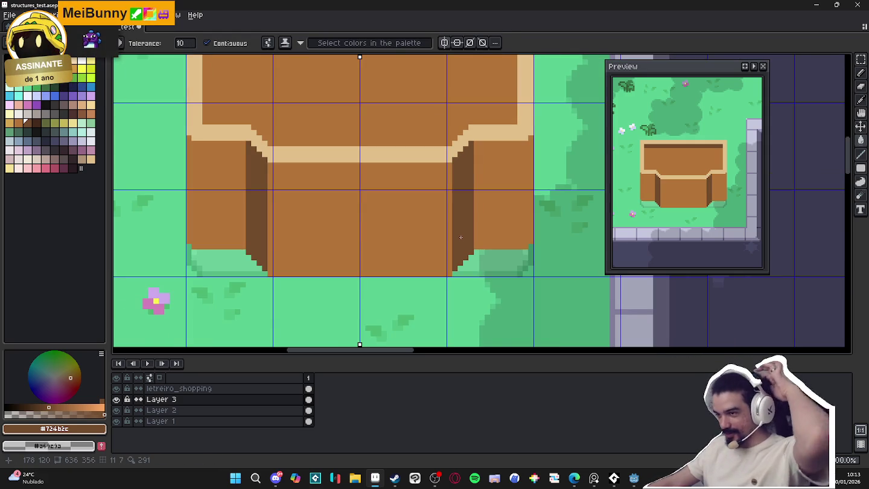
scroll(460, 237, "down", 4)
key("v")
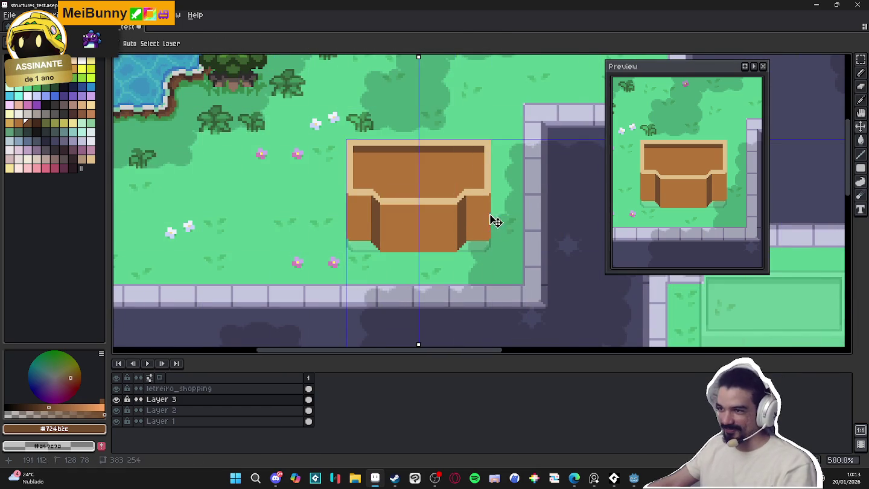
key("w")
scroll(415, 197, "down", 1)
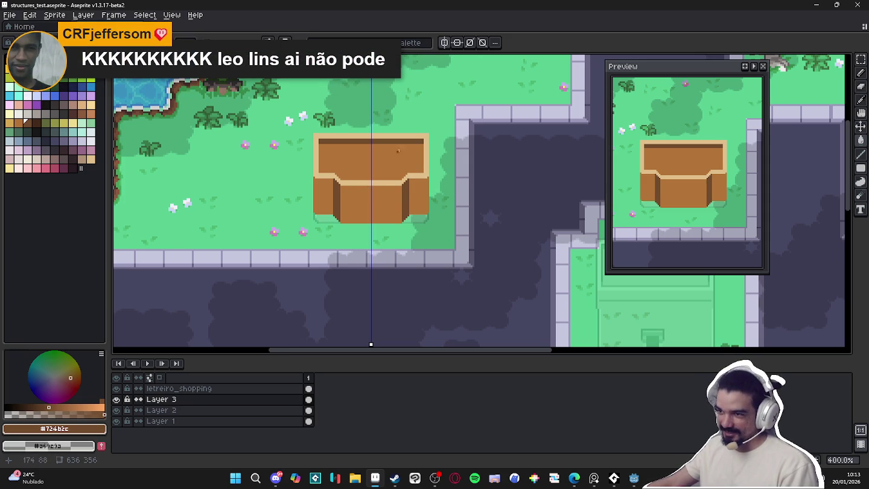
Select palette entry Idx-70, the tan trim colour, and change it to golden yellow
scroll(421, 150, "up", 3)
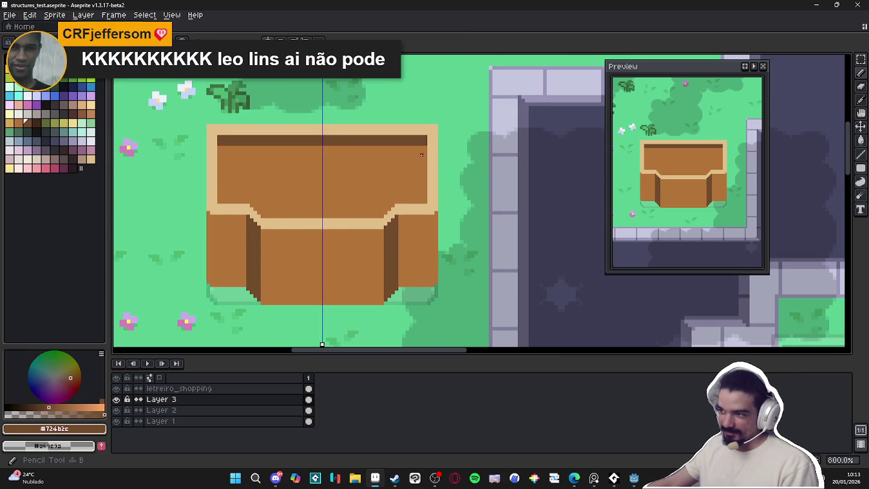
scroll(421, 155, "down", 2)
scroll(355, 233, "up", 2)
left_click(9, 123)
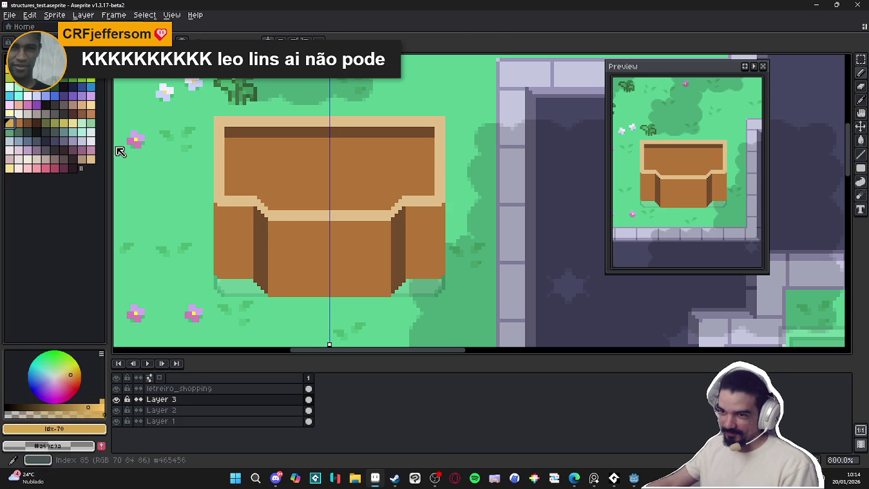
scroll(354, 255, "down", 3)
scroll(354, 255, "down", 1)
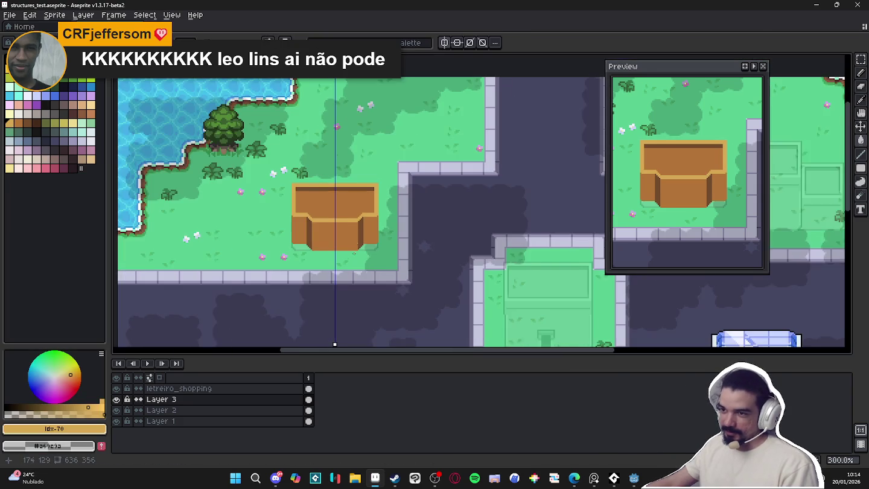
scroll(354, 255, "down", 1)
Pan and zoom to view the crossroads and Shopping building on the map
mouse_move(394, 254)
left_mouse_down()
mouse_move(336, 149)
mouse_move(359, 185)
left_mouse_up()
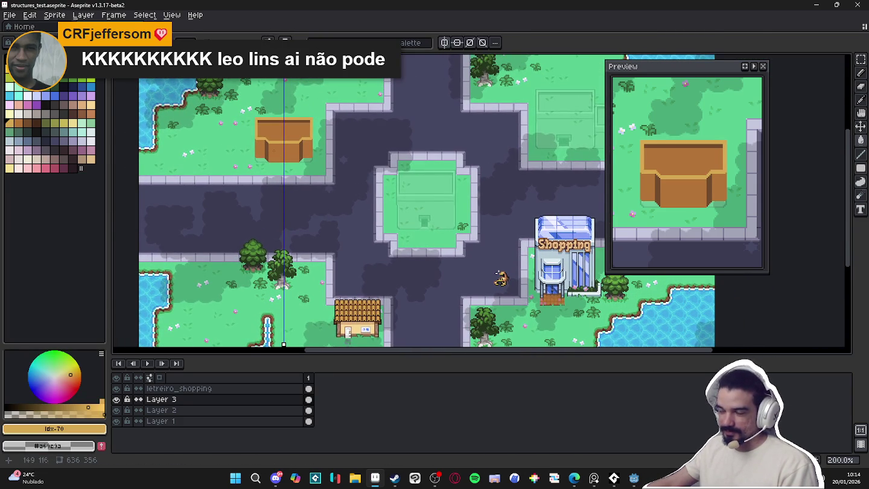
scroll(277, 144, "up", 2)
scroll(277, 144, "up", 3)
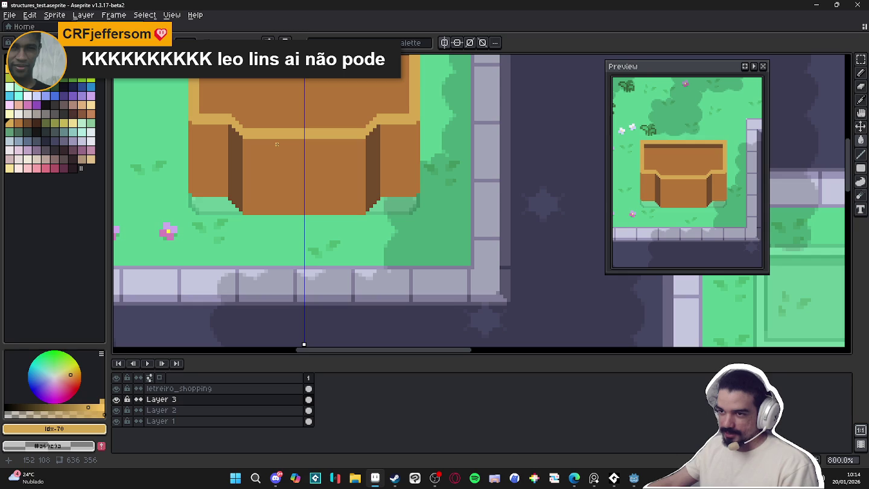
scroll(277, 144, "down", 3)
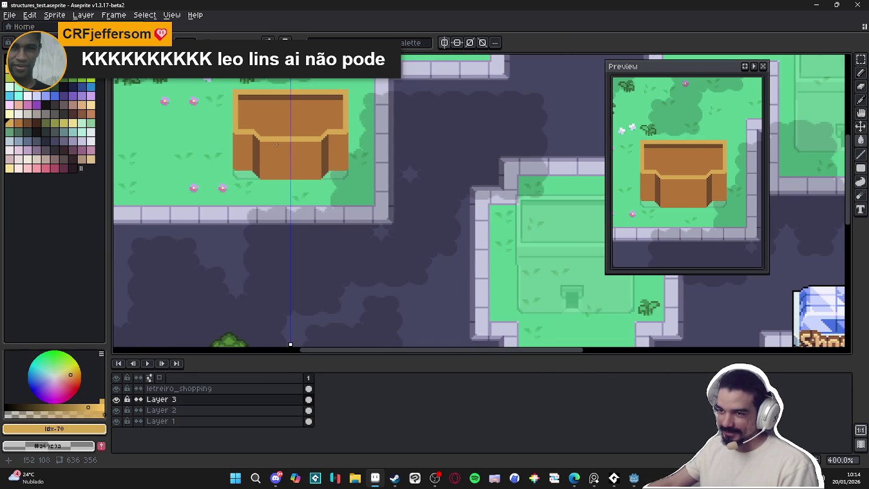
scroll(277, 145, "down", 2)
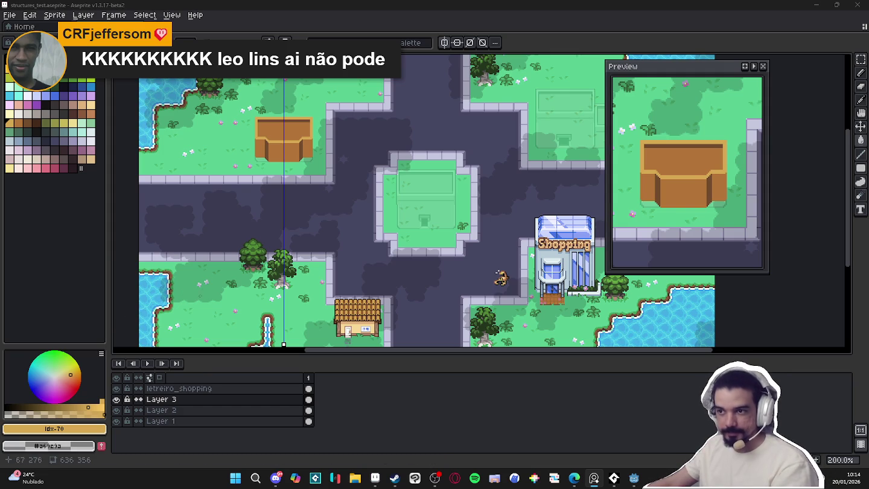
scroll(276, 141, "up", 4)
Draw a dark brown ledge line under the right trim with the Line tool
scroll(276, 140, "up", 4)
left_click_drag(276, 140, 368, 178)
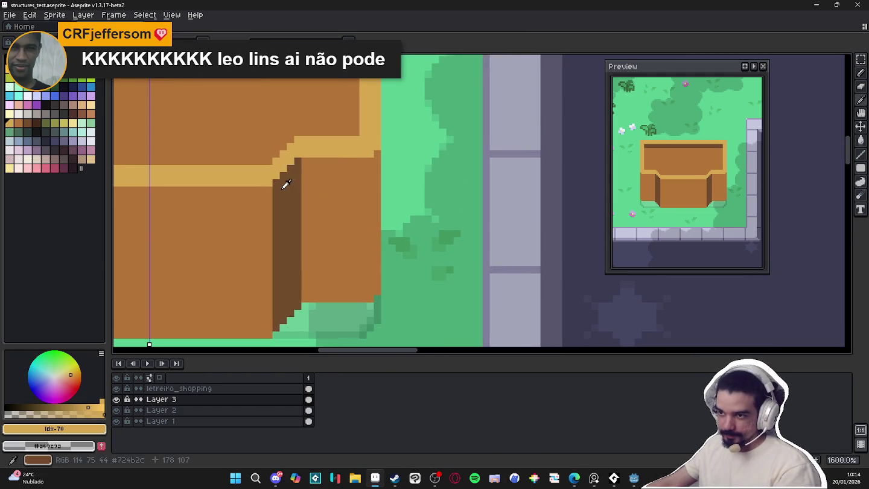
left_click(287, 199, "alt")
left_click(307, 181)
key("ctrl+z")
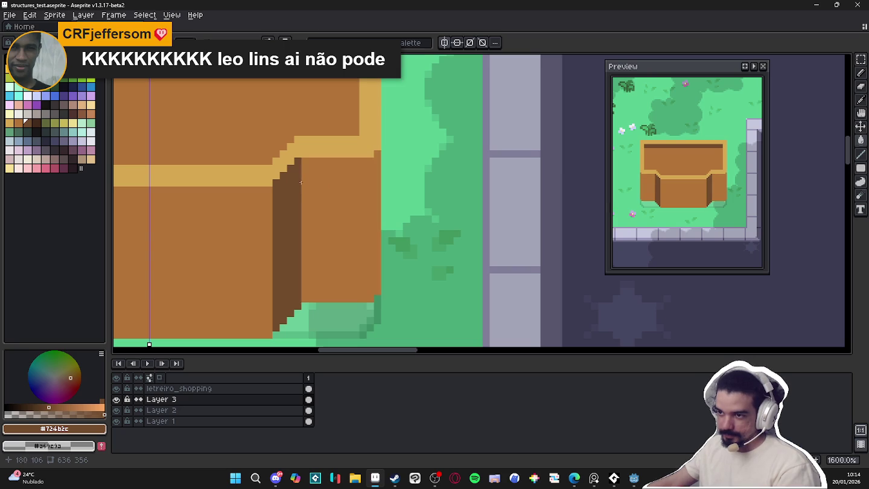
key("l")
left_click_drag(307, 181, 374, 183)
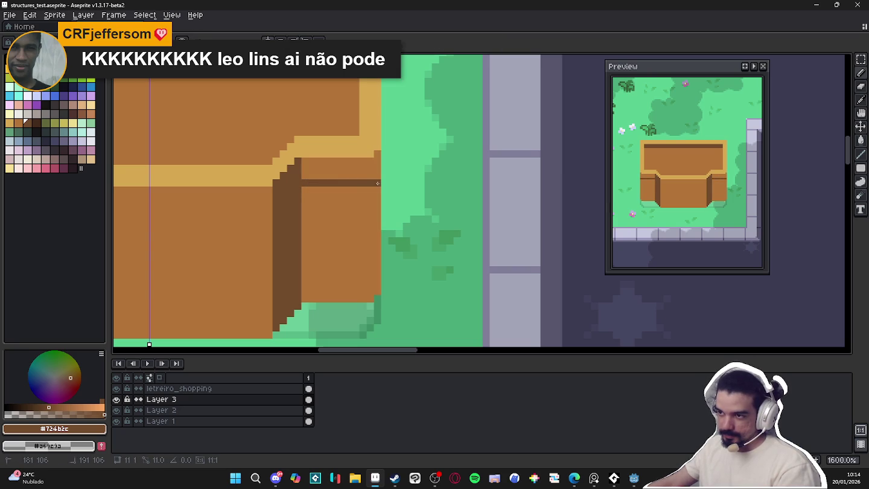
scroll(387, 183, "down", 1)
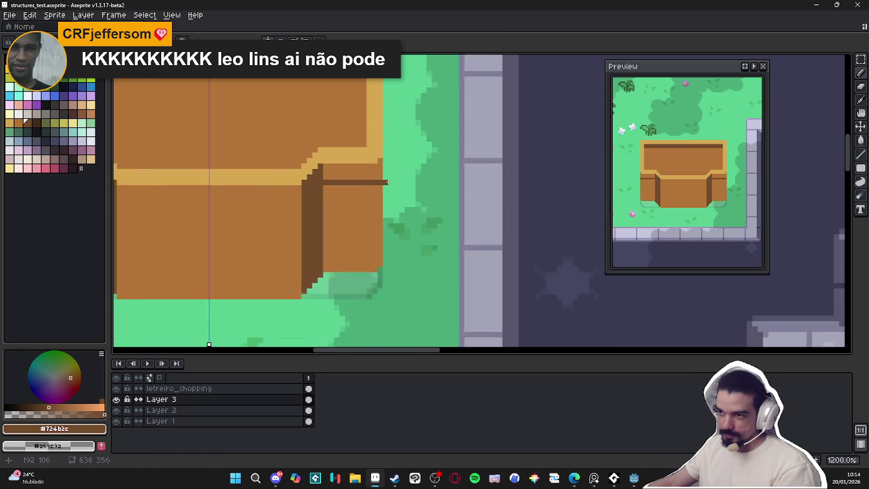
scroll(386, 182, "down", 1)
Add mirrored dark lines: a vertical wall line, a front-face line, and diagonal corner lines
mouse_move(387, 181)
left_mouse_down()
mouse_move(386, 82)
mouse_move(259, 78)
left_mouse_up()
scroll(211, 197, "up", 1)
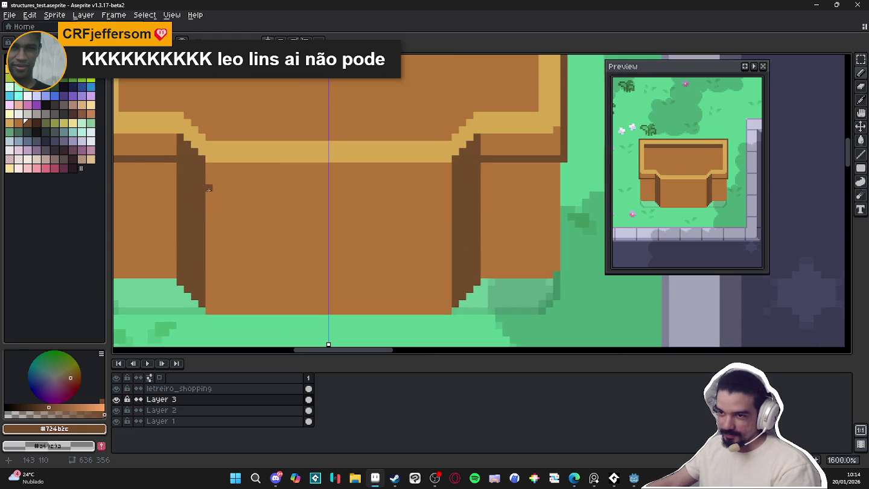
left_click_drag(257, 191, 327, 187)
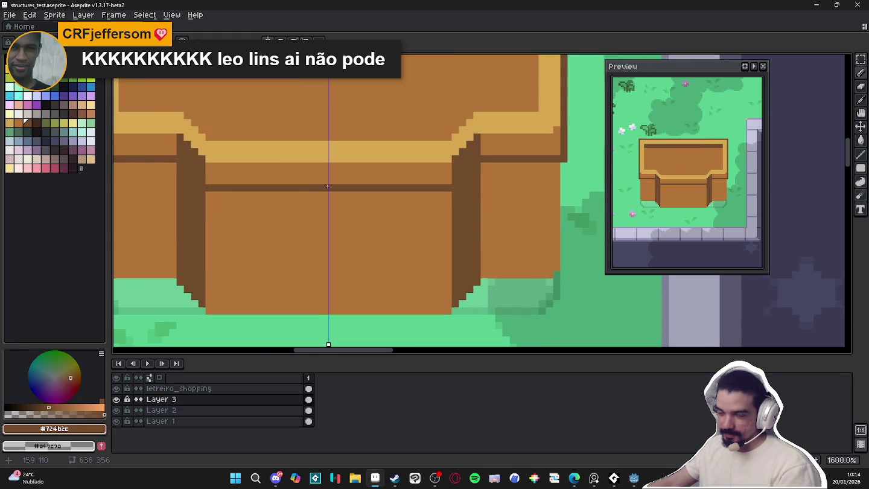
scroll(283, 213, "down", 1)
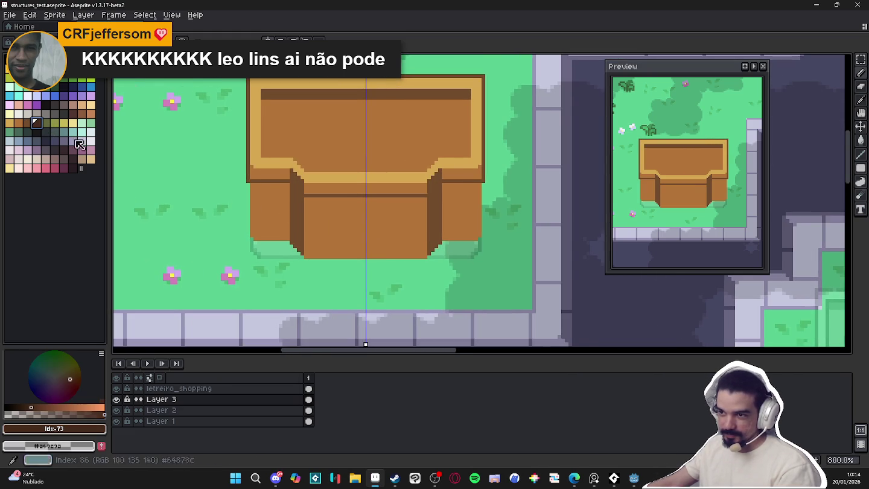
scroll(305, 186, "up", 1)
left_click_drag(295, 202, 277, 176)
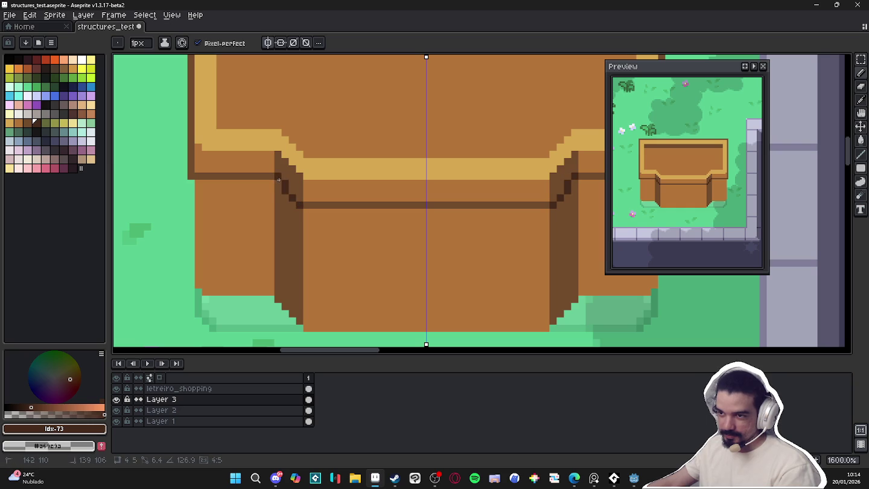
scroll(278, 181, "down", 3)
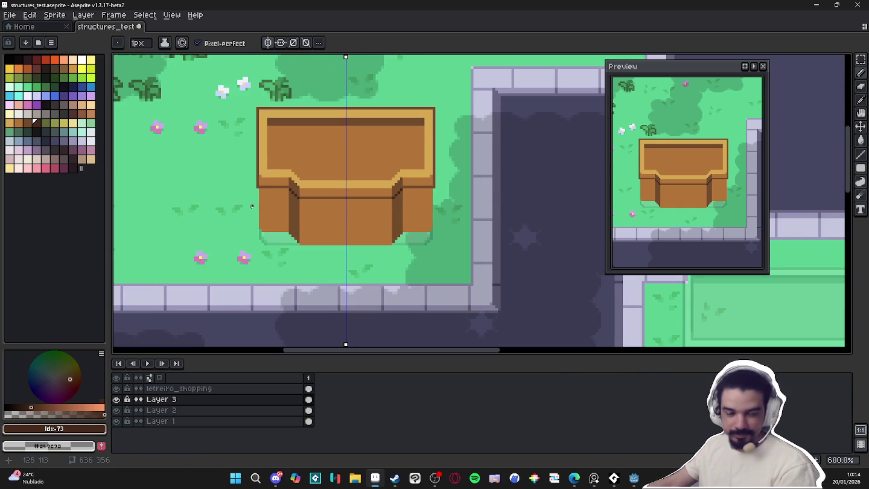
scroll(328, 213, "down", 4)
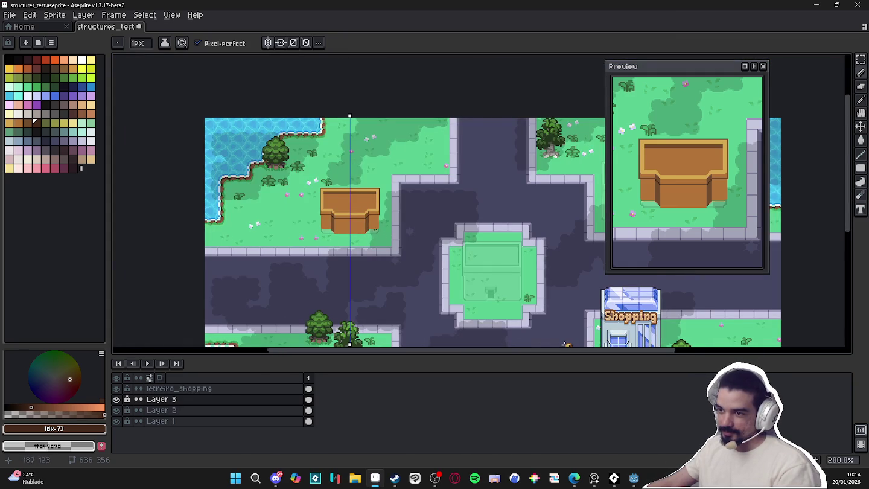
scroll(375, 229, "up", 4)
scroll(357, 212, "up", 4)
Darken the box's top edge and touch up the diagonal corner pixels in dark and medium brown
left_click(443, 211, "shift")
key("ctrl+z")
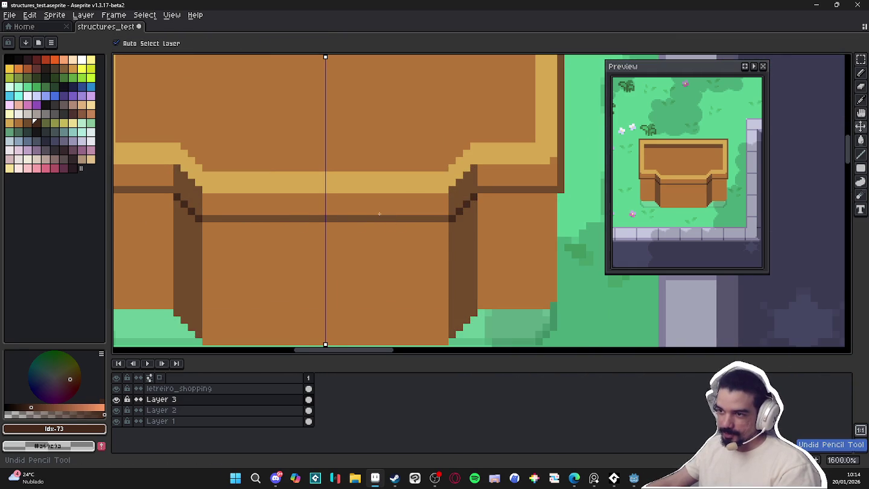
left_click(574, 261)
left_click(448, 210, "alt")
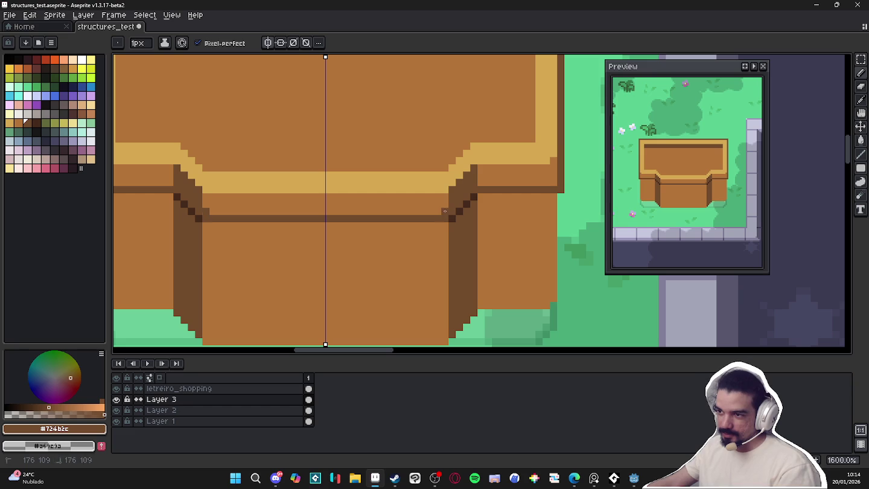
left_click(205, 212, "shift")
left_click(416, 230, "alt")
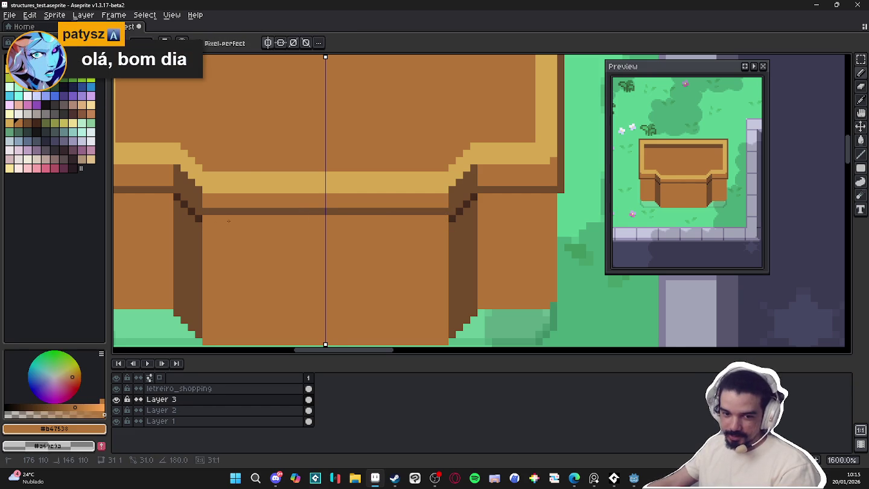
left_click(452, 211, "alt")
mouse_move(453, 212)
left_mouse_down()
mouse_move(471, 191)
mouse_move(450, 219)
left_mouse_up()
left_click(475, 194, "alt")
left_click(470, 198)
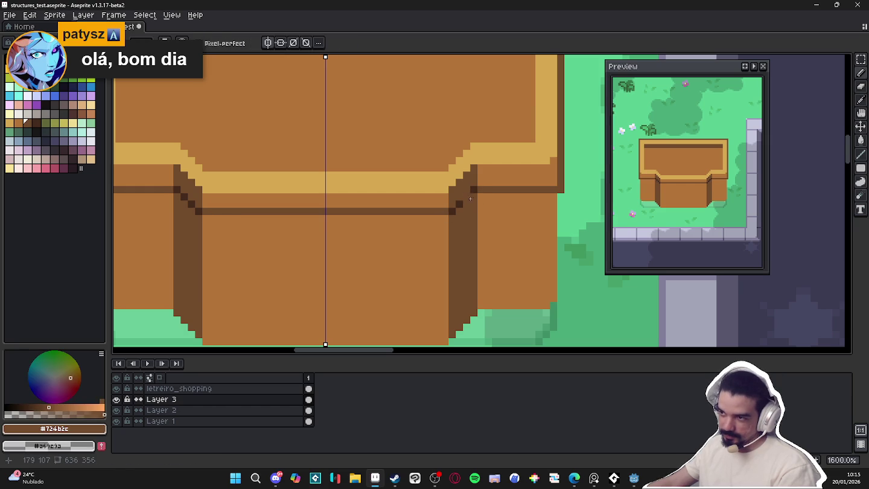
scroll(483, 191, "down", 1)
scroll(496, 188, "up", 3)
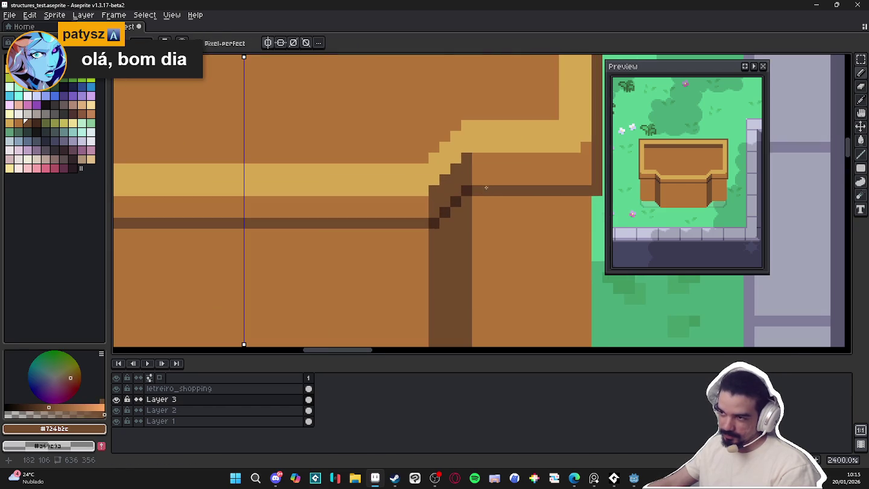
Extend a dark brown row rightward from the corner along the right-hand step
mouse_move(477, 187)
left_mouse_down()
mouse_move(578, 192)
mouse_move(477, 190)
left_mouse_up()
left_click(577, 192, "alt")
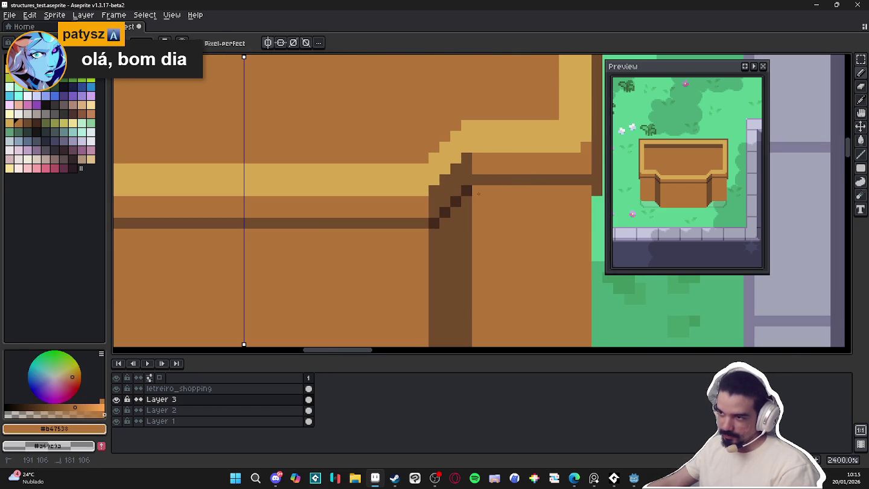
scroll(530, 195, "down", 5)
scroll(508, 203, "up", 5)
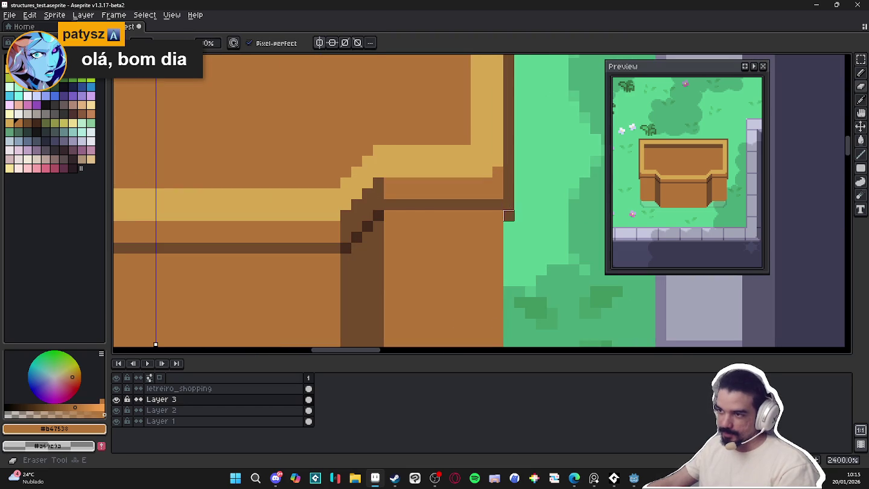
scroll(508, 202, "down", 3)
scroll(458, 218, "down", 1)
scroll(424, 232, "down", 1)
scroll(424, 231, "up", 2)
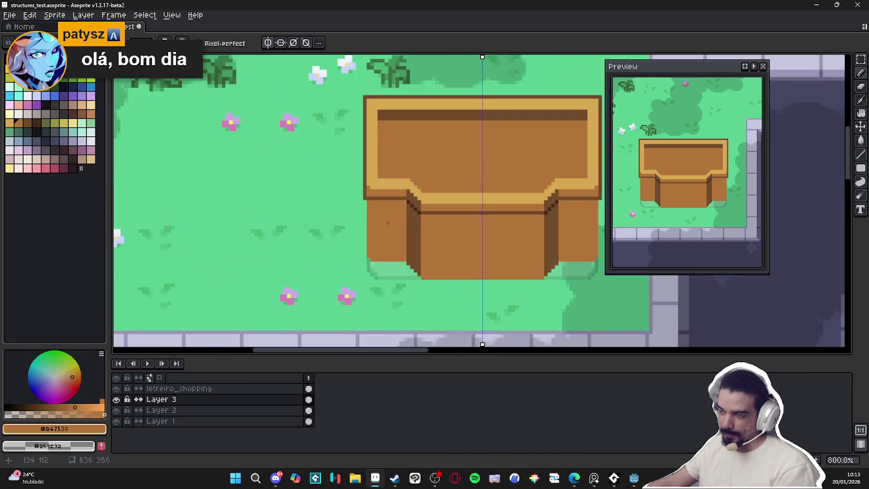
Sample the structure's brown and draw a dark line down its left edge
scroll(399, 217, "up", 2)
left_click(371, 199, "alt")
mouse_move(370, 201)
left_mouse_down()
mouse_move(368, 281)
mouse_move(378, 243)
left_mouse_up()
scroll(366, 281, "down", 2)
scroll(374, 271, "down", 2)
Save structures_test.aseprite and pan the map over to the Shopping building
key("ctrl+s")
scroll(382, 237, "down", 2)
scroll(383, 237, "down", 1)
mouse_move(519, 344)
left_mouse_down()
mouse_move(416, 241)
mouse_move(360, 237)
left_mouse_up()
scroll(417, 240, "up", 1)
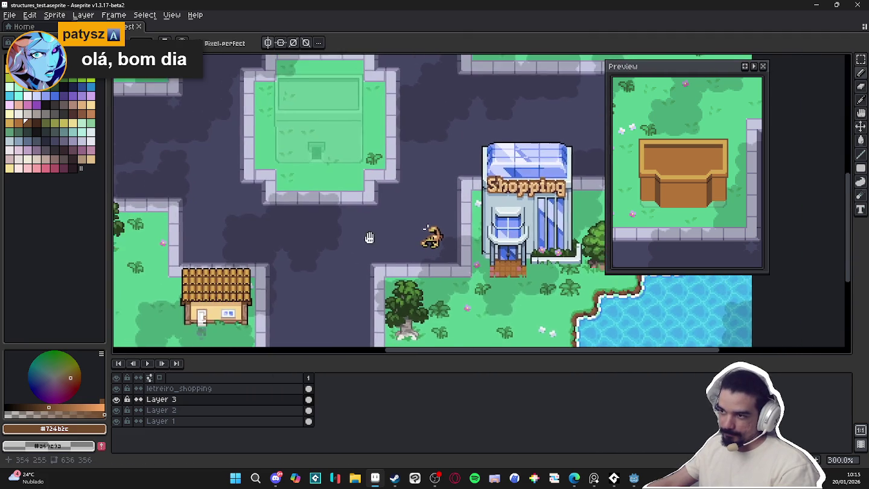
scroll(360, 237, "down", 1)
scroll(406, 271, "up", 1)
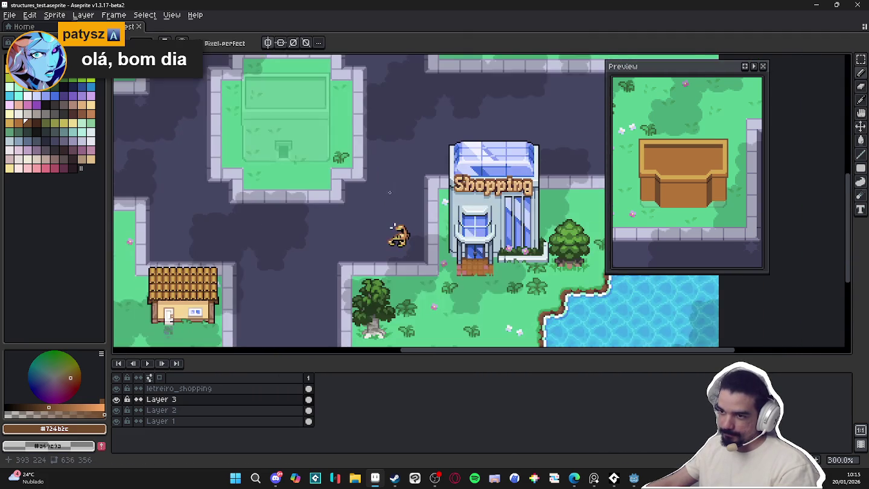
mouse_move(274, 195)
left_mouse_down()
mouse_move(370, 245)
mouse_move(377, 229)
left_mouse_up()
Zoom and pan around the town map, re-saving the file twice
scroll(377, 229, "up", 1)
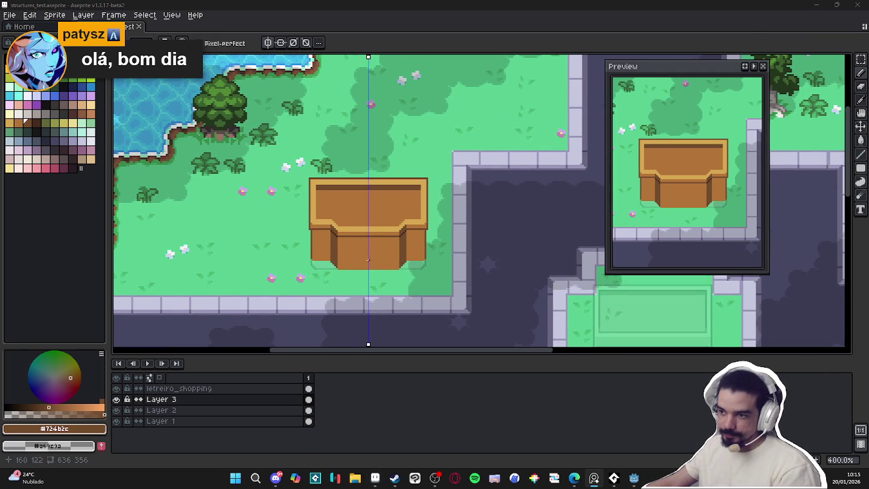
scroll(360, 242, "up", 1)
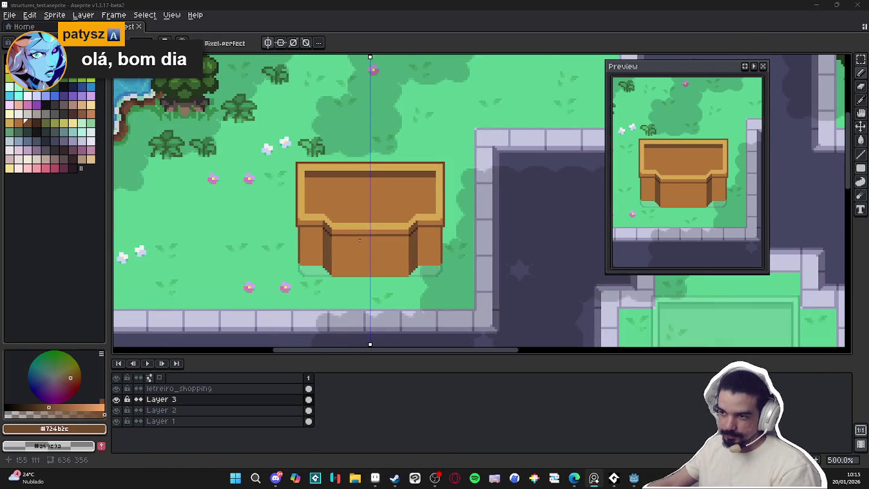
scroll(365, 236, "down", 1)
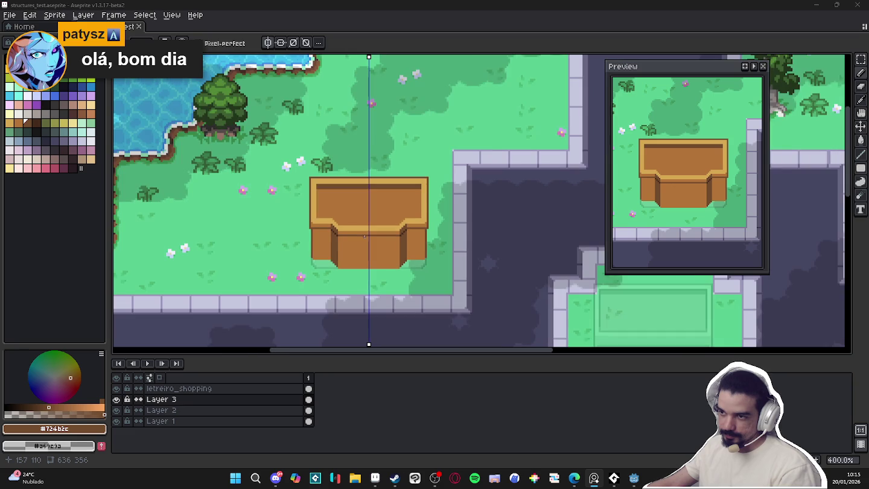
scroll(362, 233, "down", 1)
scroll(362, 233, "up", 1)
scroll(365, 229, "down", 1)
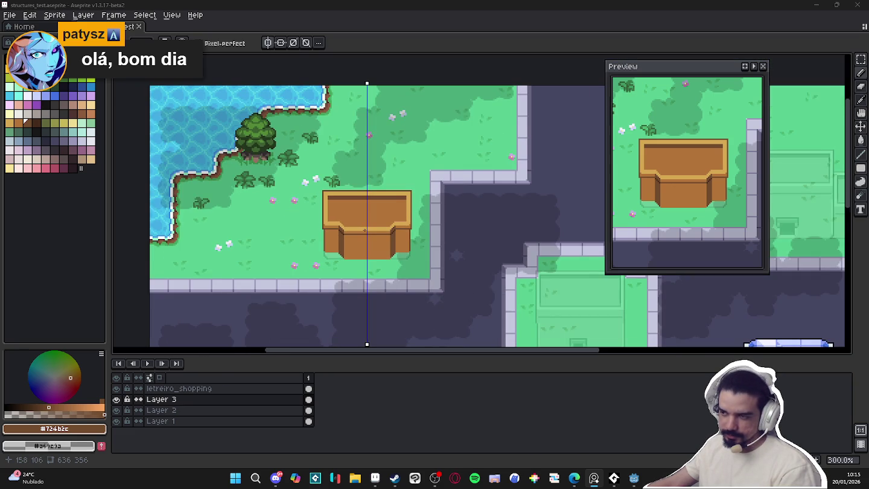
scroll(365, 230, "down", 1)
key("ctrl+s")
mouse_move(349, 208)
left_mouse_down()
mouse_move(320, 134)
mouse_move(271, 210)
left_mouse_up()
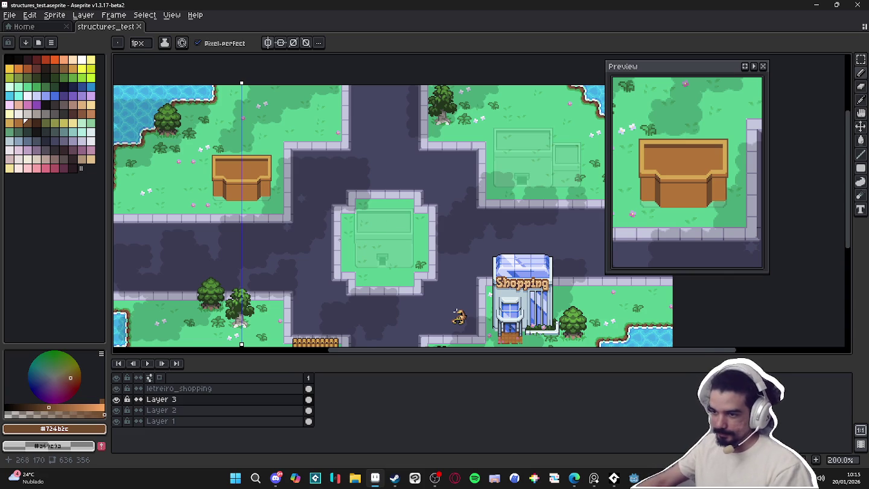
left_click_drag(333, 241, 316, 147)
key("ctrl+s")
mouse_move(318, 190)
left_mouse_down()
mouse_move(333, 238)
mouse_move(302, 264)
left_mouse_up()
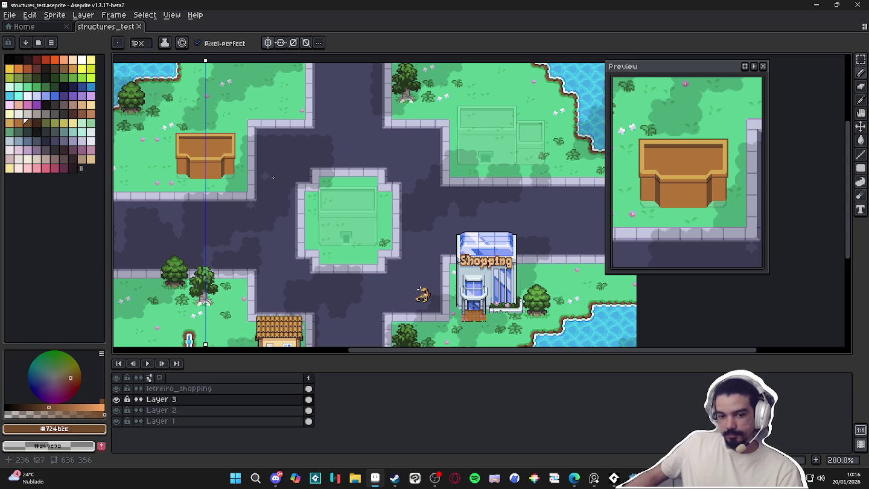
Save once more, recentre the structure and select white as the drawing colour
scroll(226, 156, "up", 1)
scroll(294, 230, "up", 1)
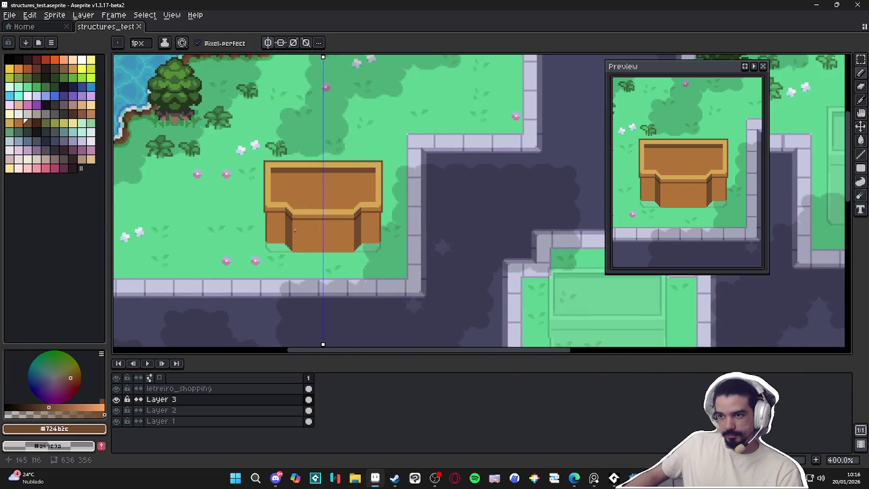
scroll(284, 197, "up", 1)
key("ctrl+s")
left_click_drag(322, 184, 383, 173)
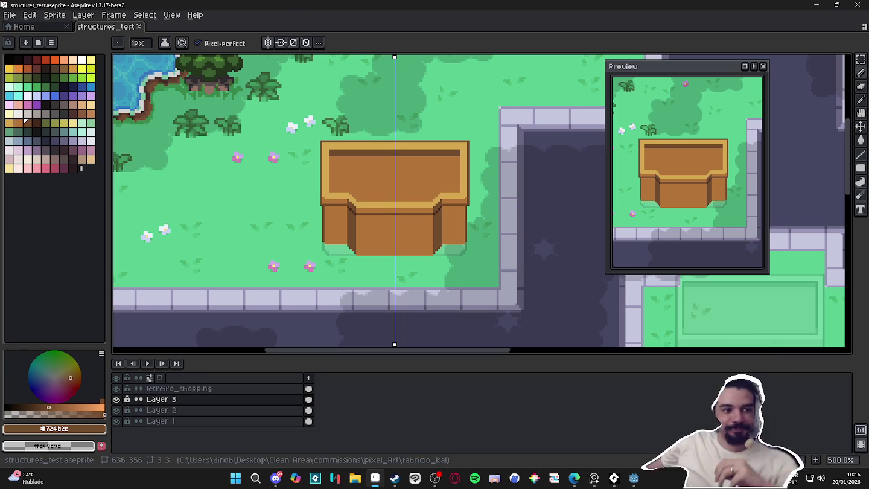
key("alt+Tab")
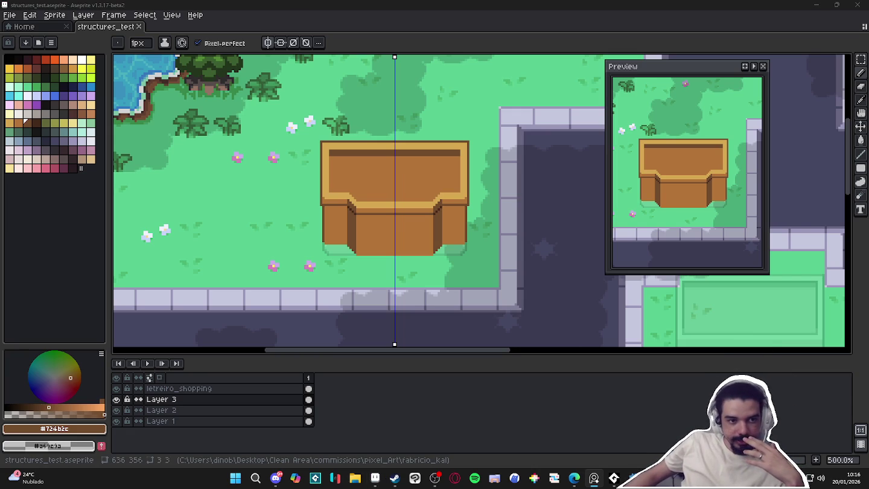
scroll(405, 166, "down", 4)
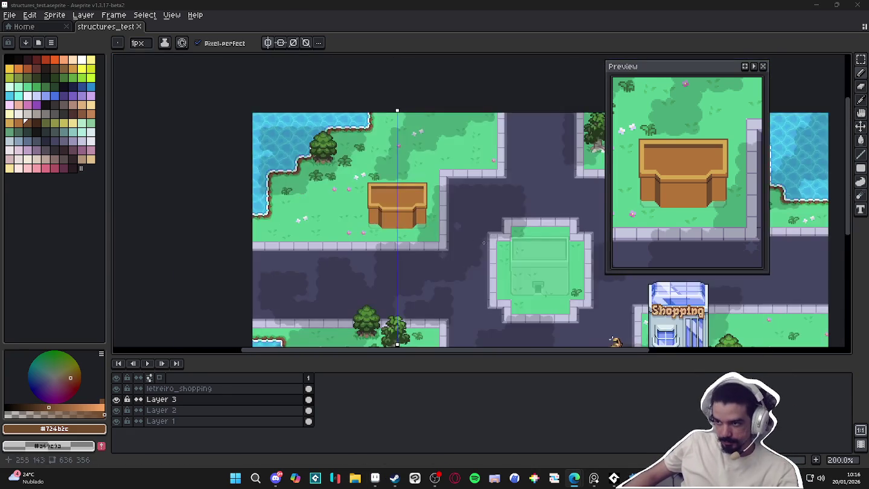
scroll(406, 166, "up", 1)
scroll(202, 114, "up", 1)
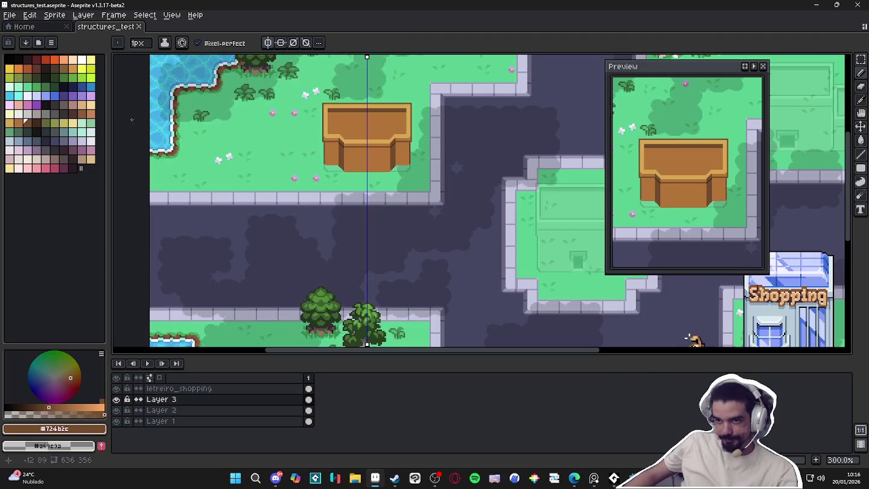
left_click(28, 97)
Add a new layer named 'letreiro Livraria'
key("shift+n")
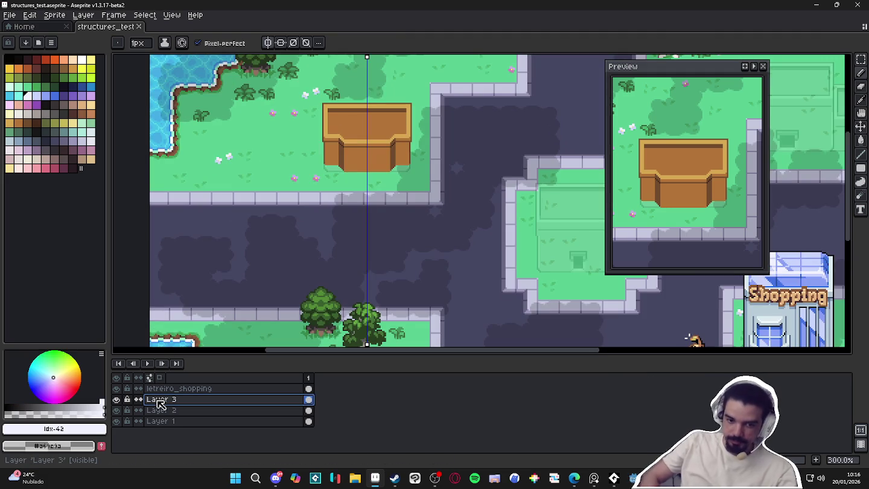
double_click(160, 400)
type("letreiro L")
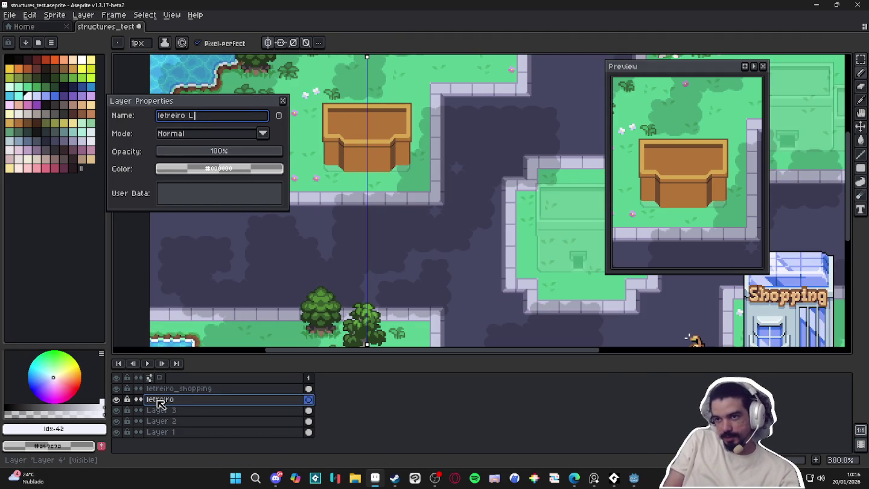
type("ivra")
key("Return")
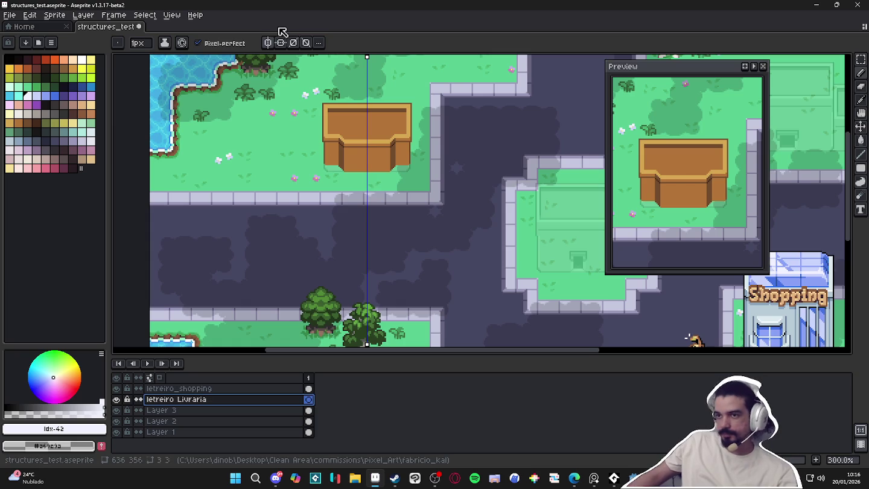
Write the white text 'Livraria' on the building front
key("t")
scroll(401, 152, "up", 3)
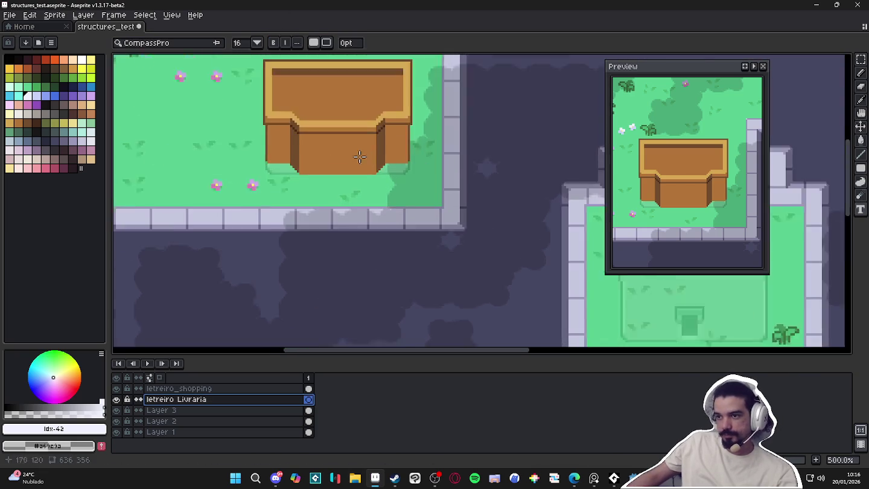
left_click(303, 136)
type("Li")
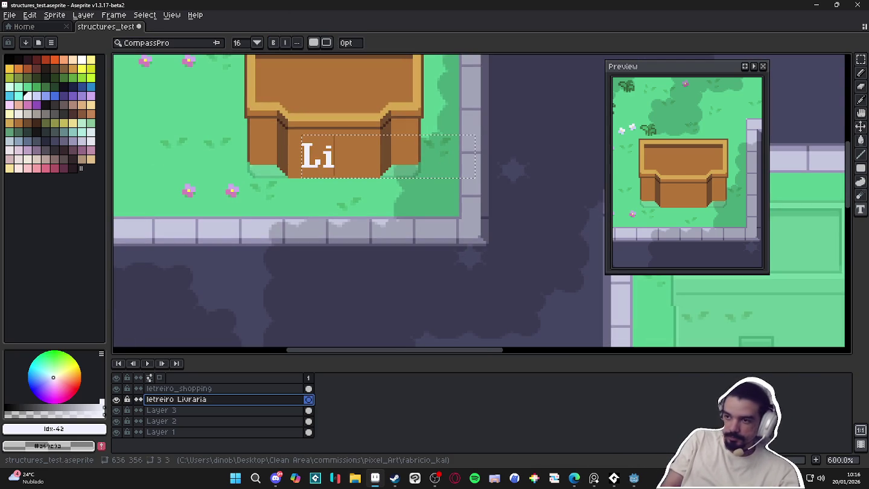
type("vraria")
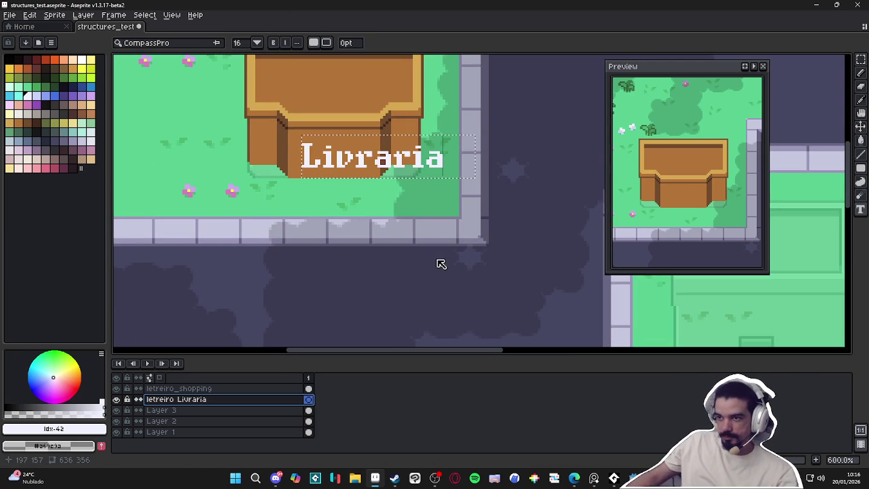
key("Return")
scroll(398, 196, "up", 3)
Select the Livraria text and move it onto the sign, undoing a misplaced move
key("m")
left_click_drag(521, 75, 183, 164)
left_click_drag(245, 175, 358, 286)
mouse_move(413, 227)
left_mouse_down()
mouse_move(387, 171)
mouse_move(424, 166)
left_mouse_up()
scroll(424, 167, "down", 6)
scroll(422, 161, "right", 3)
mouse_move(282, 152)
left_mouse_down()
mouse_move(577, 288)
mouse_move(286, 152)
left_mouse_up()
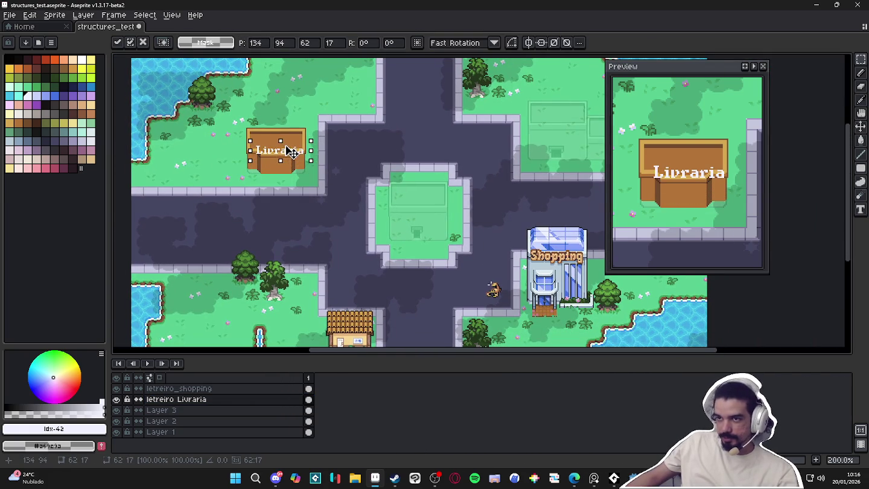
scroll(286, 152, "up", 4)
scroll(286, 152, "up", 1)
key("b")
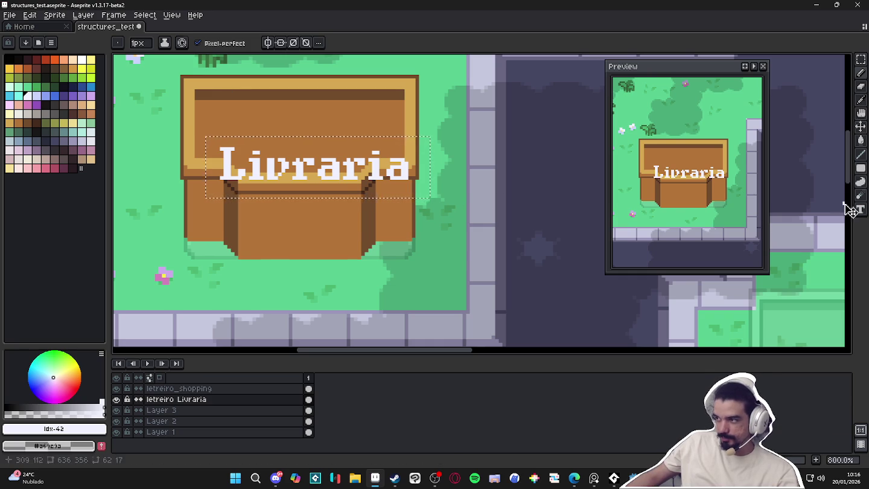
key("ctrl+z")
key("m")
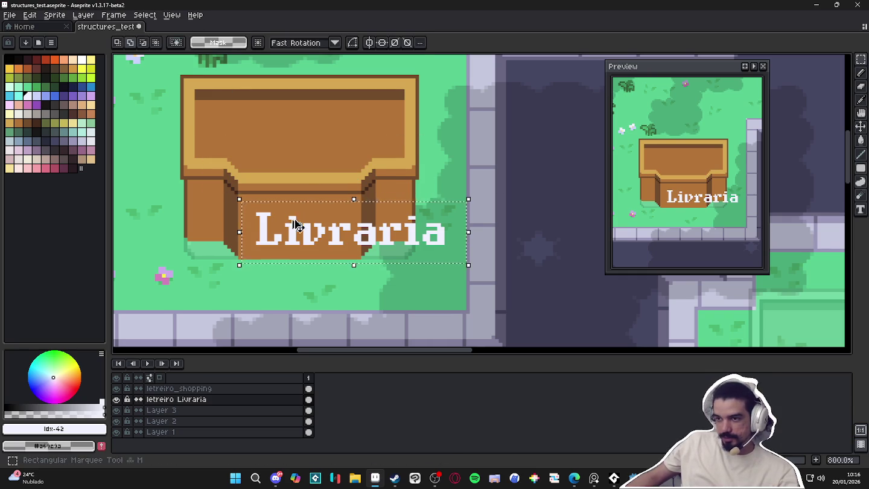
mouse_move(401, 233)
left_mouse_down()
mouse_move(365, 184)
mouse_move(340, 190)
mouse_move(349, 178)
left_mouse_up()
scroll(350, 189, "down", 4)
scroll(348, 190, "up", 2)
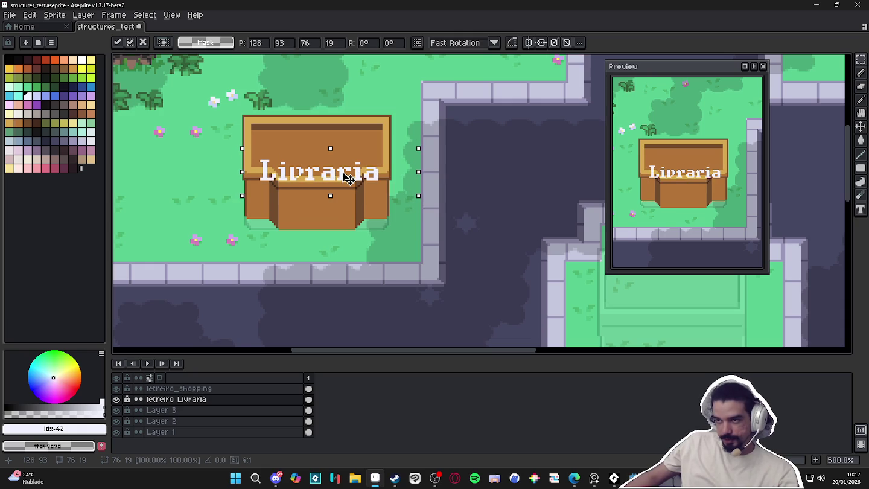
scroll(349, 178, "down", 2)
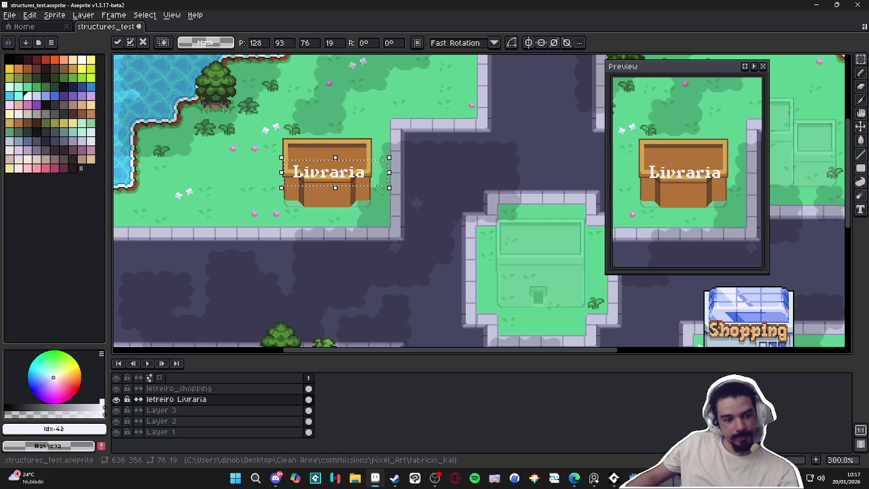
key("alt+Tab")
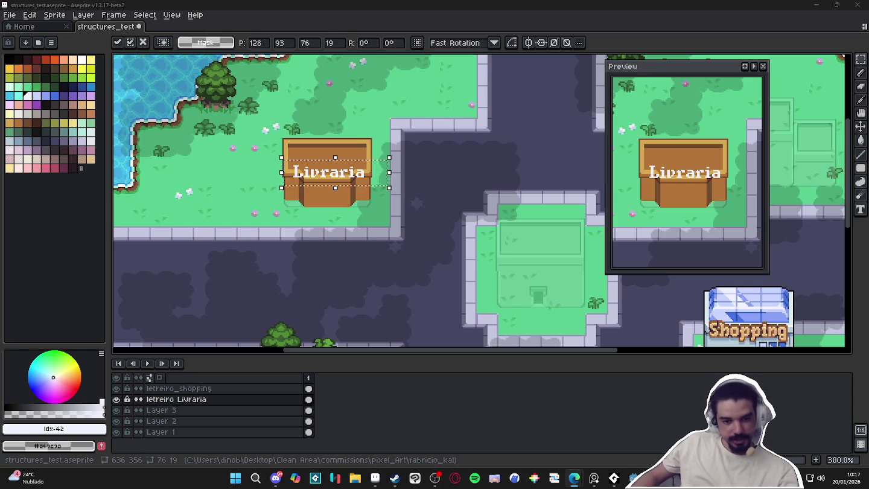
scroll(423, 254, "down", 2)
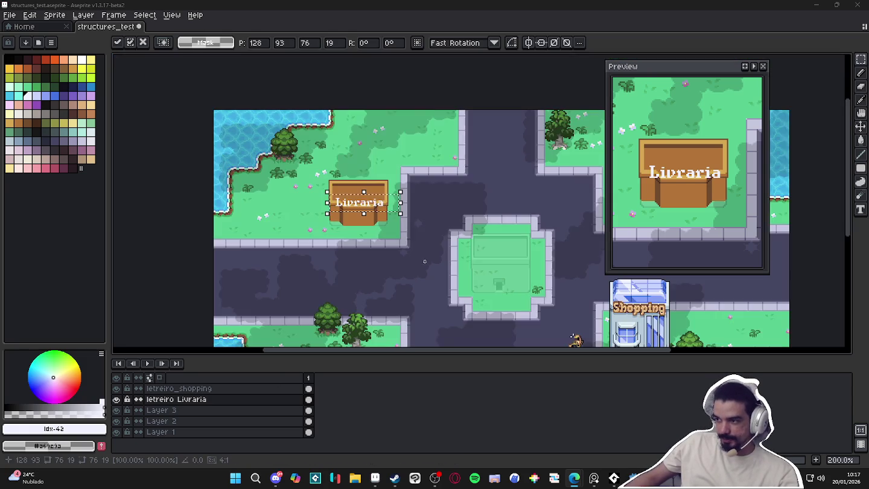
scroll(414, 229, "up", 1)
scroll(414, 198, "up", 1)
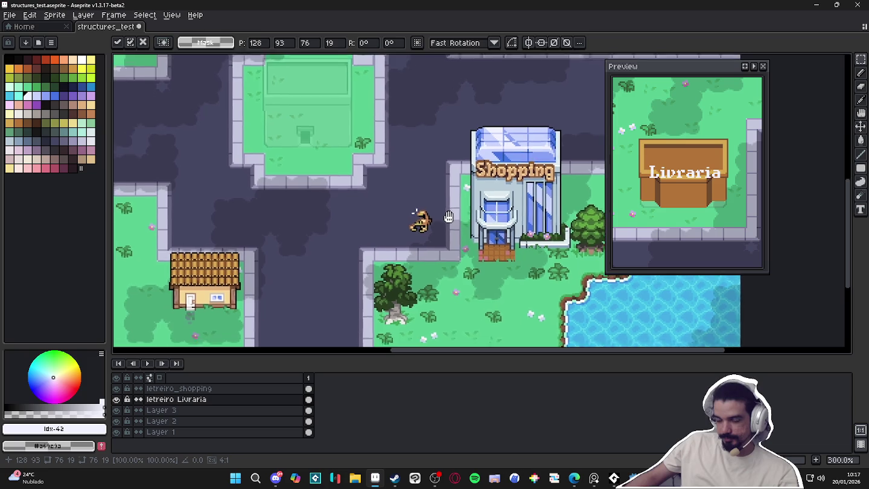
left_click_drag(442, 210, 453, 228)
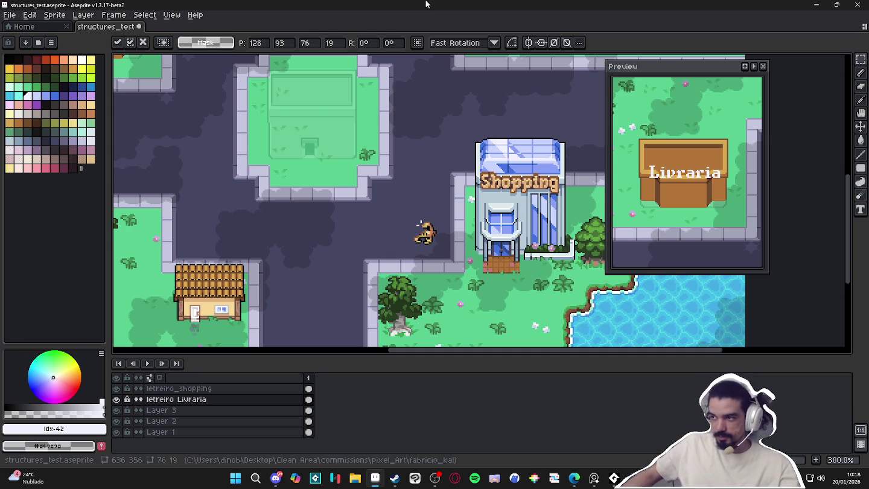
scroll(258, 178, "down", 1)
left_click_drag(155, 99, 290, 157)
Choose the Pencil with the light tan swatch for the book icon
scroll(289, 157, "up", 4)
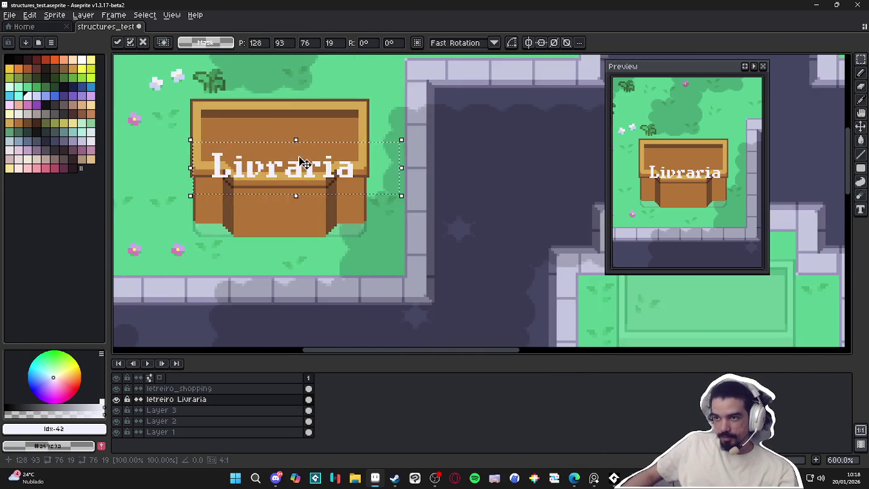
scroll(289, 156, "up", 4)
key("b")
scroll(273, 194, "down", 3)
scroll(273, 194, "up", 3)
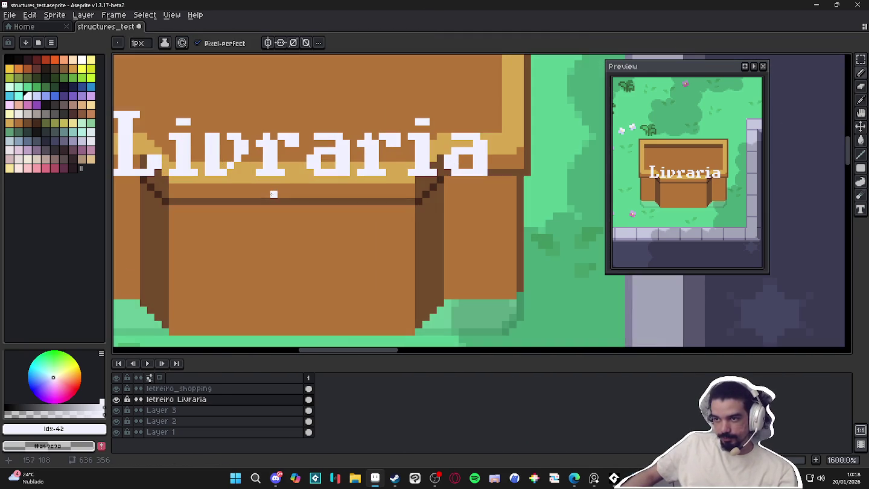
scroll(333, 221, "down", 2)
scroll(384, 217, "down", 1)
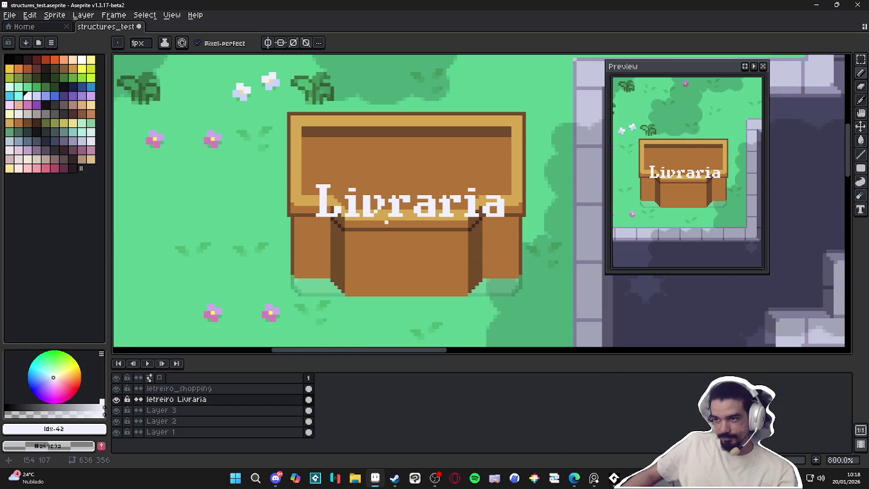
key("v")
key("b")
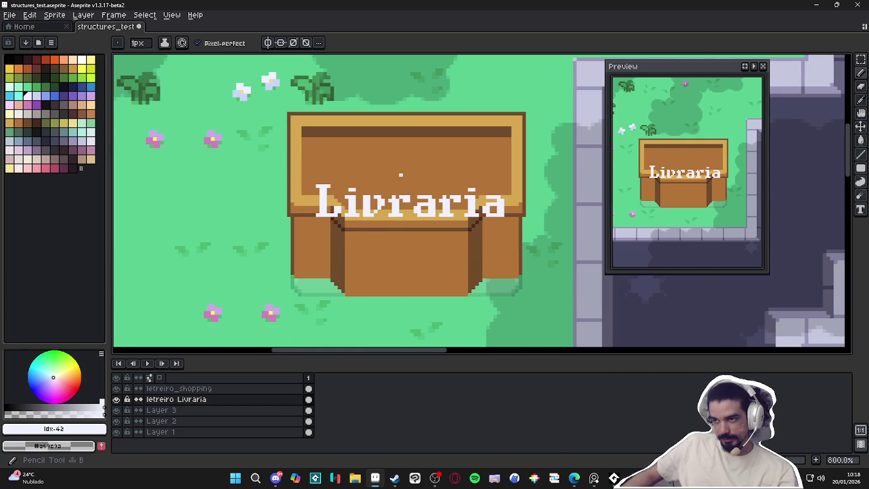
scroll(383, 161, "up", 2)
left_click(90, 104)
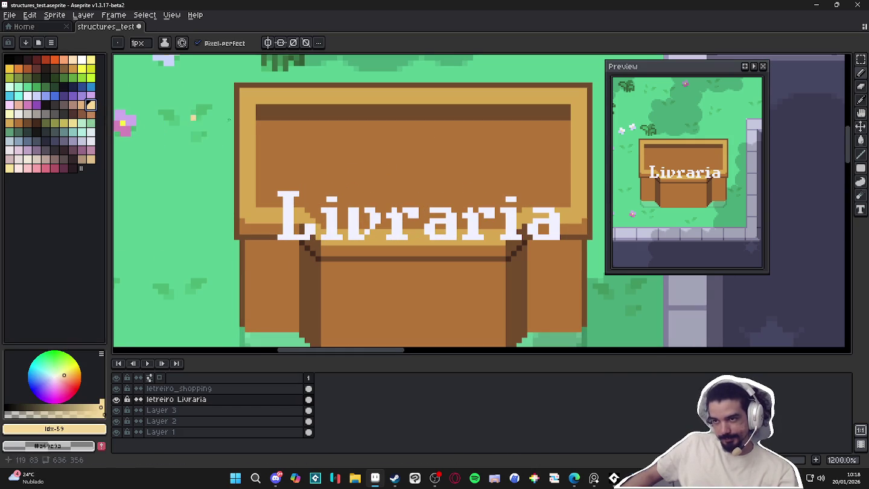
Draw the book outline above Livraria, fill its left page tan, and erase stray pixels
mouse_move(405, 144)
left_mouse_down()
mouse_move(430, 134)
mouse_move(460, 169)
mouse_move(387, 188)
left_mouse_up()
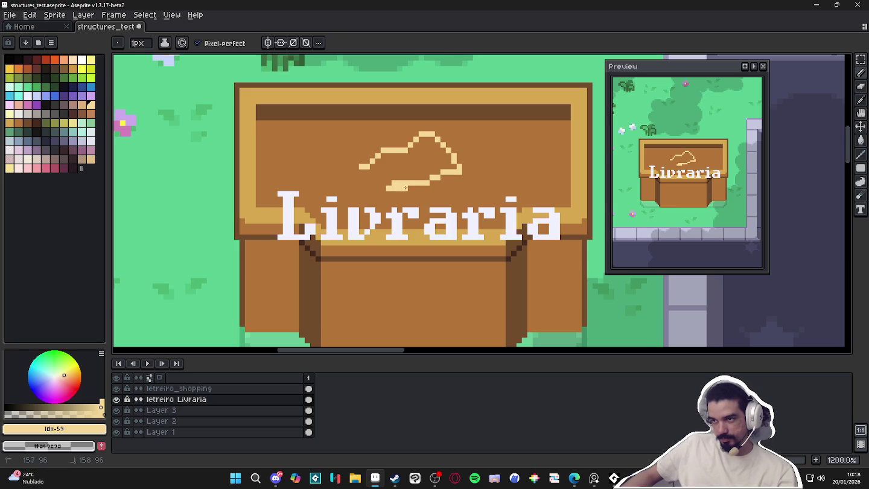
mouse_move(391, 184)
left_mouse_down()
mouse_move(375, 160)
mouse_move(429, 174)
left_mouse_up()
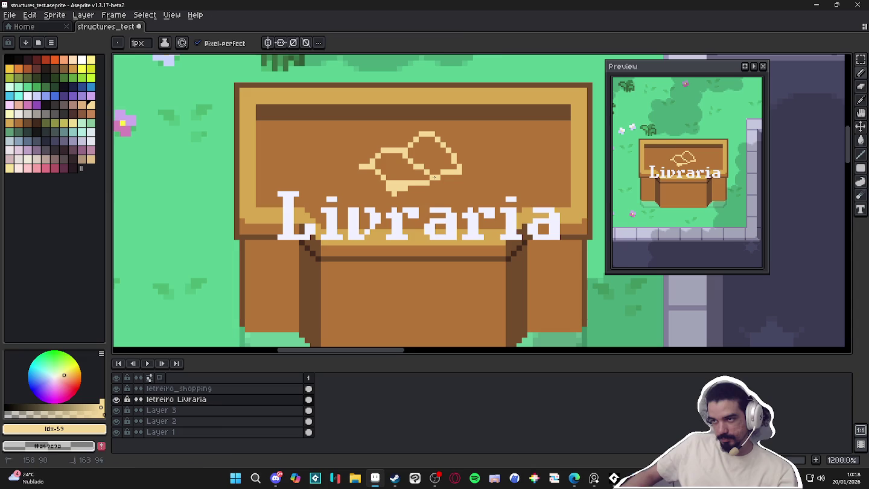
key("g")
left_click(426, 171)
key("b")
right_click(364, 167)
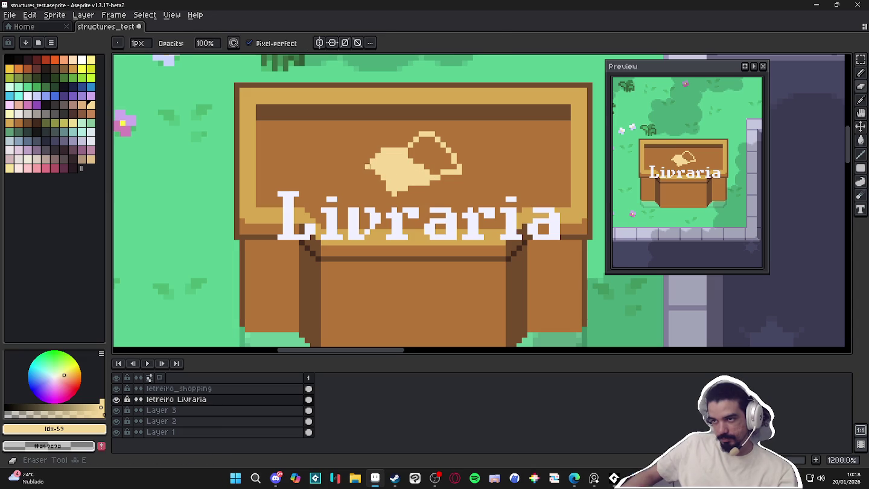
Zoom out and pan to view the sign within the surrounding map
scroll(427, 177, "down", 3)
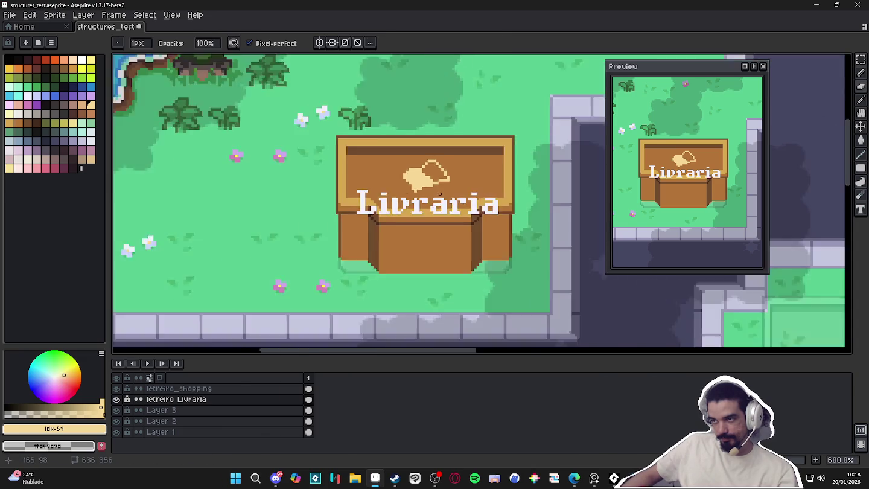
scroll(429, 181, "down", 1)
scroll(445, 180, "up", 4)
scroll(462, 230, "down", 4)
scroll(462, 230, "down", 1)
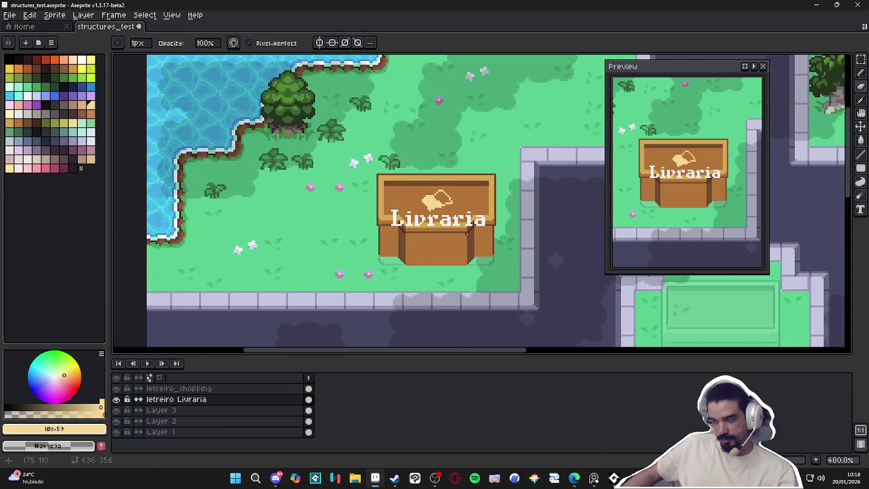
scroll(468, 238, "down", 1)
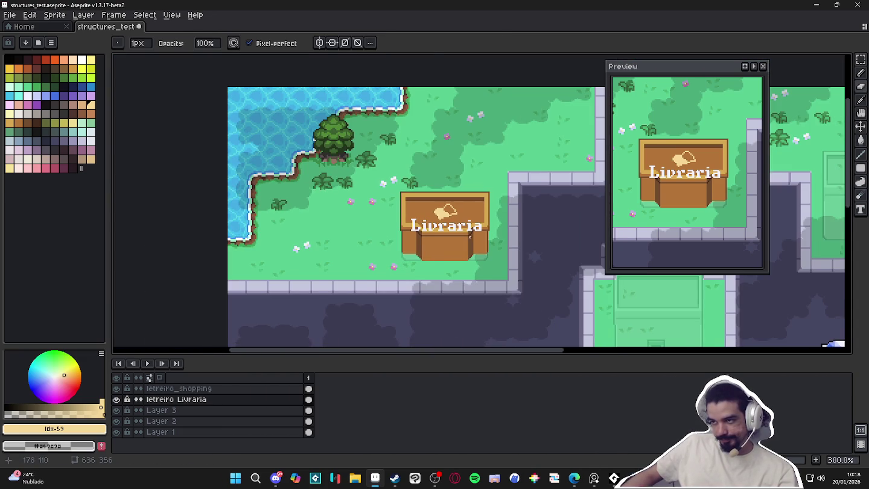
scroll(470, 236, "down", 1)
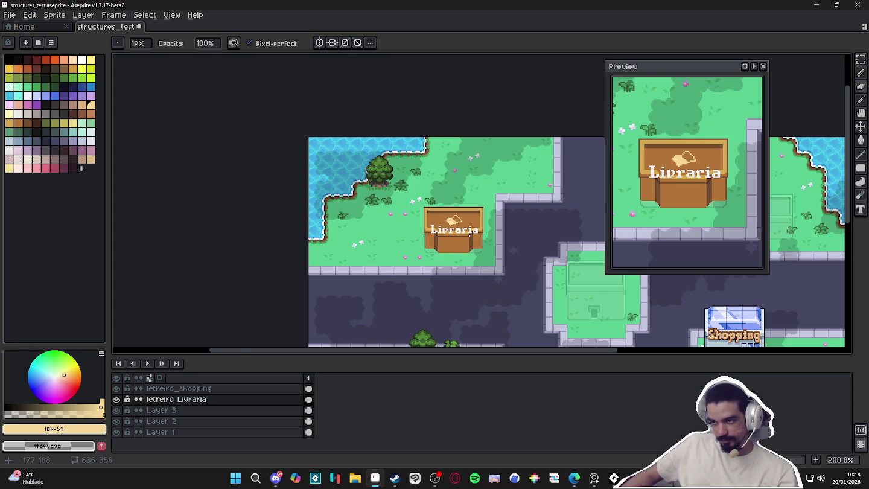
left_click_drag(482, 256, 370, 207)
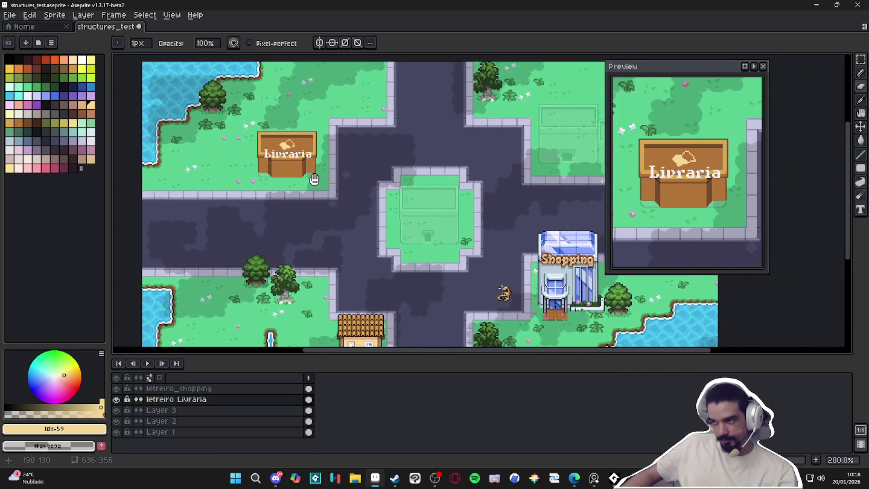
scroll(369, 207, "up", 3)
scroll(370, 207, "up", 5)
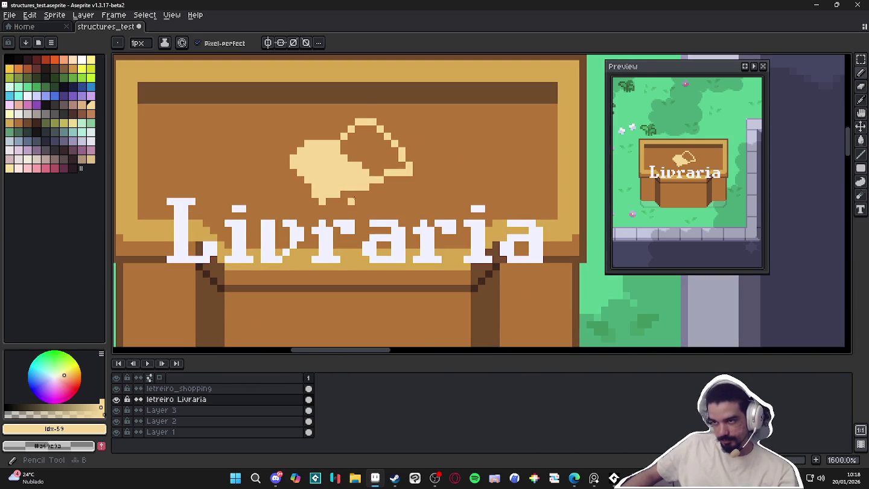
Draw a dark grey shadow under and along the book's edge
left_click(73, 104)
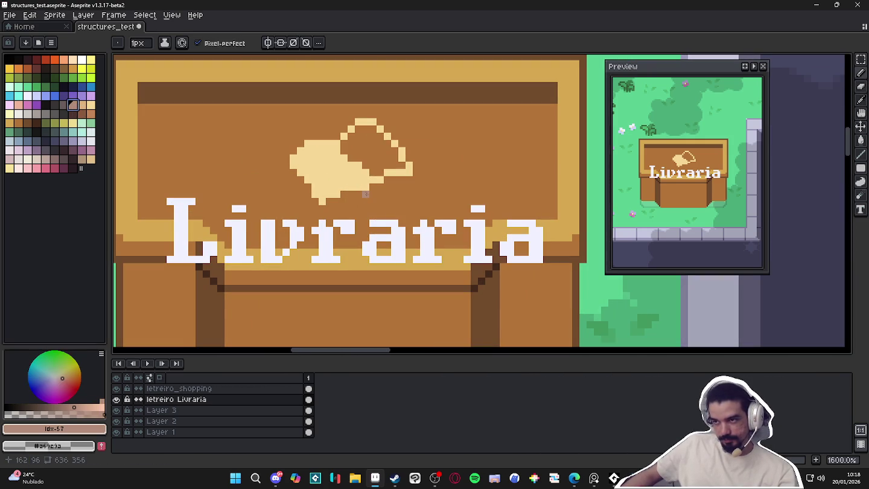
left_click(54, 113)
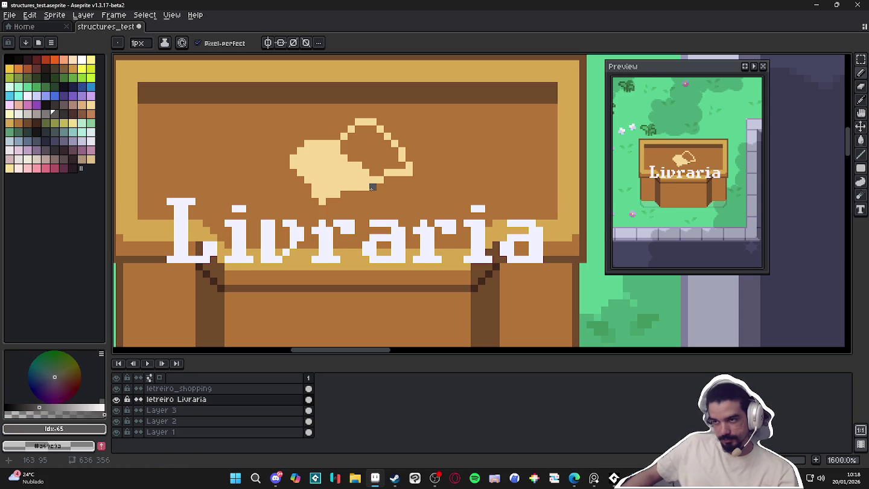
mouse_move(343, 193)
left_mouse_down()
mouse_move(373, 193)
mouse_move(351, 199)
left_mouse_up()
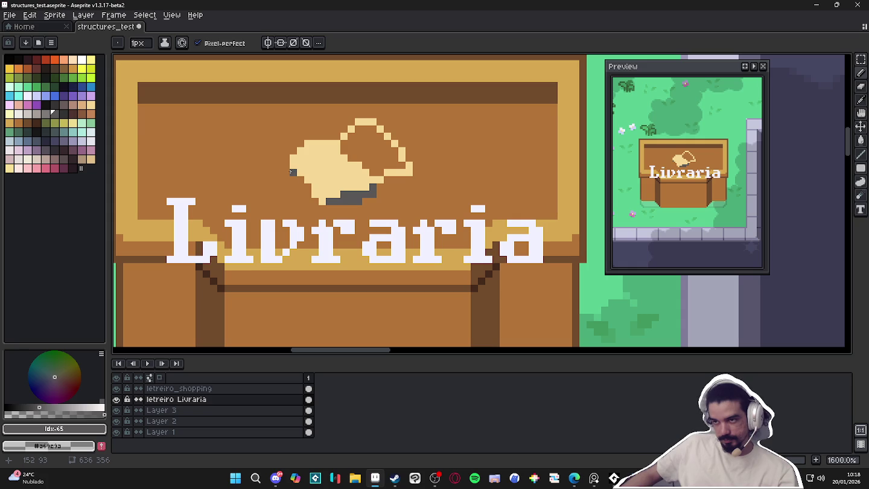
left_click_drag(294, 179, 327, 208)
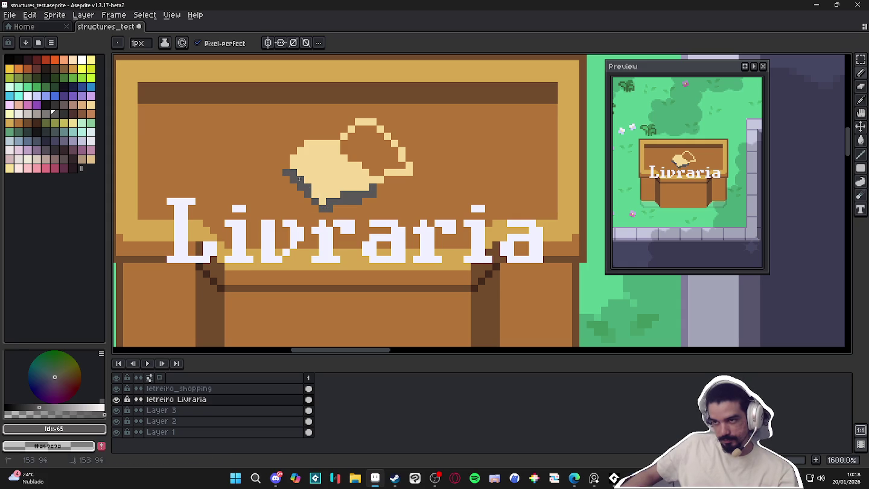
left_click_drag(417, 186, 421, 187)
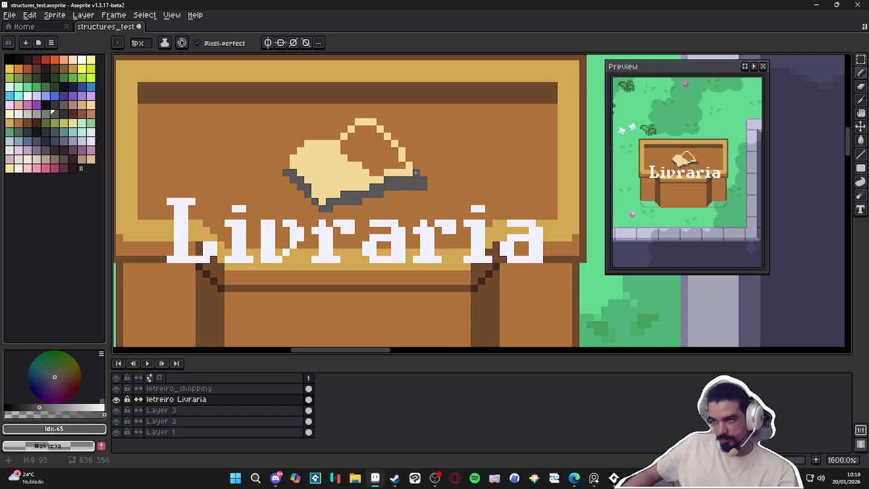
Fill the book's right page with a darker tan
left_click(365, 170, "alt")
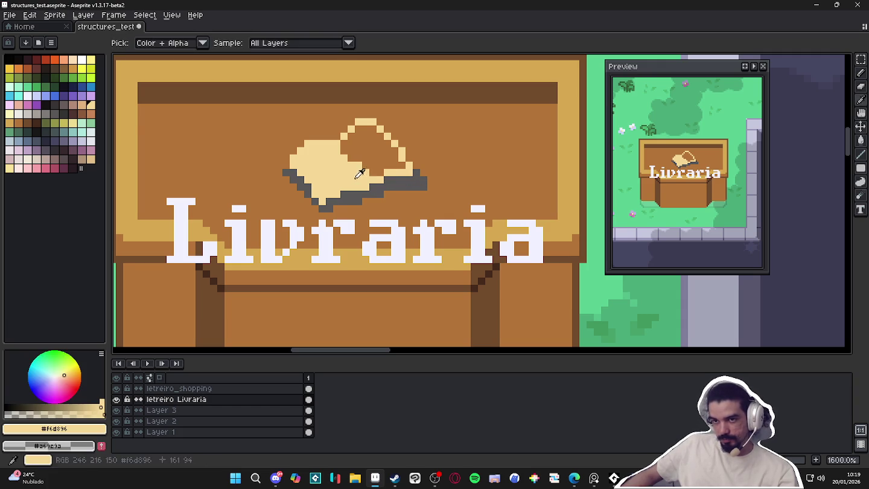
key("g")
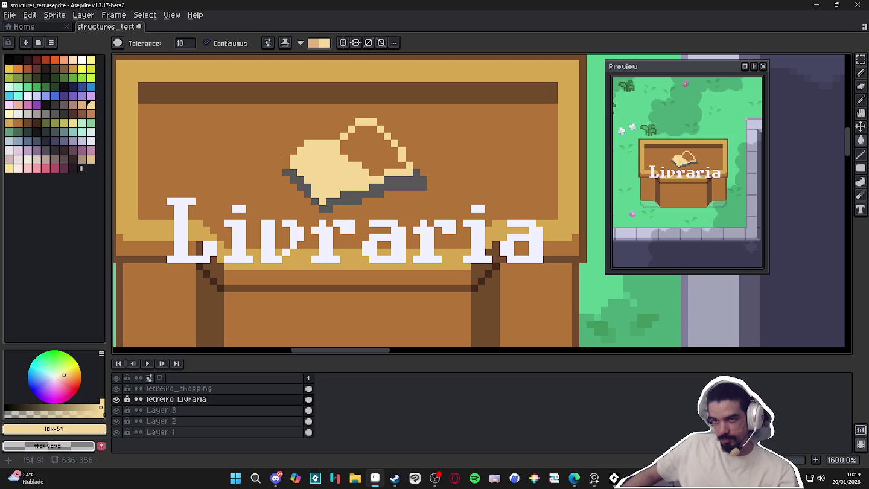
left_click(81, 105)
left_click(362, 153)
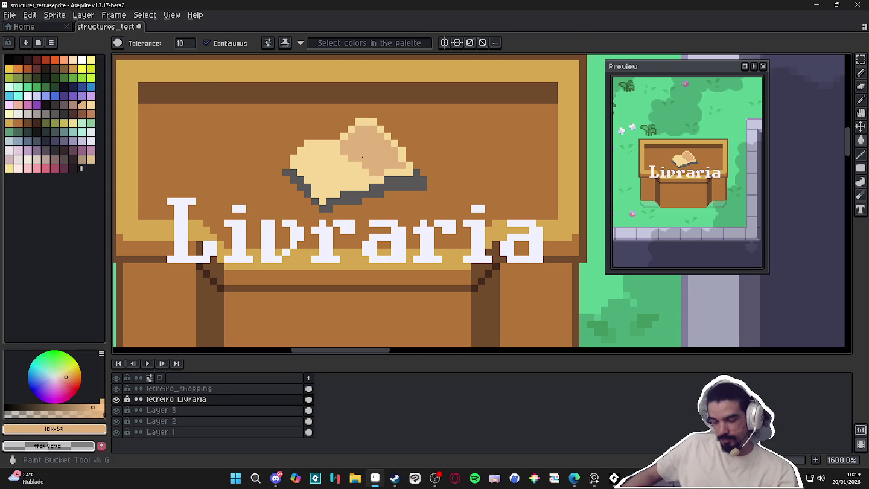
key("b")
scroll(362, 156, "down", 3)
scroll(362, 155, "up", 3)
scroll(359, 166, "up", 2)
Touch up stray page pixels in darker tan and light beige, then zoom out
left_click(345, 185)
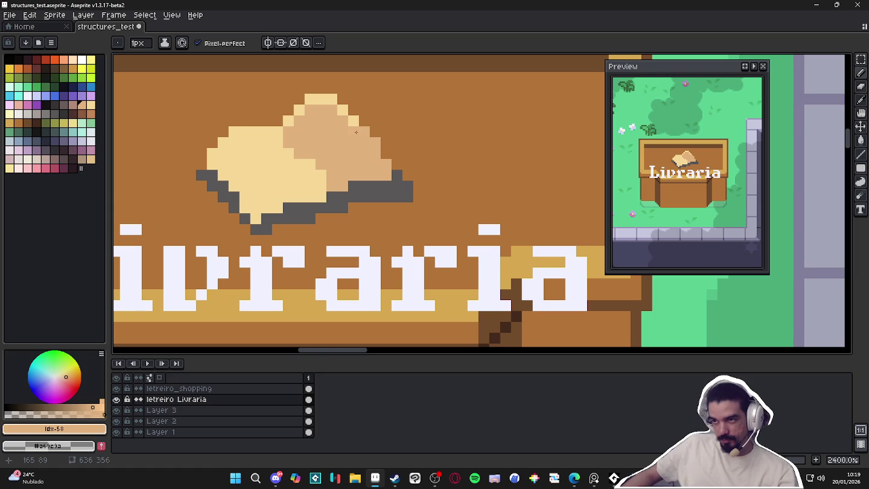
left_click(342, 110)
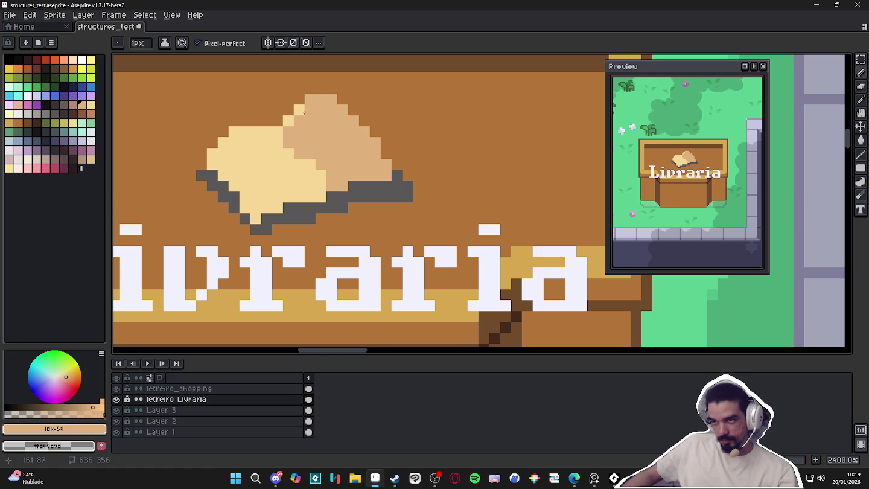
left_click(288, 121)
left_click(288, 143, "alt")
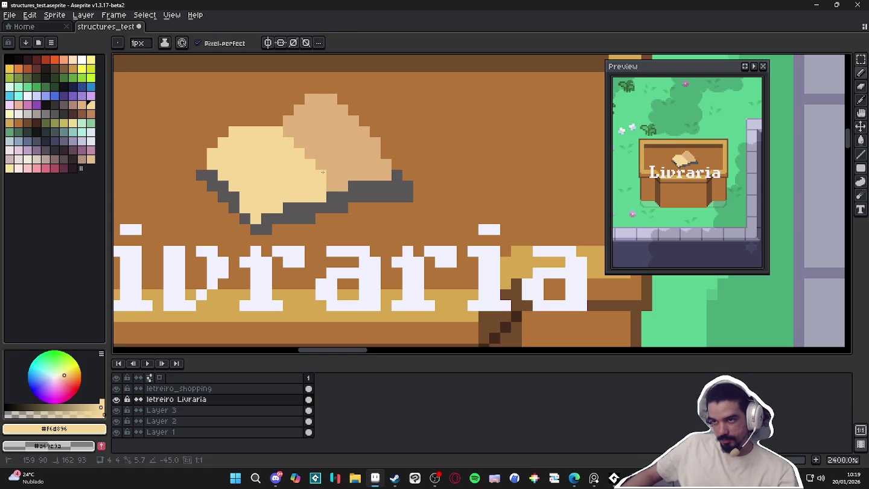
left_click(338, 185)
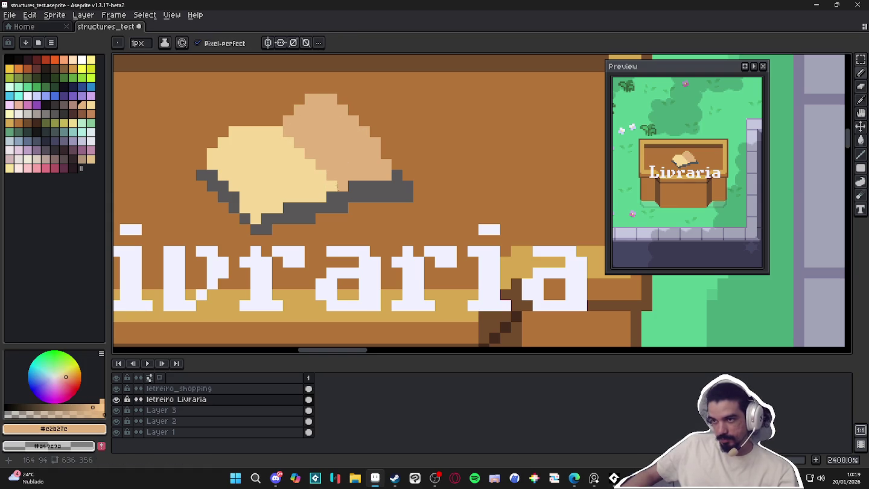
left_click(283, 137, "shift")
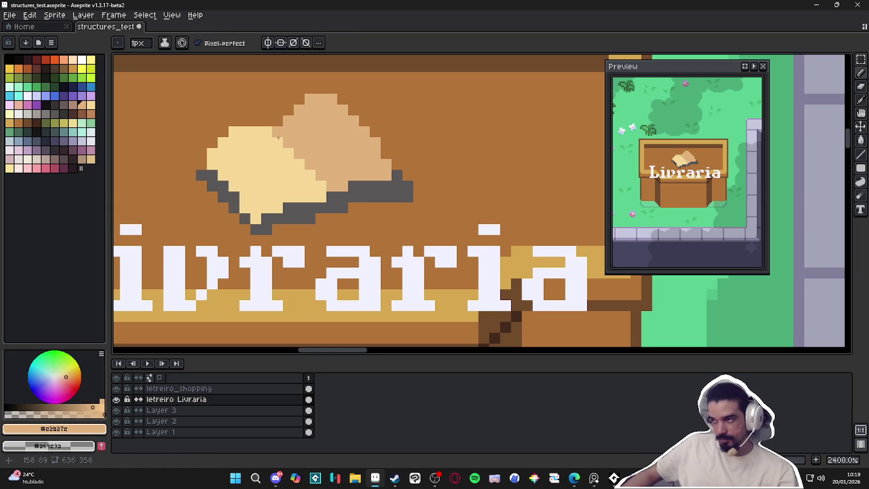
left_click(278, 137, "alt")
scroll(279, 133, "down", 3)
scroll(321, 178, "down", 2)
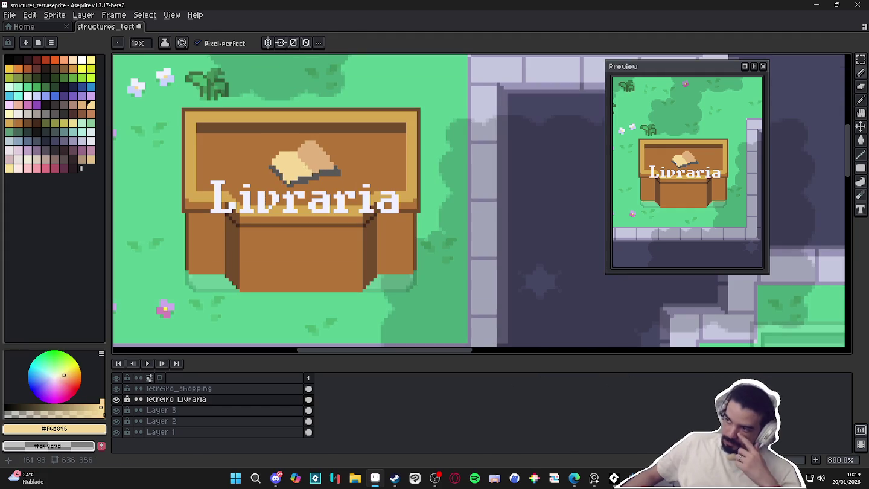
scroll(324, 172, "up", 1)
Select the book icon and reposition it above the Livraria text
key("m")
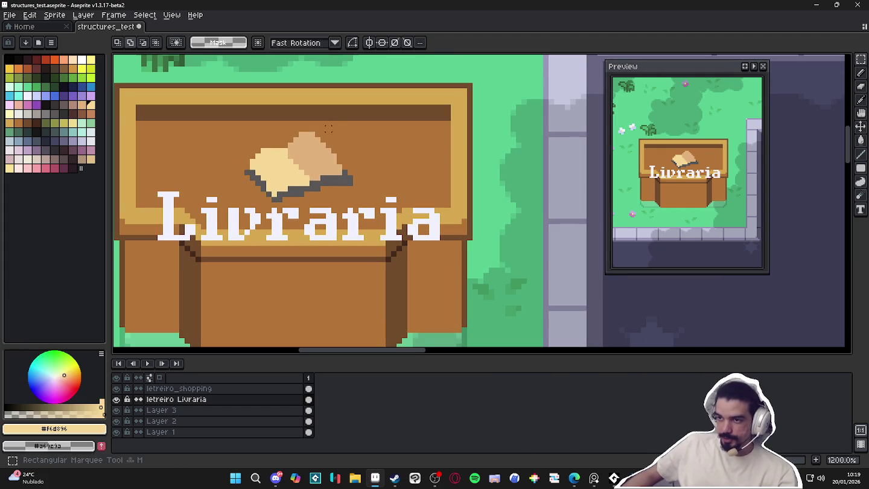
left_click_drag(353, 115, 239, 201)
mouse_move(340, 171)
left_mouse_down()
mouse_move(160, 223)
mouse_move(330, 231)
mouse_move(536, 180)
mouse_move(470, 178)
mouse_move(481, 283)
mouse_move(458, 175)
mouse_move(469, 182)
mouse_move(486, 300)
left_mouse_up()
mouse_move(517, 265)
left_mouse_down()
mouse_move(465, 152)
mouse_move(438, 123)
left_mouse_up()
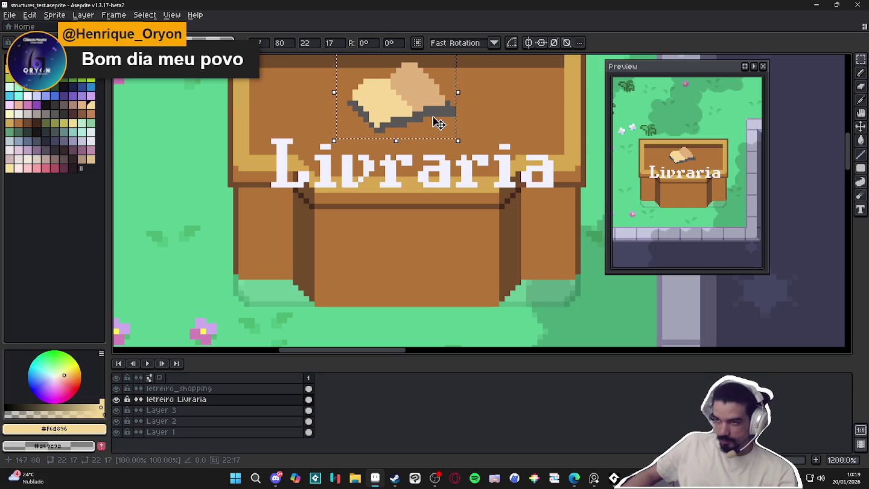
left_click_drag(438, 124, 449, 282)
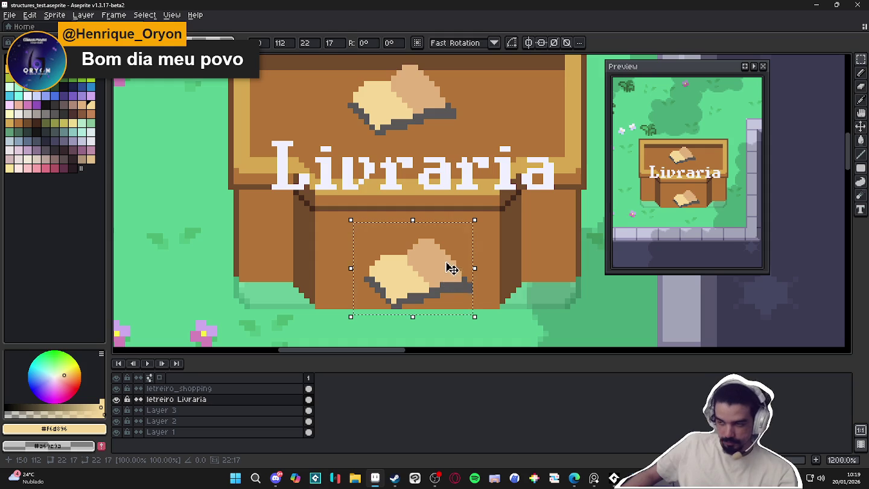
key("Return")
Shrink a copy of the book to sit below the text, with two grey shadow pixels
left_click_drag(471, 228, 364, 324)
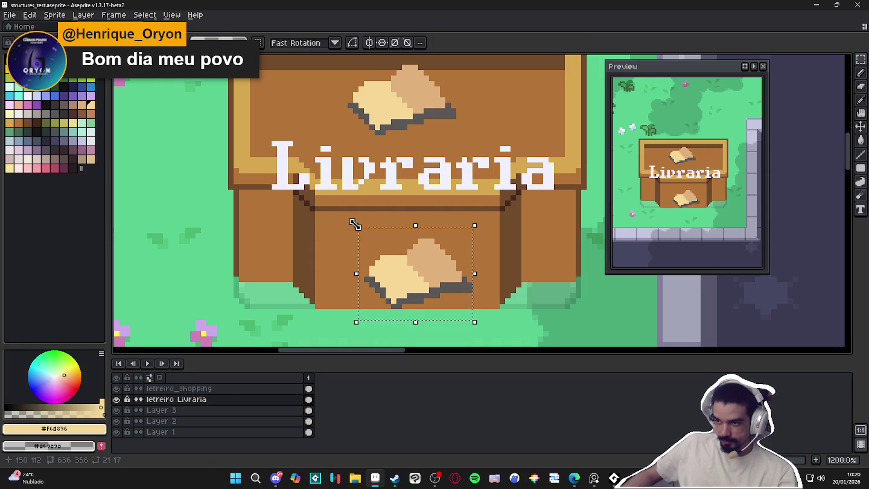
left_click_drag(359, 228, 414, 272)
left_click_drag(467, 306, 427, 227)
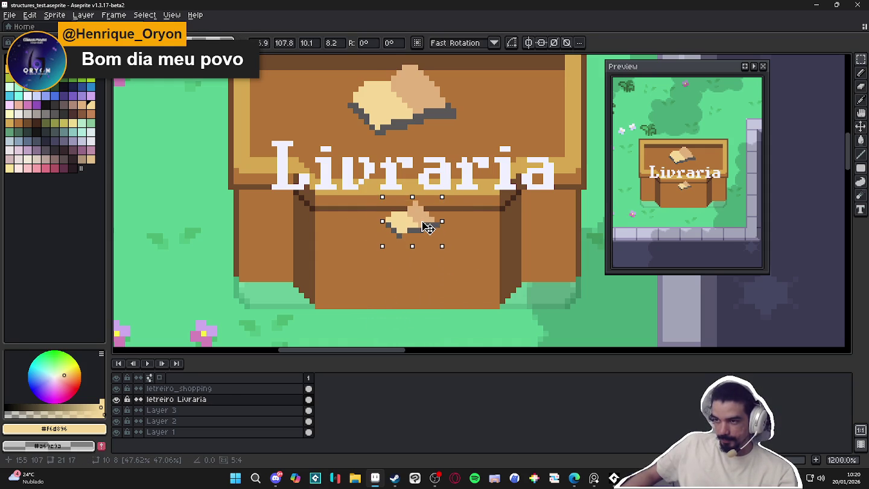
key("b")
scroll(422, 228, "up", 3)
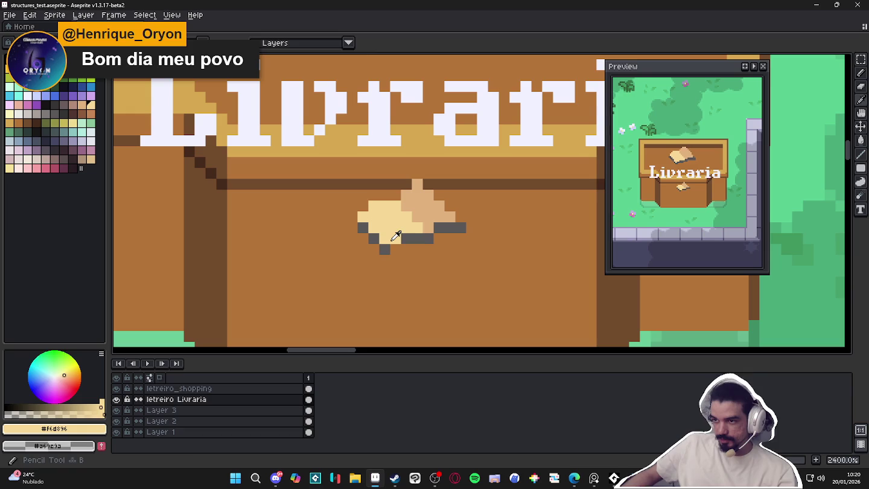
left_click(385, 248, "alt")
left_click(395, 249)
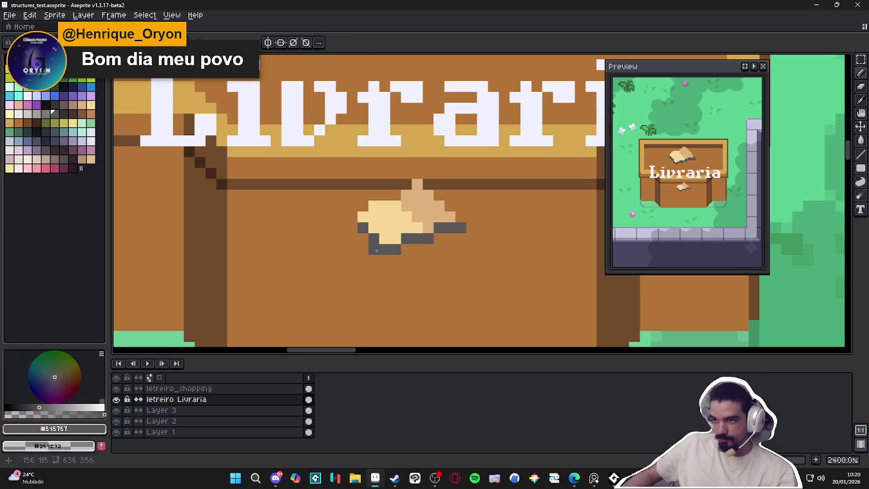
Move the large book off the sign onto the grass, then bring up Discord
scroll(404, 214, "down", 4)
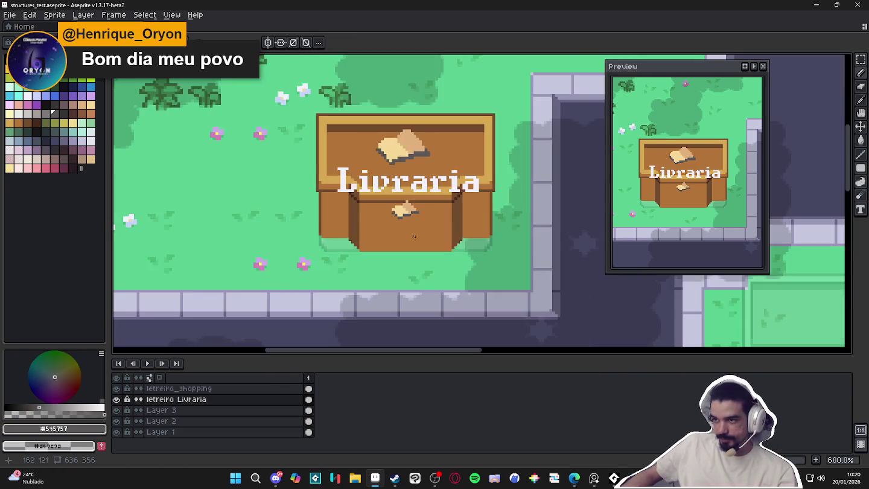
scroll(437, 152, "up", 1)
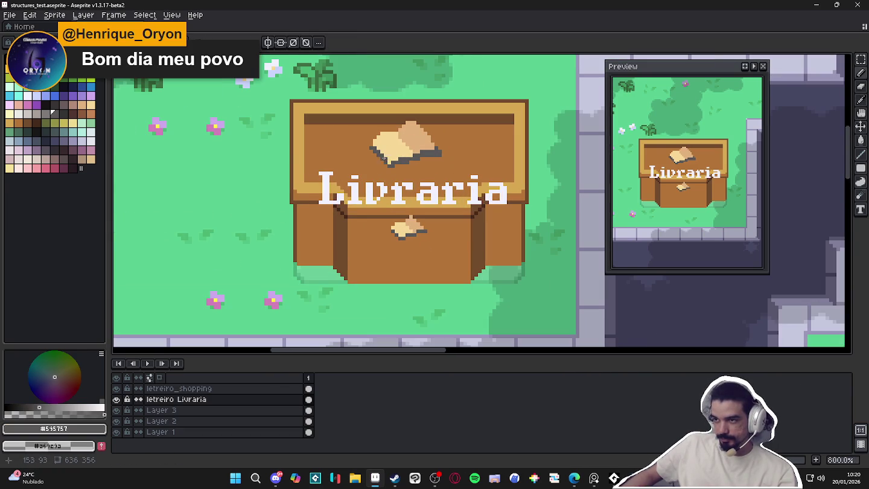
scroll(471, 180, "down", 1)
scroll(415, 224, "up", 1)
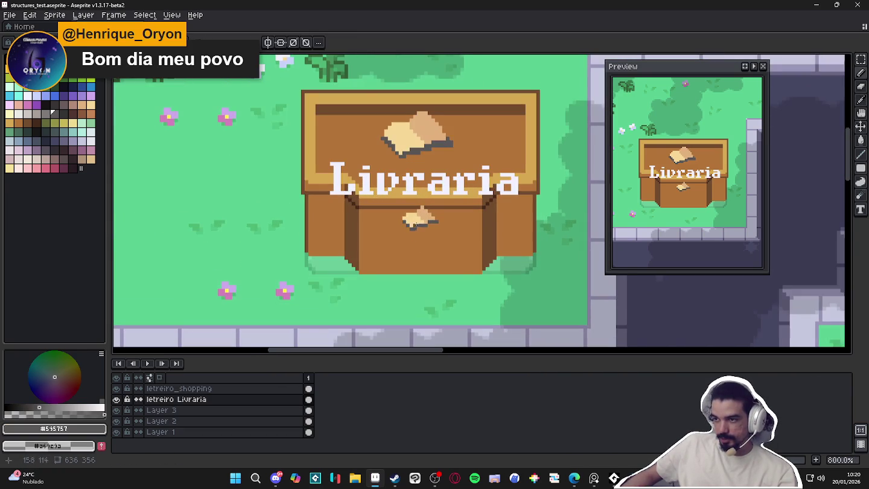
scroll(414, 156, "down", 1)
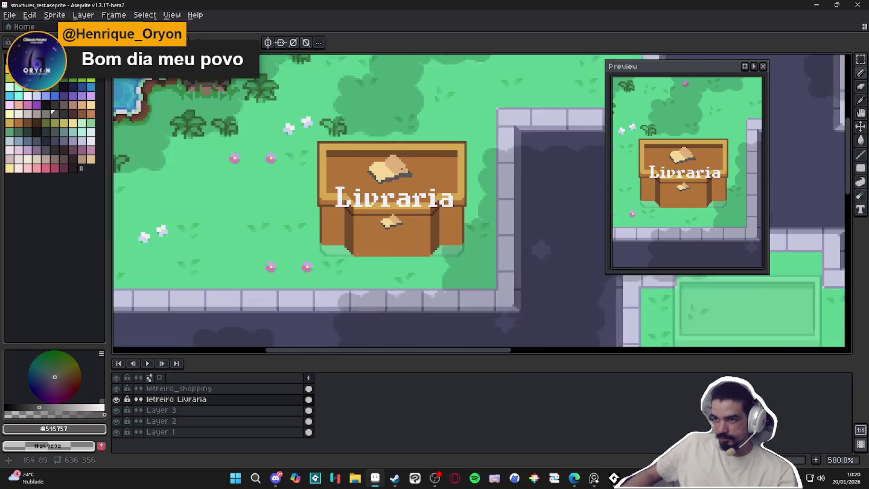
mouse_move(409, 177)
left_mouse_down()
mouse_move(401, 179)
mouse_move(450, 204)
left_mouse_up()
key("m")
mouse_move(467, 165)
left_mouse_down()
mouse_move(389, 221)
mouse_move(214, 211)
left_mouse_up()
key("Return")
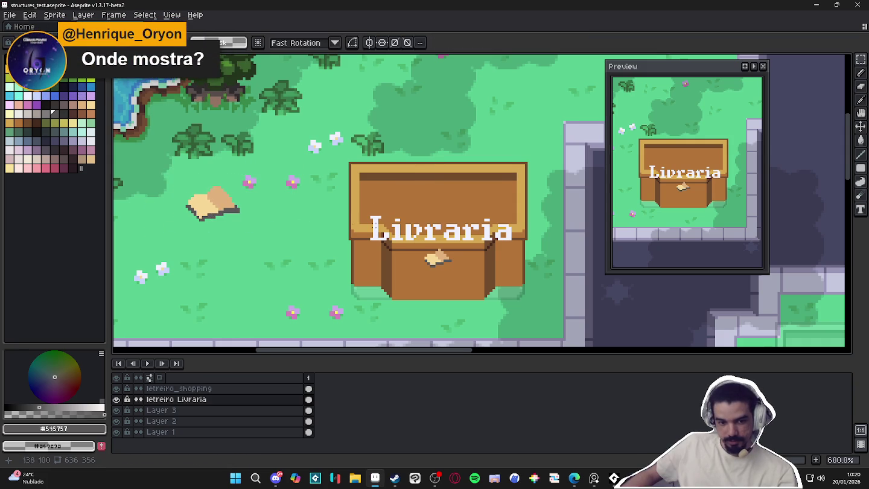
left_click(277, 478)
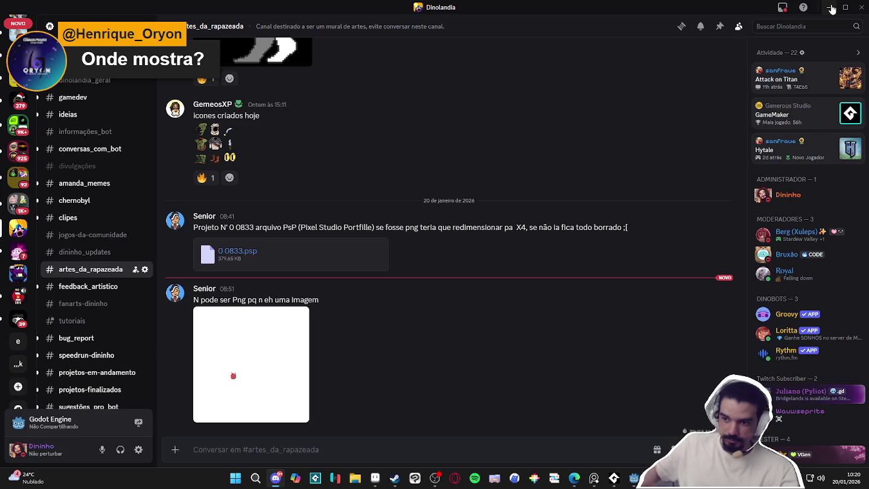
Minimize the Discord window on #artes_da_rapazeada to get back to Aseprite
left_click(828, 7)
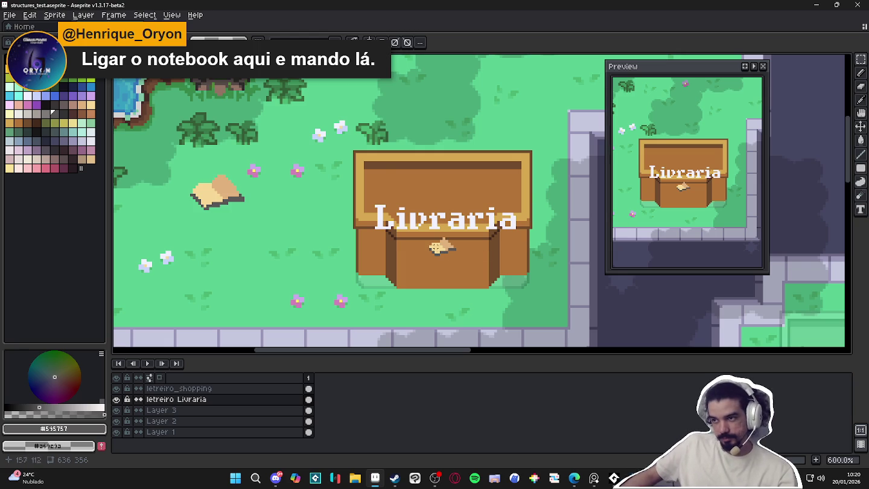
Set a transparent colour and marquee-select the Livraria lettering on the sign
scroll(446, 237, "down", 3)
mouse_move(484, 260)
left_mouse_down()
mouse_move(188, 152)
mouse_move(359, 198)
left_mouse_up()
scroll(359, 198, "up", 2)
scroll(359, 198, "up", 2)
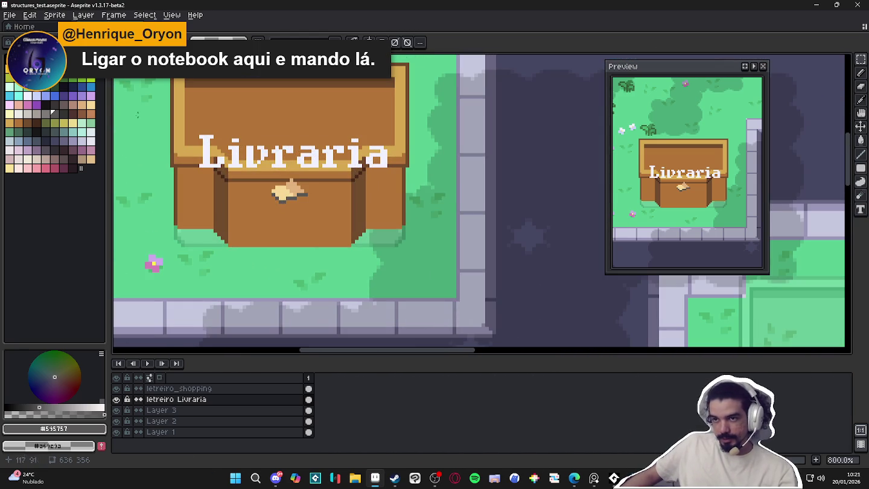
left_click(244, 130, "alt")
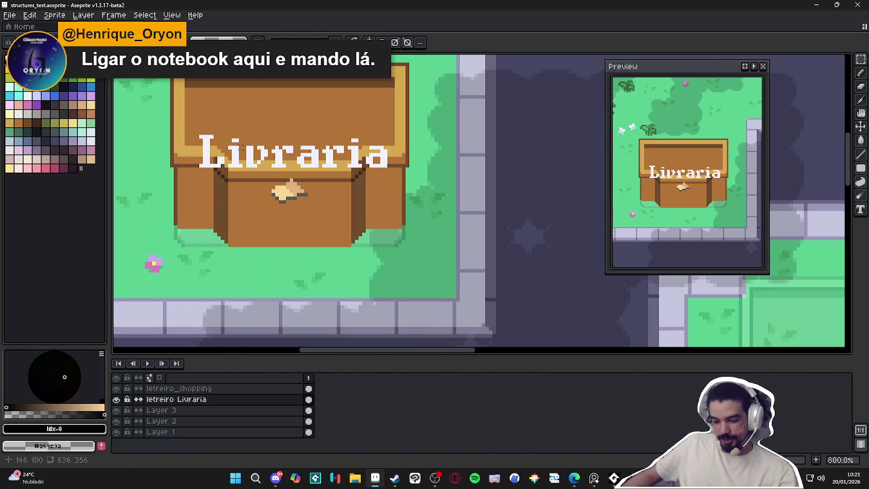
key("m")
left_click_drag(185, 118, 401, 178)
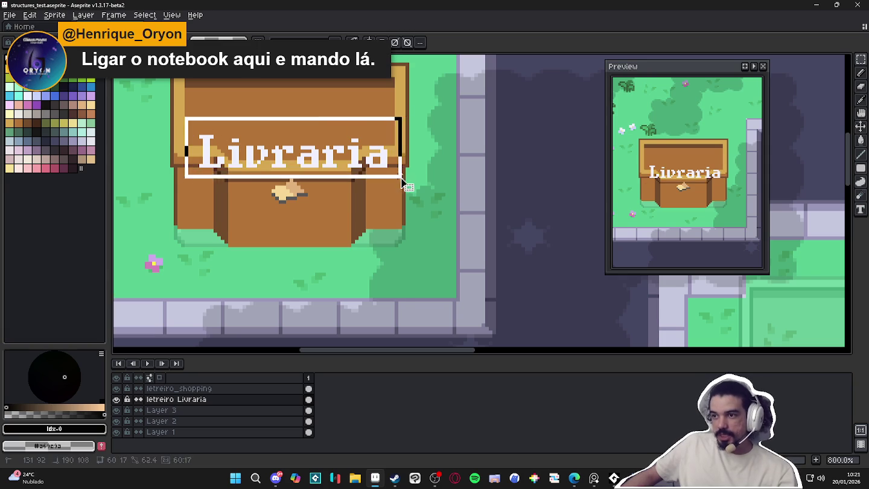
Turn the lettering into a brush and stamp it over itself in light grey
scroll(406, 185, "down", 4)
mouse_move(457, 212)
left_mouse_down()
mouse_move(354, 229)
mouse_move(371, 253)
left_mouse_up()
scroll(280, 204, "up", 4)
scroll(304, 223, "up", 4)
scroll(313, 225, "down", 3)
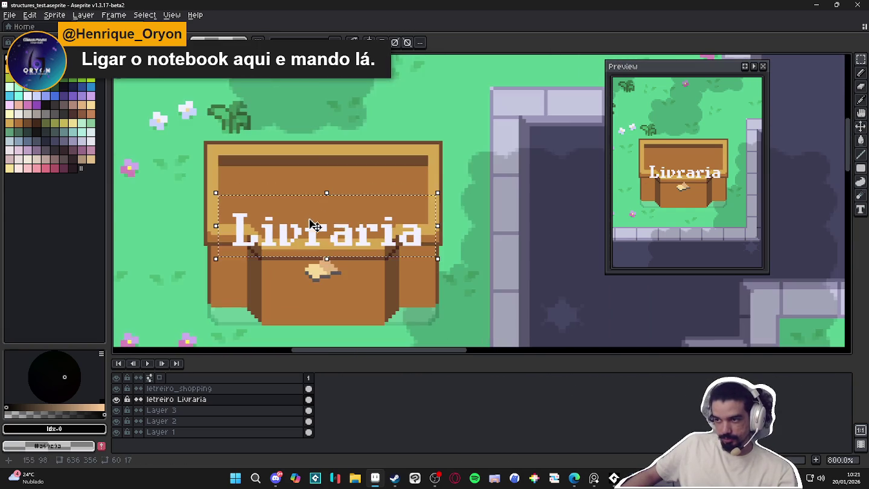
scroll(440, 246, "up", 2)
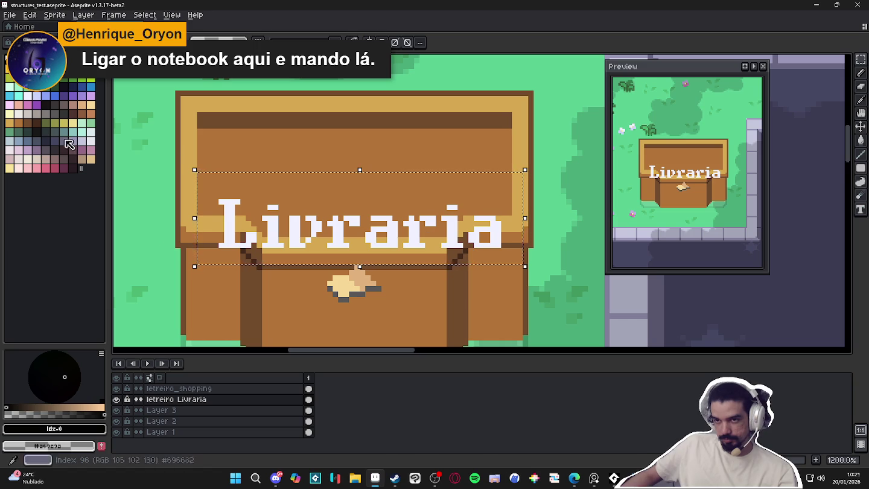
key("ctrl+d")
key("b")
left_click(27, 114)
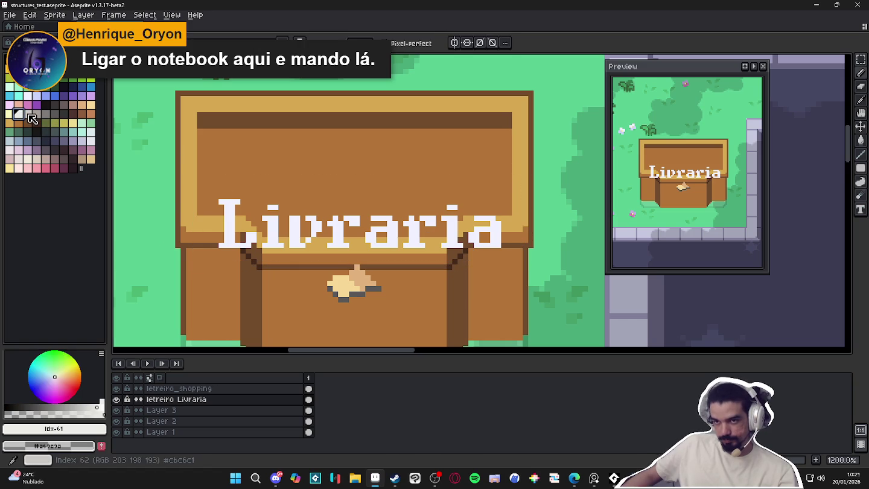
left_click(359, 222)
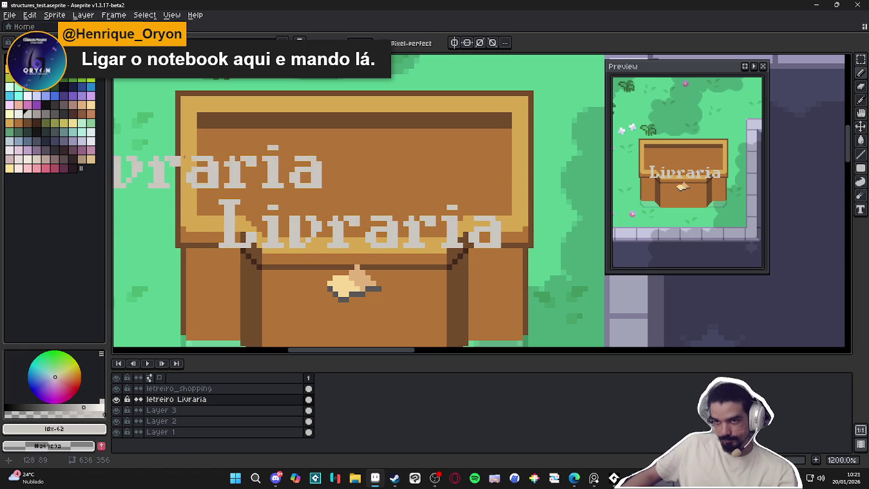
key("u")
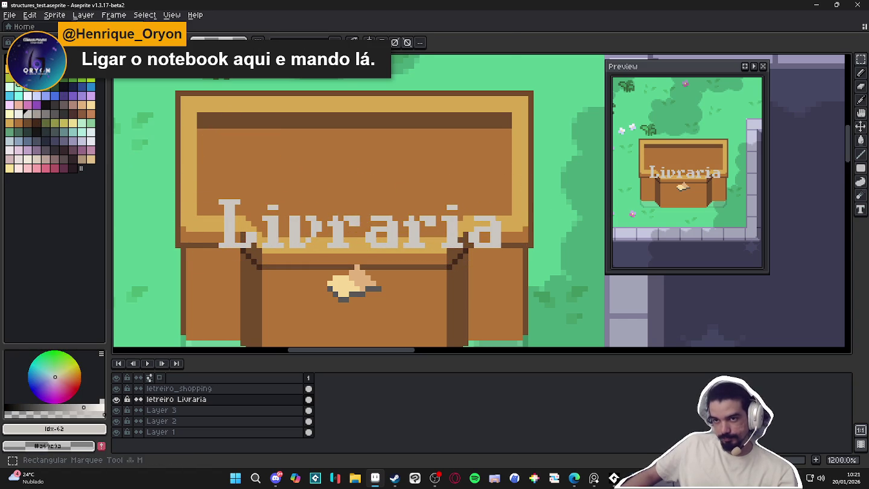
left_click(81, 59)
mouse_move(202, 129)
left_mouse_down()
mouse_move(469, 218)
mouse_move(516, 254)
left_mouse_up()
key("shift+o")
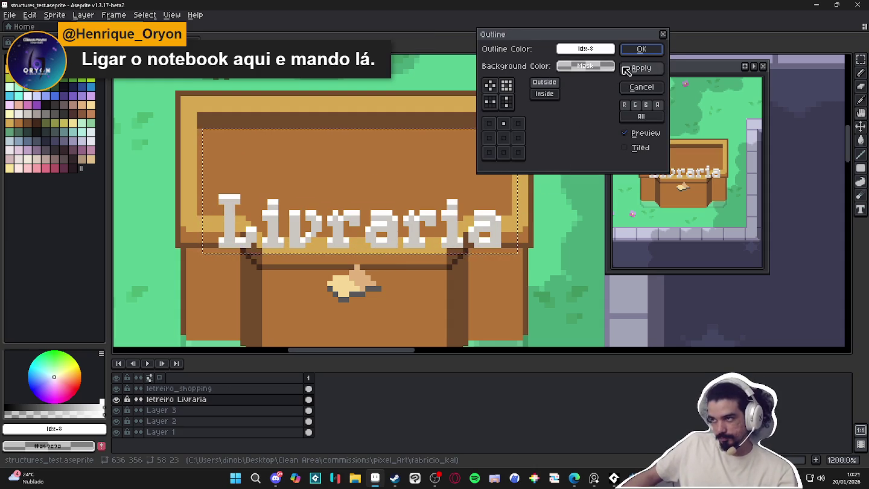
left_click(641, 50)
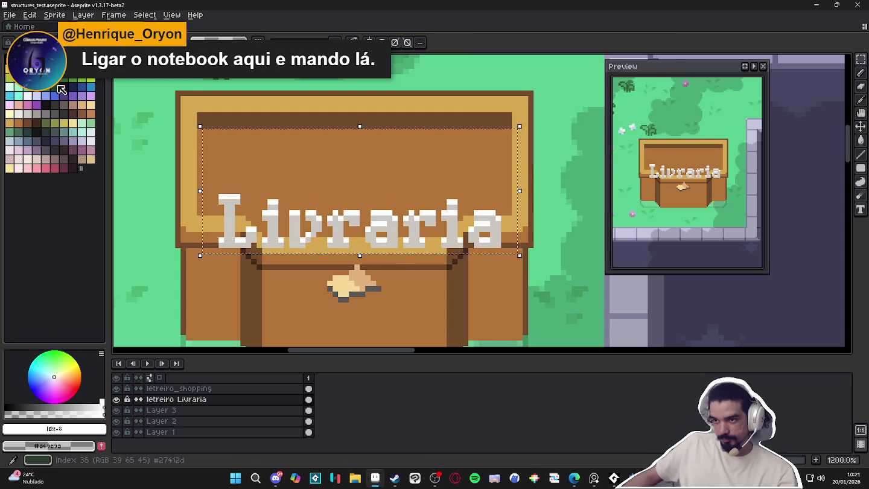
left_click(10, 60)
key("shift+o")
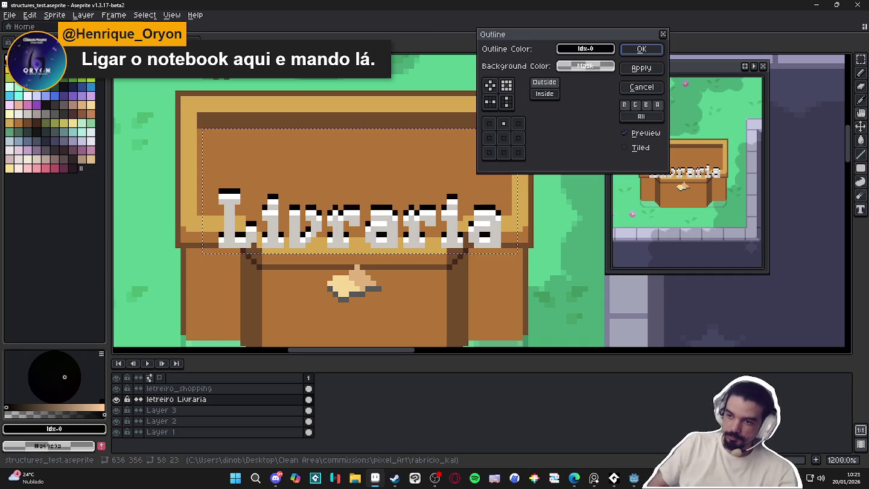
left_click(506, 87)
scroll(407, 174, "down", 2)
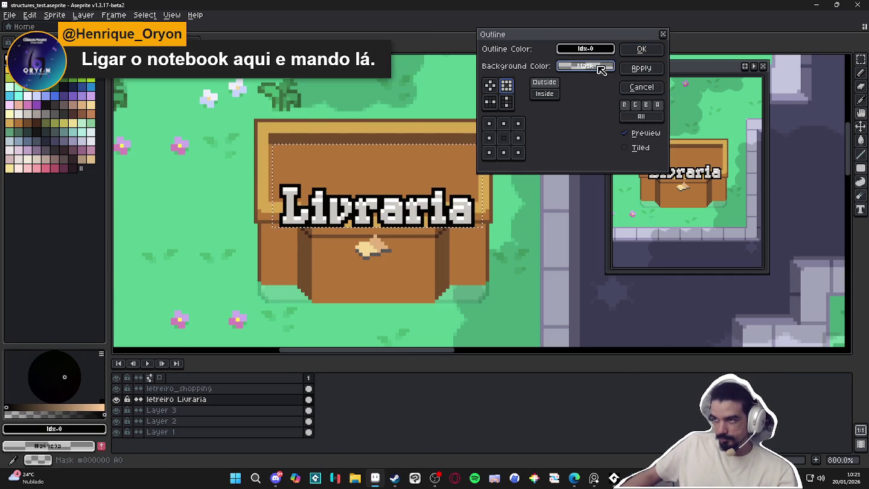
left_click(641, 50)
scroll(449, 200, "down", 3)
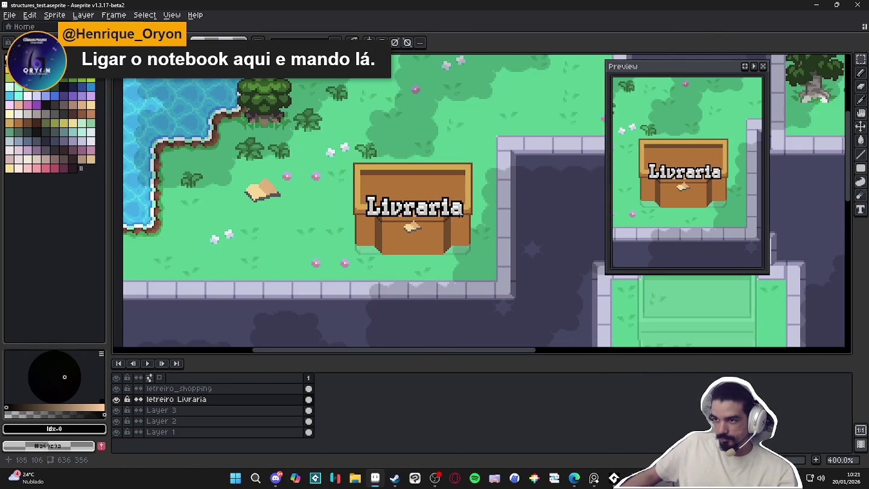
scroll(458, 230, "up", 3)
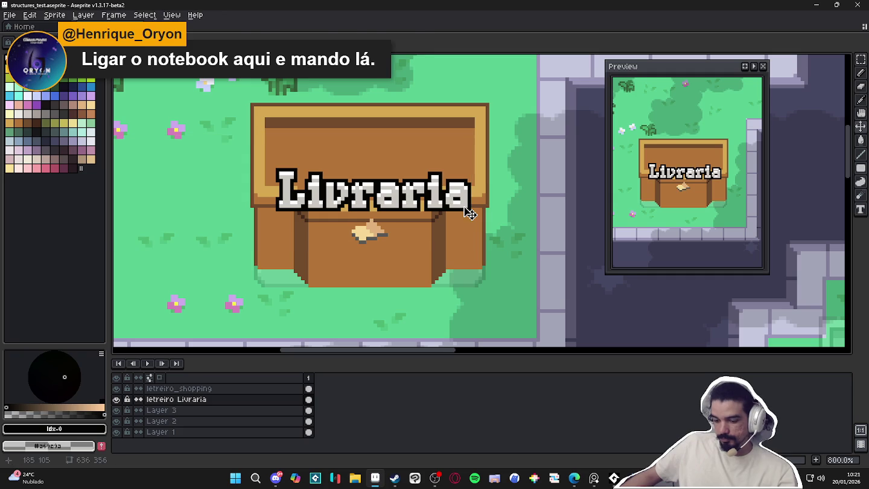
scroll(469, 206, "up", 2)
After a small trial nudge, marquee-select the Livraria lettering again
mouse_move(469, 210)
left_mouse_down()
mouse_move(460, 205)
mouse_move(467, 209)
left_mouse_up()
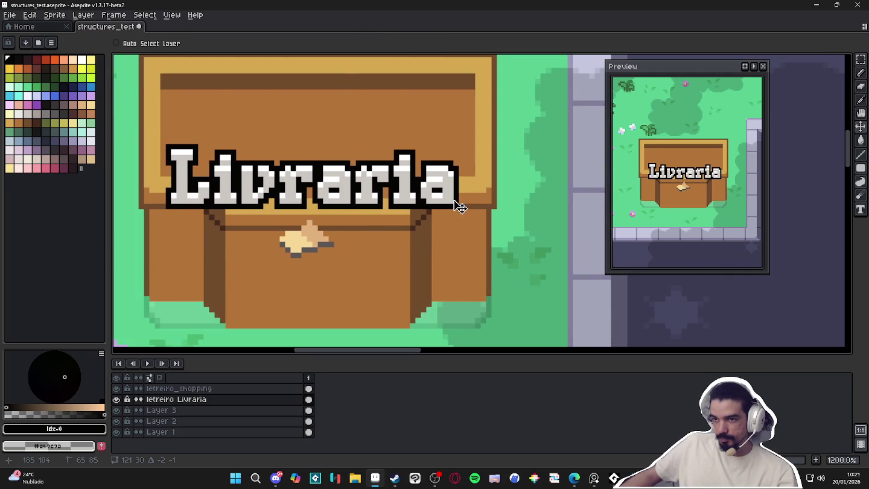
key("ctrl+shift+d")
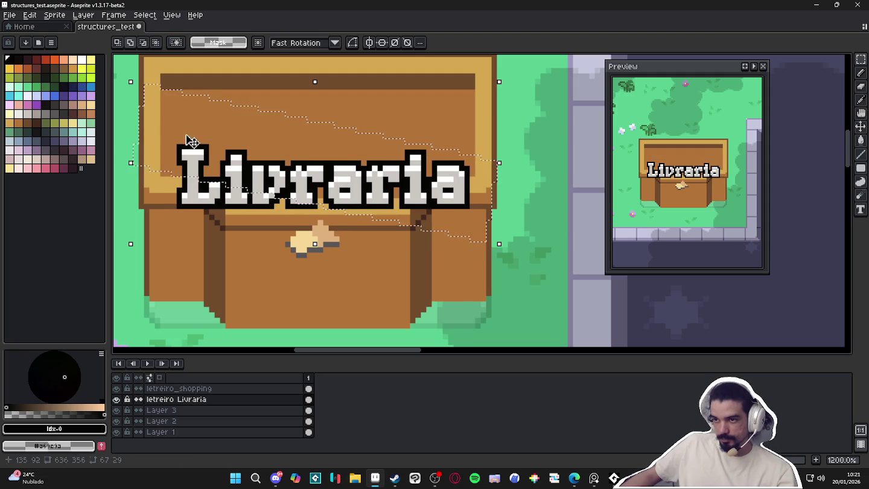
key("ctrl+d")
left_click_drag(494, 206, 145, 124)
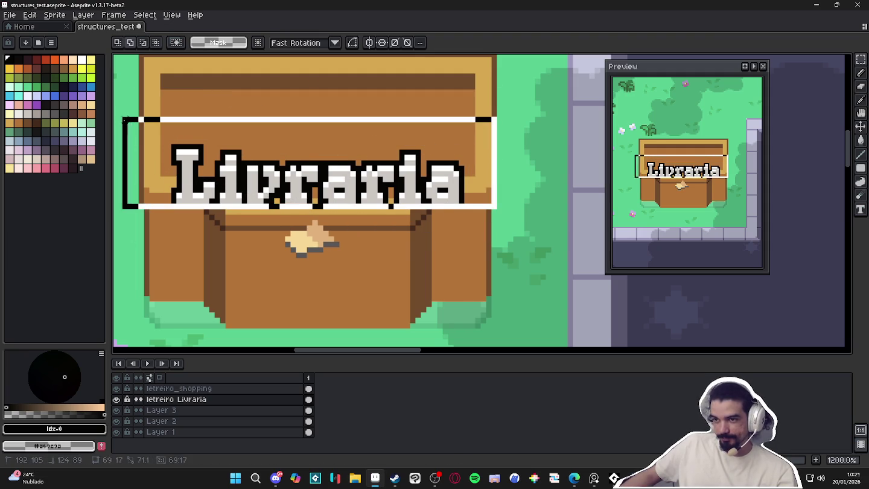
key("ctrl+z")
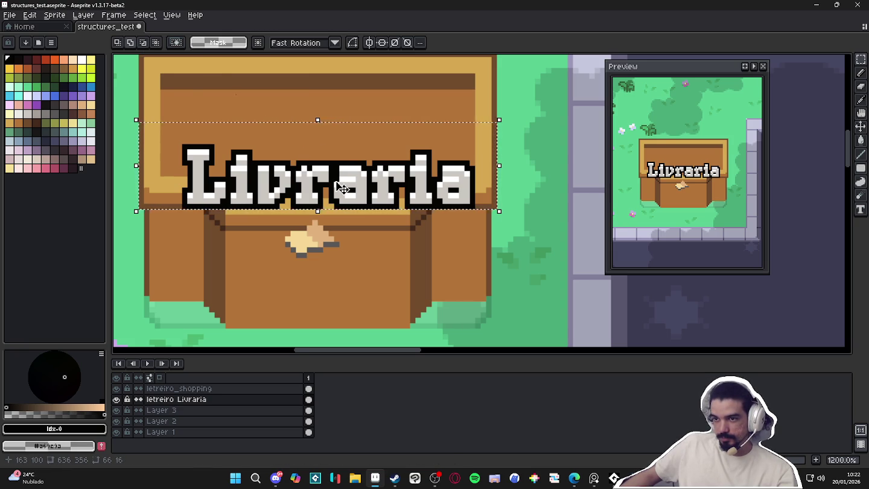
left_click(59, 15)
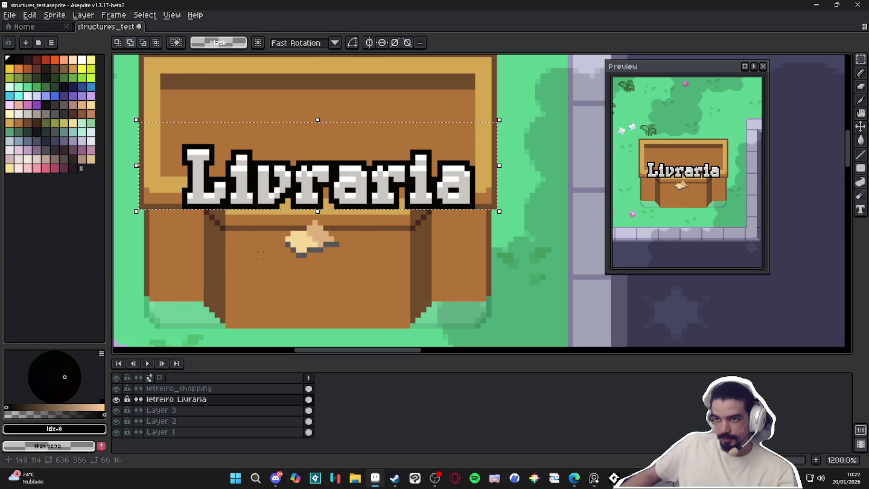
Shift the Livraria lettering about 12 px left to centre it, then drop it
scroll(353, 189, "down", 1)
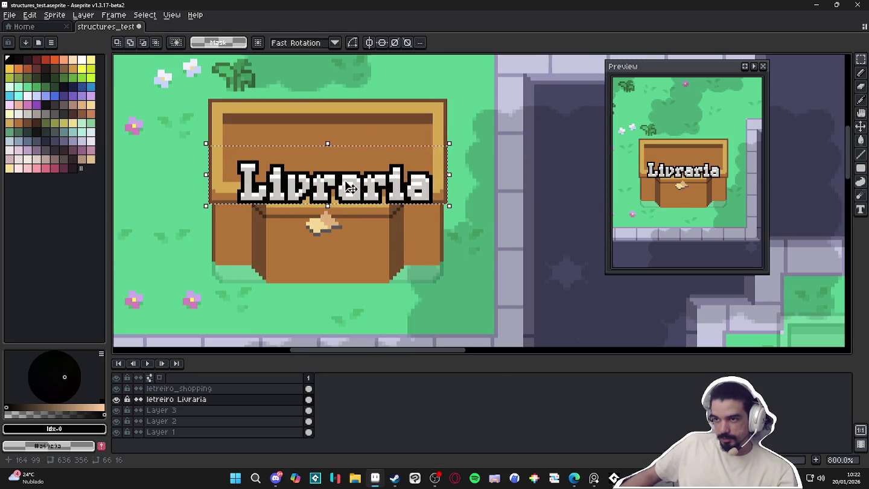
left_click_drag(353, 189, 343, 189)
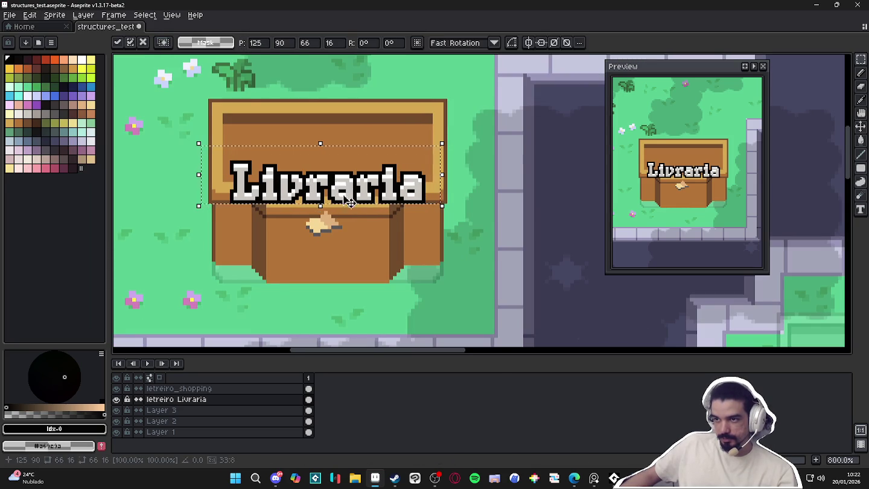
left_click(358, 218)
scroll(357, 218, "down", 1)
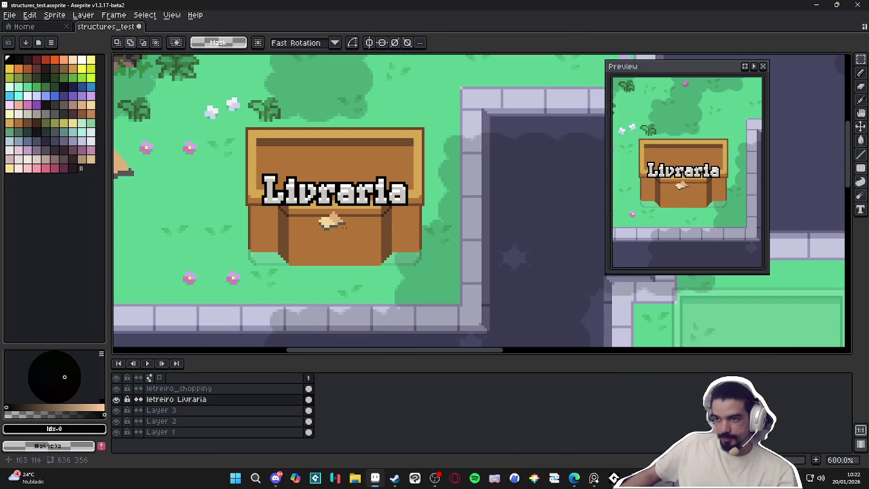
scroll(340, 223, "up", 1)
key("ctrl+b")
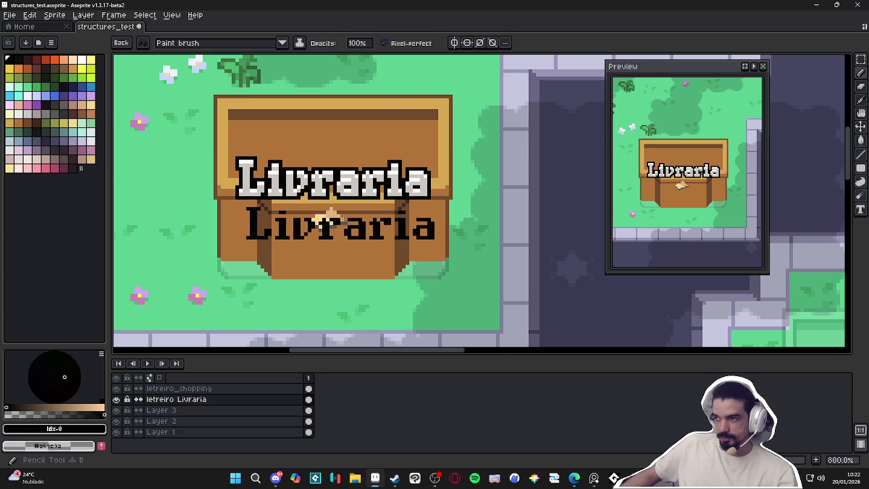
scroll(342, 220, "down", 1)
key("Escape")
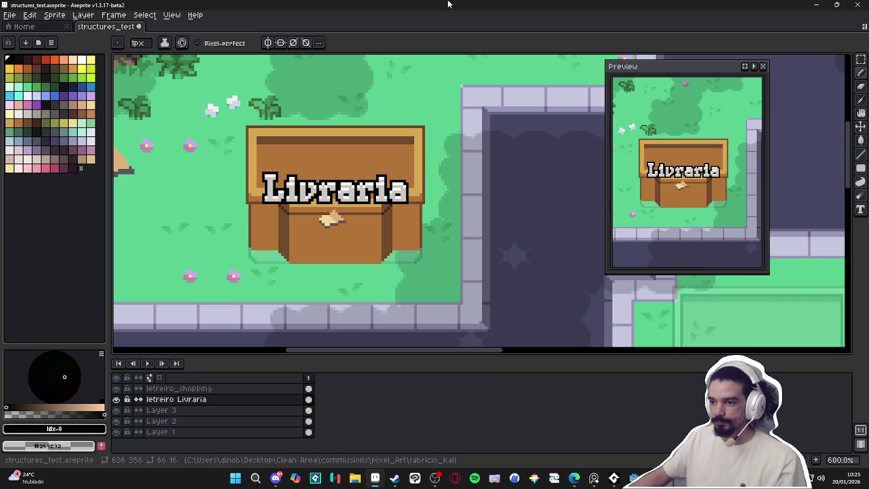
scroll(355, 184, "up", 1)
key("v")
Bring the whole bookstore sign into view
key("b")
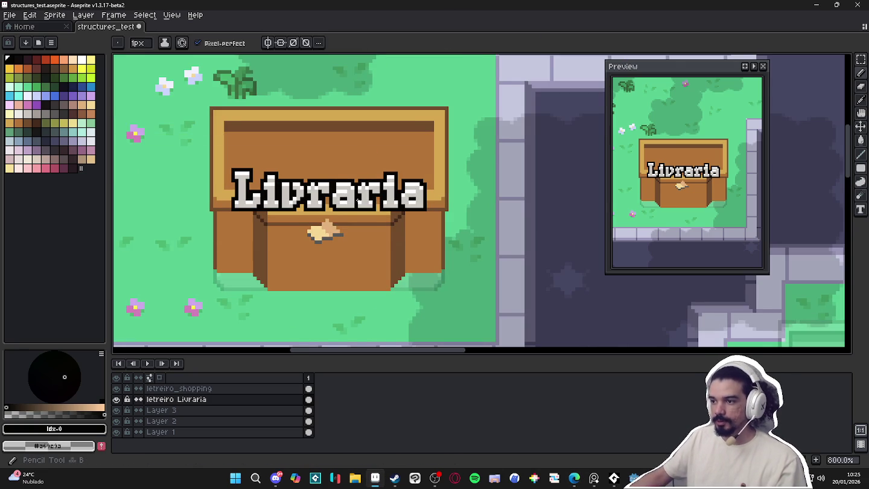
scroll(350, 208, "down", 1)
scroll(347, 223, "down", 1)
scroll(347, 224, "down", 1)
scroll(362, 219, "down", 1)
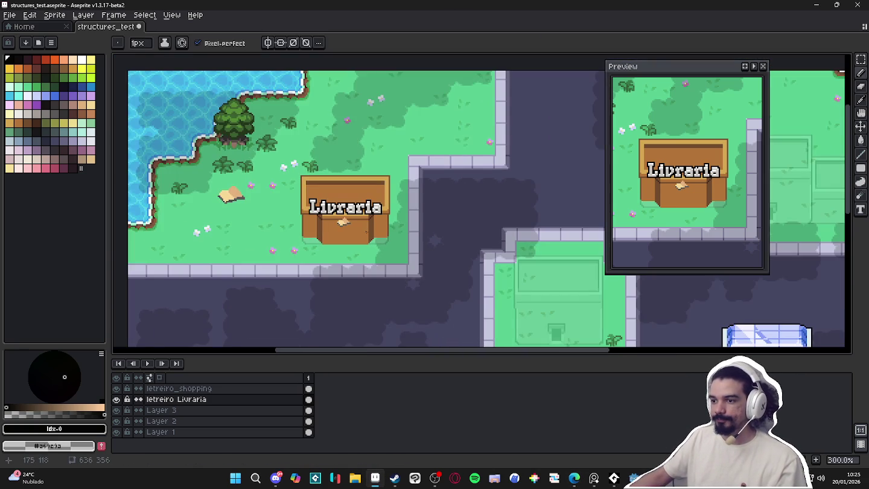
scroll(368, 210, "down", 1)
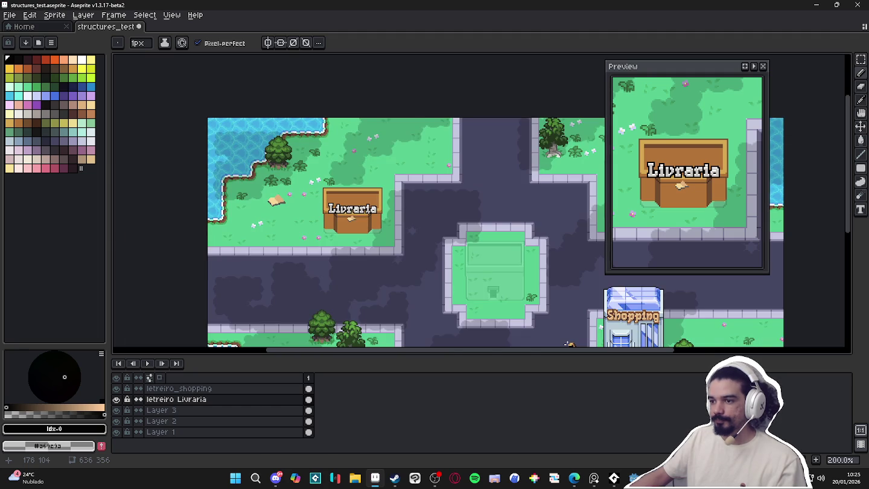
scroll(369, 211, "up", 3)
scroll(370, 208, "up", 1)
scroll(371, 206, "up", 3)
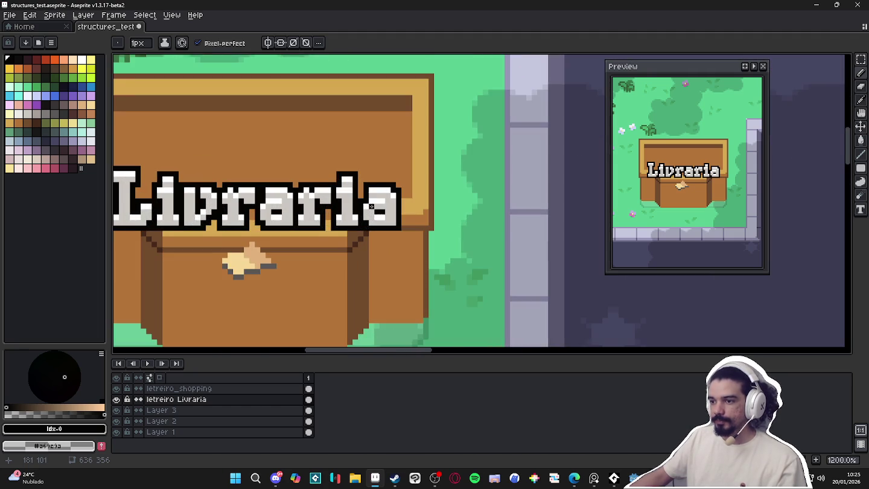
key("v")
left_click_drag(386, 217, 448, 240)
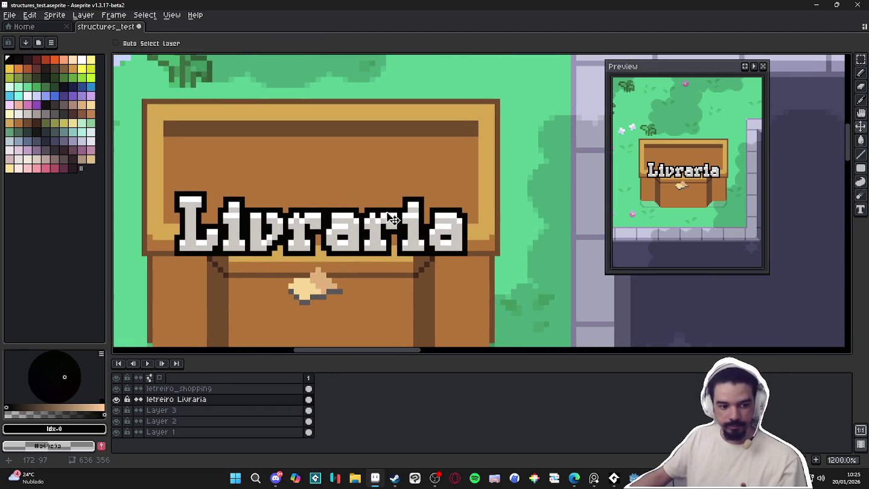
Select the Livraria text, raise it by 2 pixels and commit the move
key("m")
left_click_drag(483, 164, 160, 262)
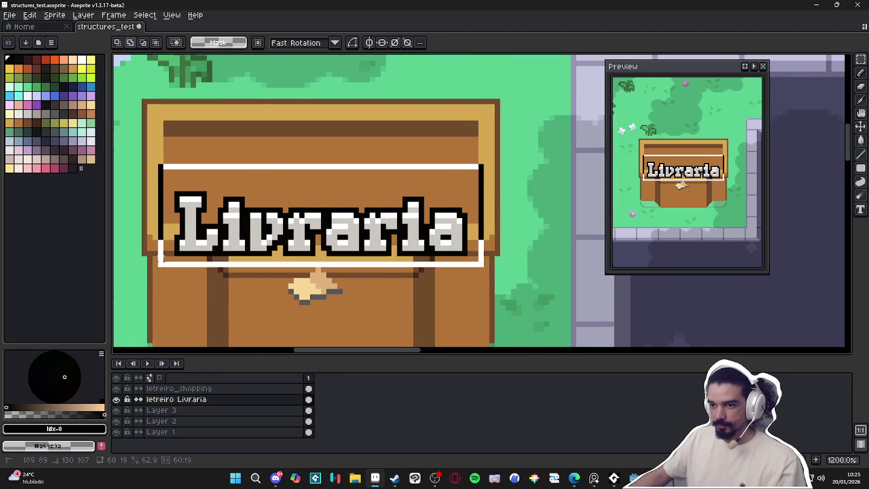
left_click(219, 252)
left_click_drag(366, 224, 366, 216)
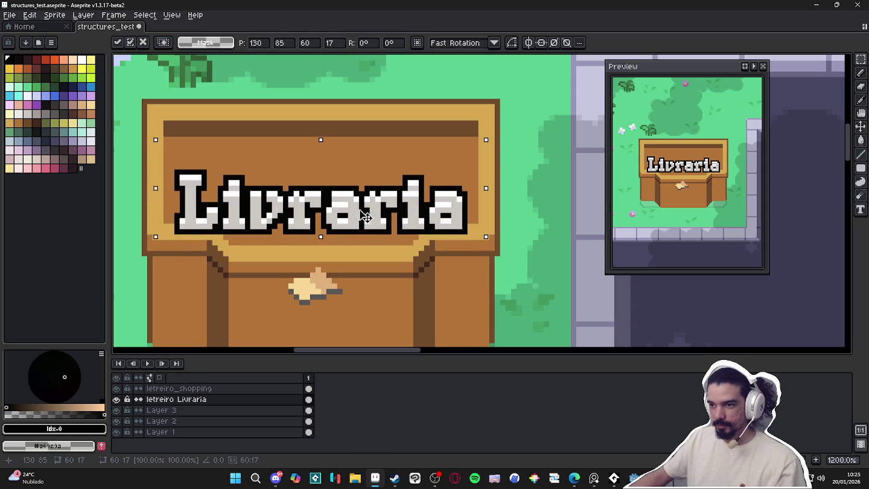
scroll(365, 217, "down", 6)
key("Return")
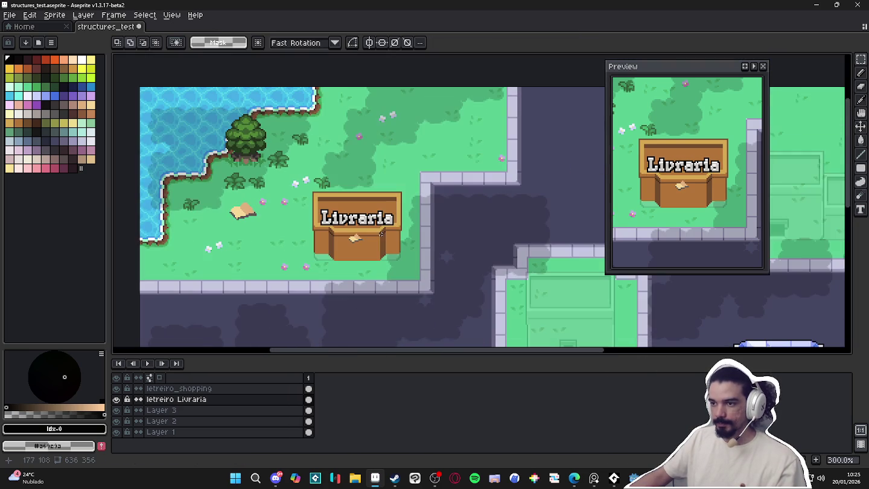
Undo a 6-pixel drop and instead shift the Livraria text 2 pixels down
scroll(370, 228, "up", 4)
key("v")
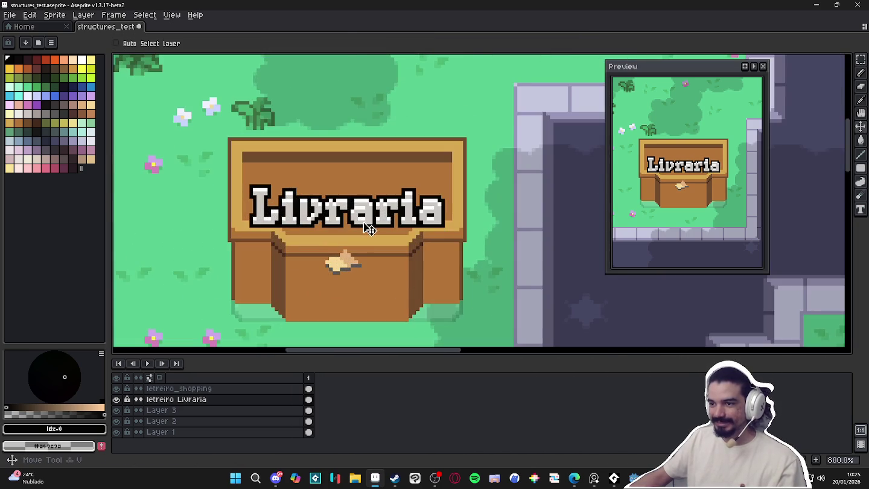
left_click_drag(368, 225, 366, 251)
key("ctrl+z")
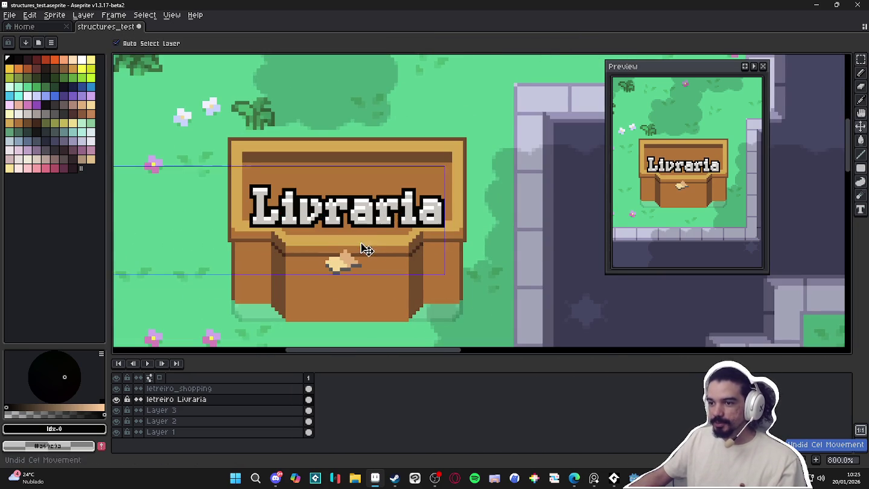
key("m")
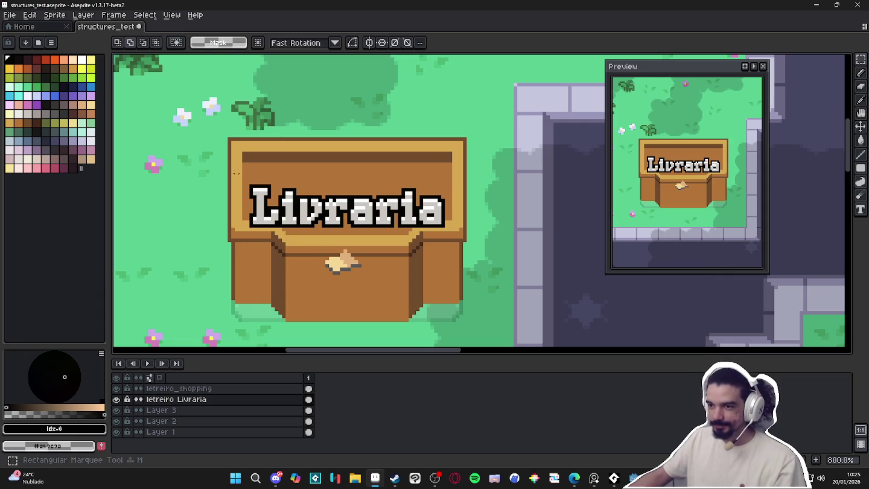
mouse_move(233, 170)
left_mouse_down()
mouse_move(469, 233)
mouse_move(435, 226)
mouse_move(435, 236)
left_mouse_up()
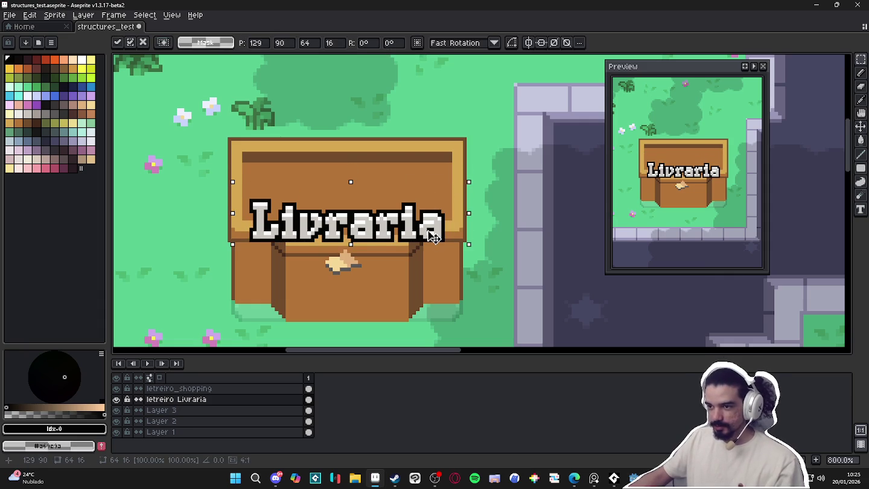
key("ctrl+d")
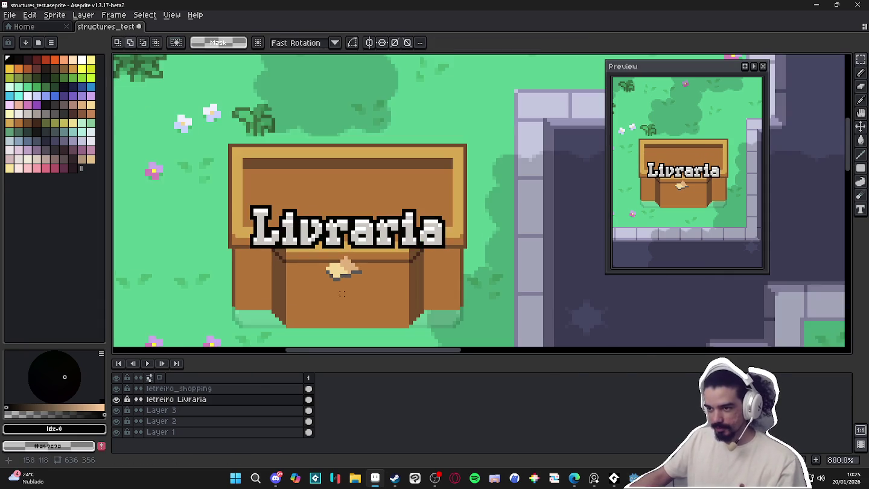
Eyedrop the black outline colour from the sign and begin outlining the book icon
scroll(347, 283, "up", 1)
key("v")
key("b")
scroll(374, 158, "up", 1)
scroll(374, 159, "down", 1)
scroll(373, 159, "up", 1)
key("i")
left_click(373, 159)
key("b")
left_click(326, 197)
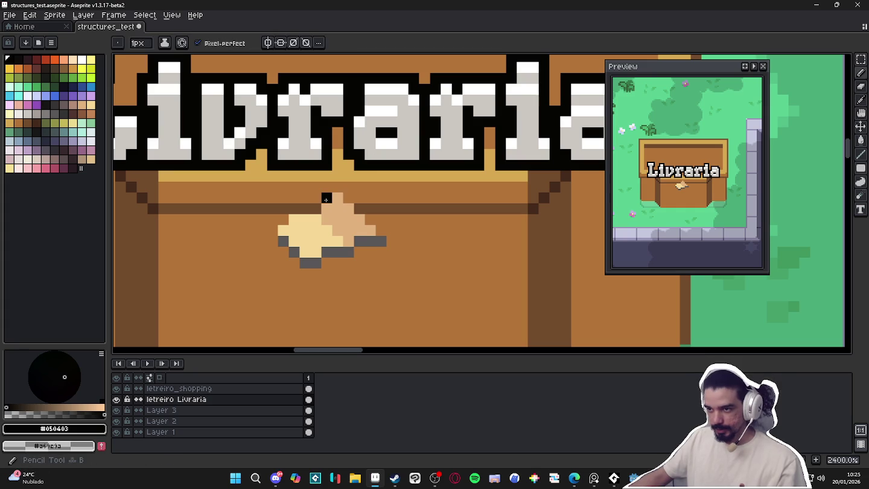
Outline the book icon's edges in black, adding dark spine and bottom pixels
mouse_move(335, 192)
left_mouse_down()
mouse_move(360, 198)
mouse_move(381, 231)
left_mouse_up()
left_click_drag(316, 208, 272, 223)
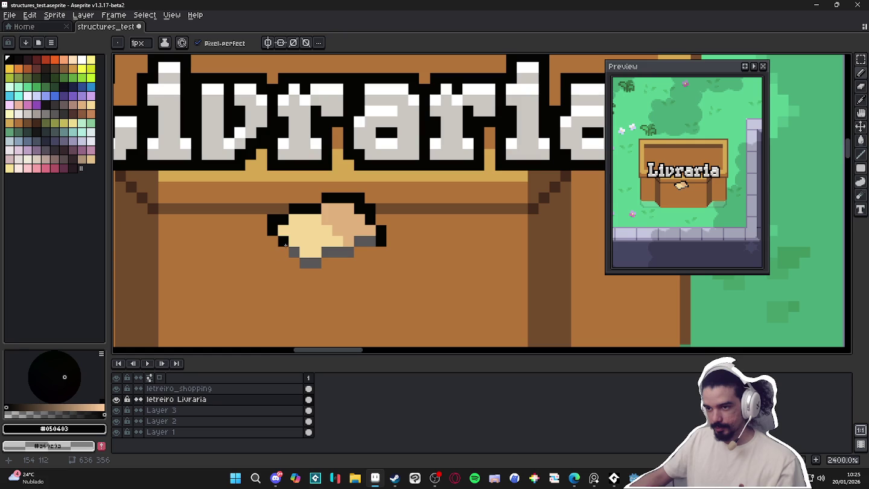
left_click(272, 241)
left_click(283, 252)
left_click(294, 262)
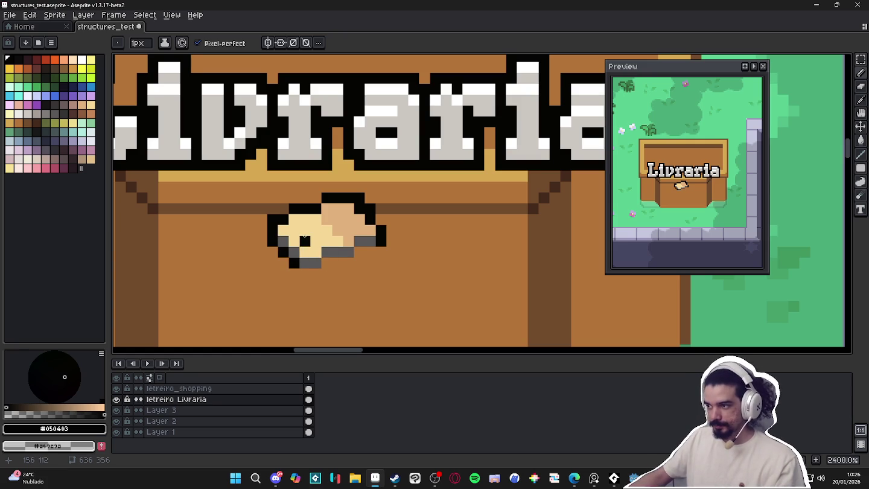
left_click(333, 229)
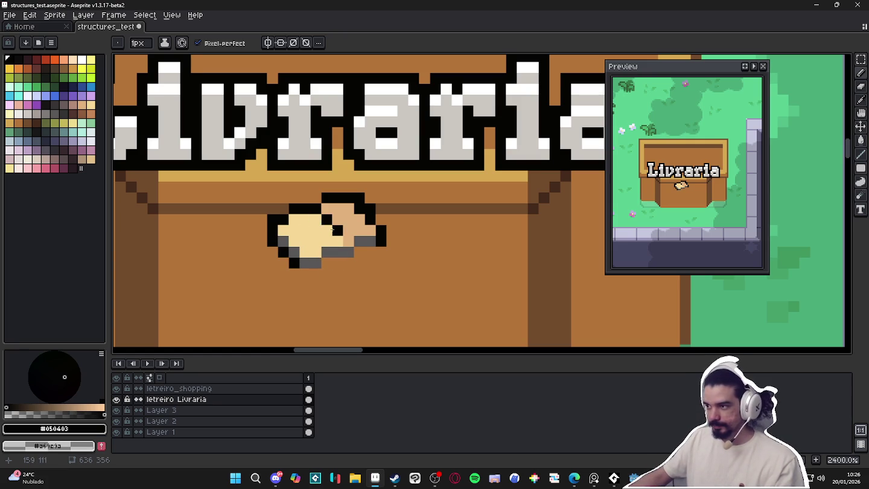
left_click(283, 273)
left_click(323, 252)
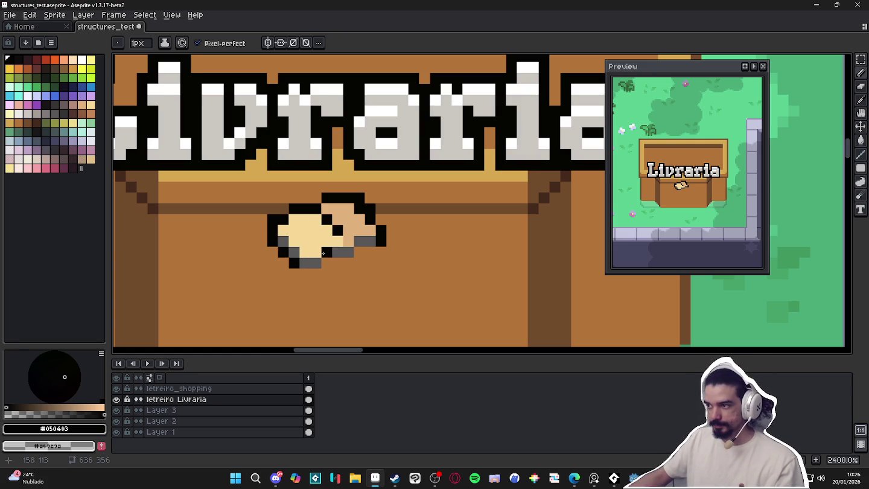
Fill part of the book's lower edge with tan and recolour pixels with a palette shade
left_click(325, 248, "alt")
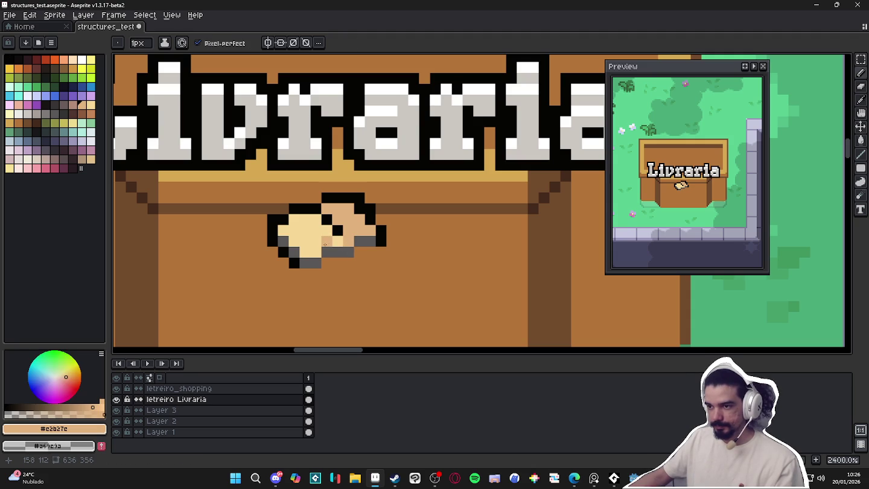
left_click_drag(327, 248, 306, 252)
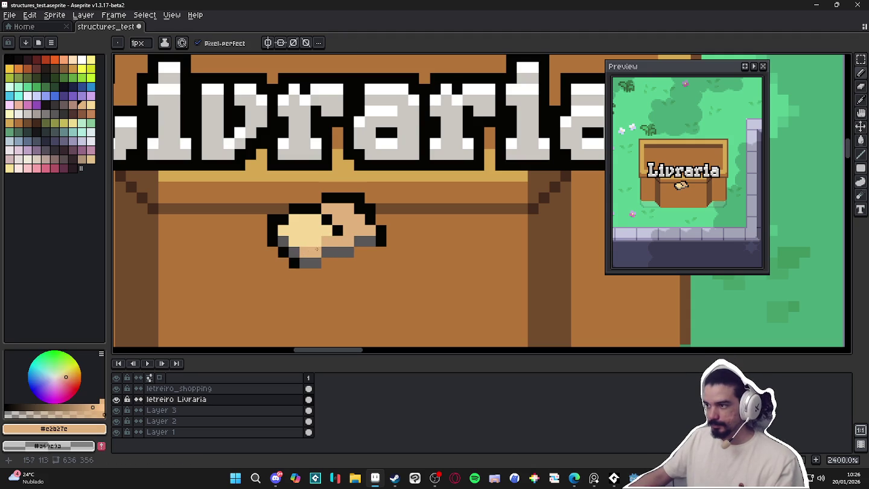
left_click(72, 104)
left_click(348, 230)
mouse_move(345, 234)
left_mouse_down()
mouse_move(366, 233)
mouse_move(337, 240)
left_mouse_up()
left_click(318, 230)
Add tan pixels, then paint light cream across the book's lower part
left_click(362, 227, "alt")
left_click(370, 230)
left_click(348, 241)
left_click(309, 229, "alt")
left_click(332, 240)
left_click(326, 240)
left_click_drag(315, 252, 305, 251)
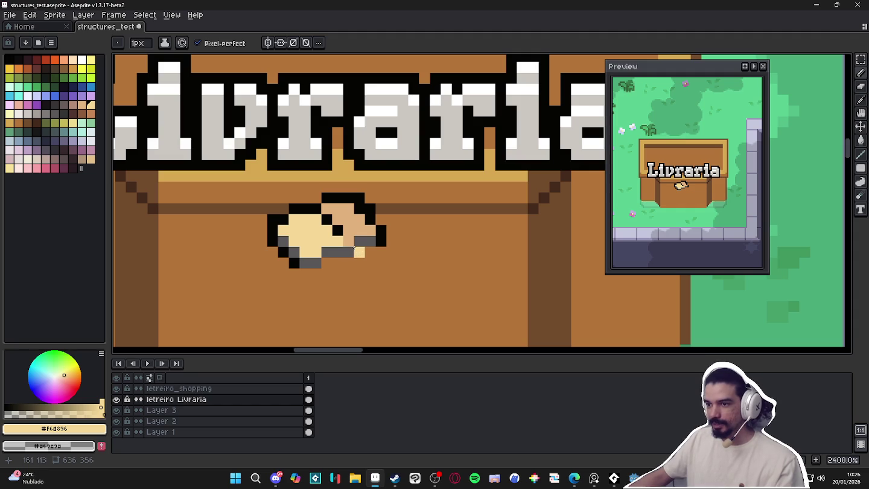
Move the book icon one pixel right and confirm its new position
scroll(367, 253, "down", 2)
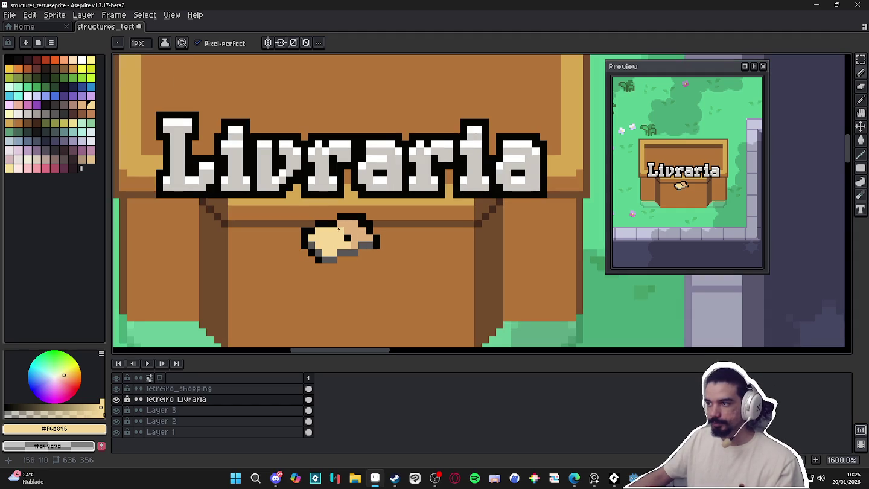
scroll(339, 229, "down", 2)
scroll(340, 231, "up", 1)
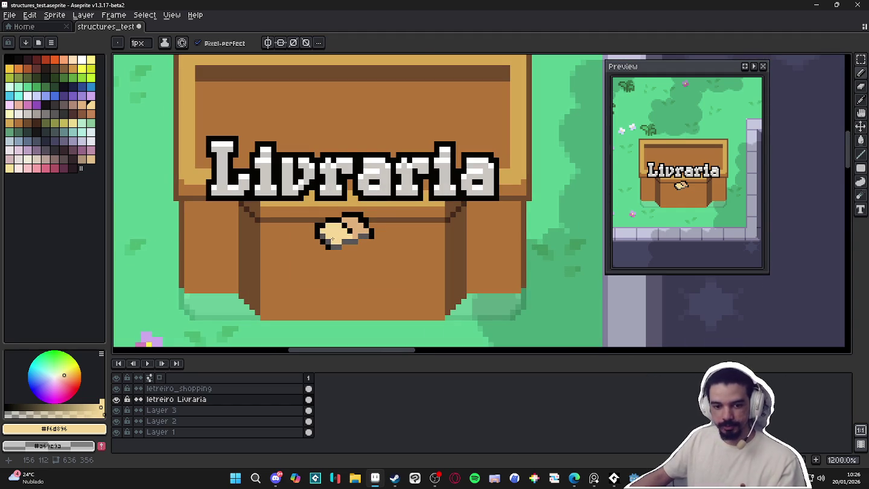
key("m")
scroll(246, 209, "up", 2)
scroll(246, 210, "down", 2)
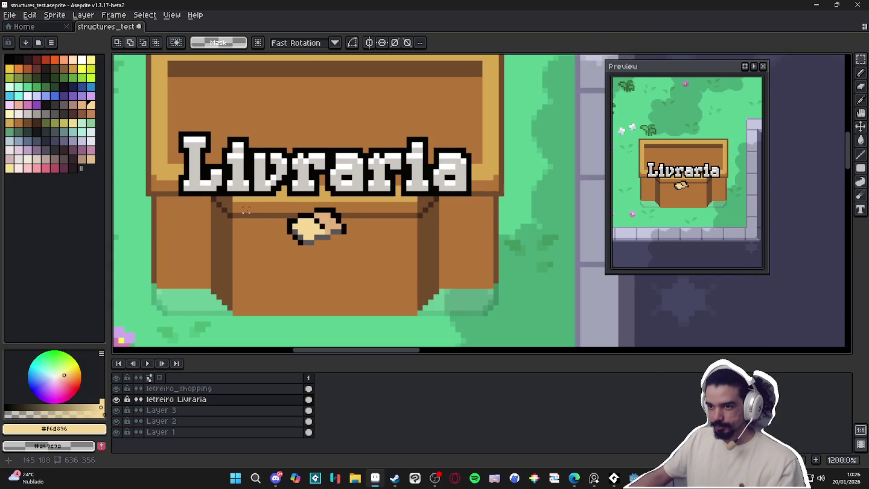
left_click_drag(231, 201, 418, 258)
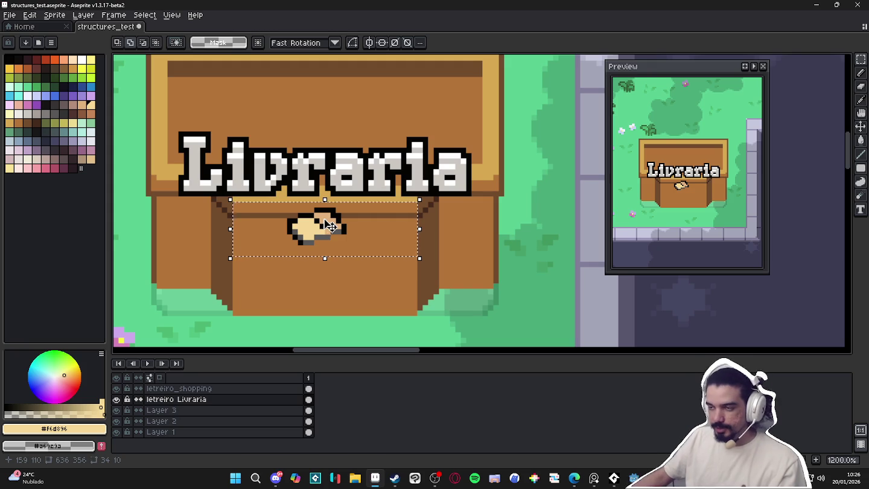
left_click_drag(322, 234, 326, 234)
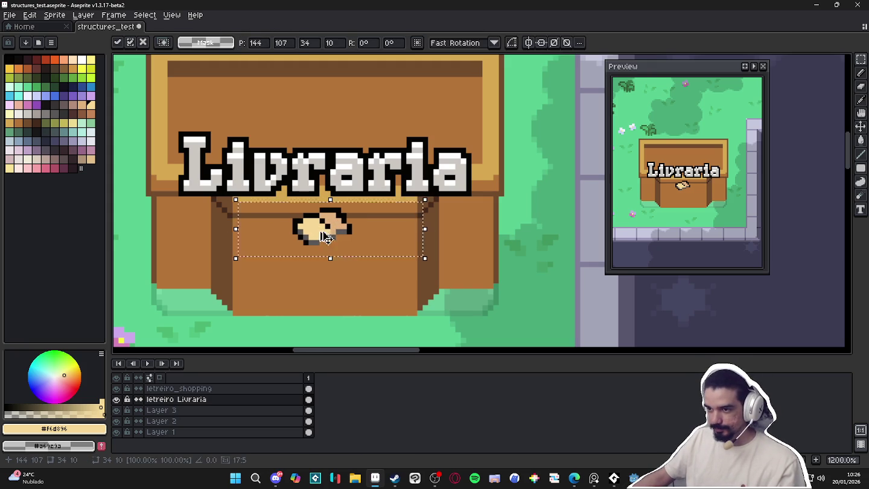
key("Return")
Switch to Layer 3 with the Pencil and turn on vertical mirror symmetry
key("Down")
key("b")
scroll(317, 304, "down", 2)
left_click(264, 47)
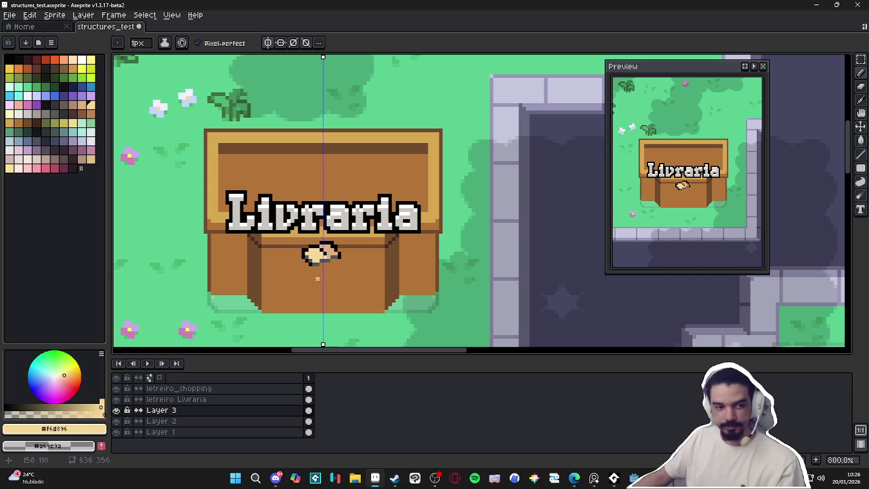
Sample the posts' cream, step to a darker palette shade, and draw a line down both posts
scroll(296, 300, "down", 2)
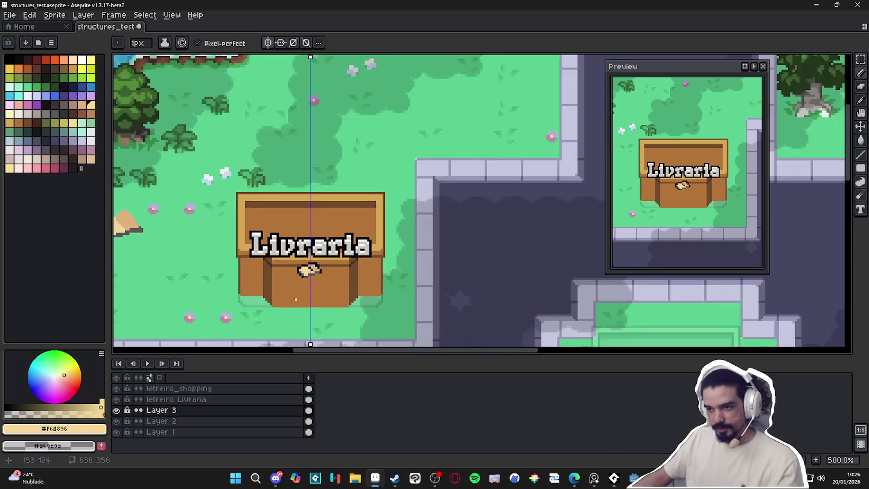
scroll(295, 299, "down", 1)
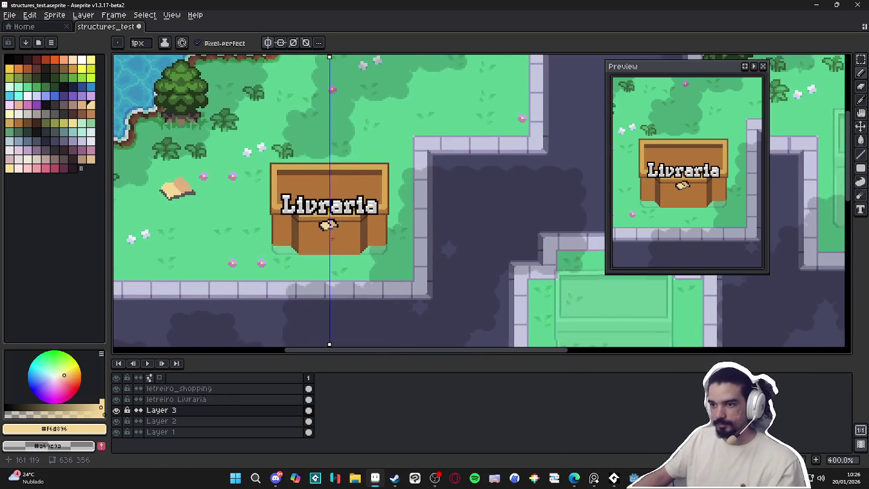
scroll(331, 243, "down", 2)
scroll(330, 244, "up", 3)
scroll(330, 243, "up", 1)
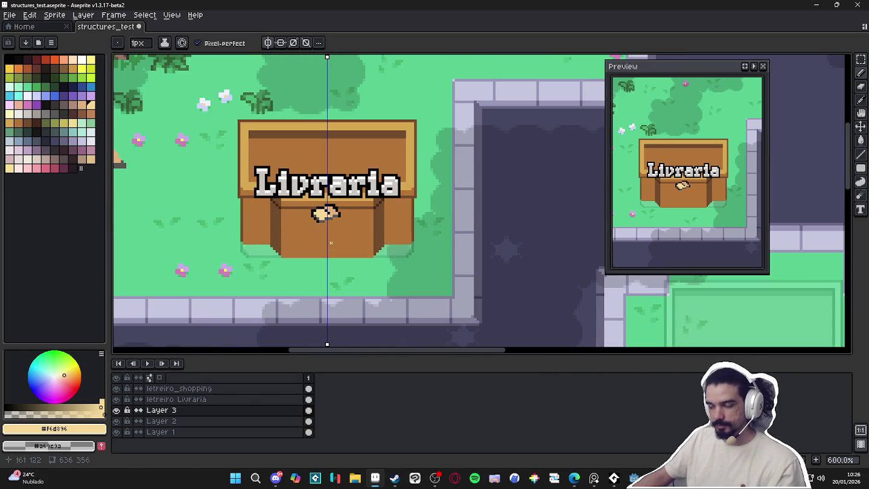
left_click(600, 484)
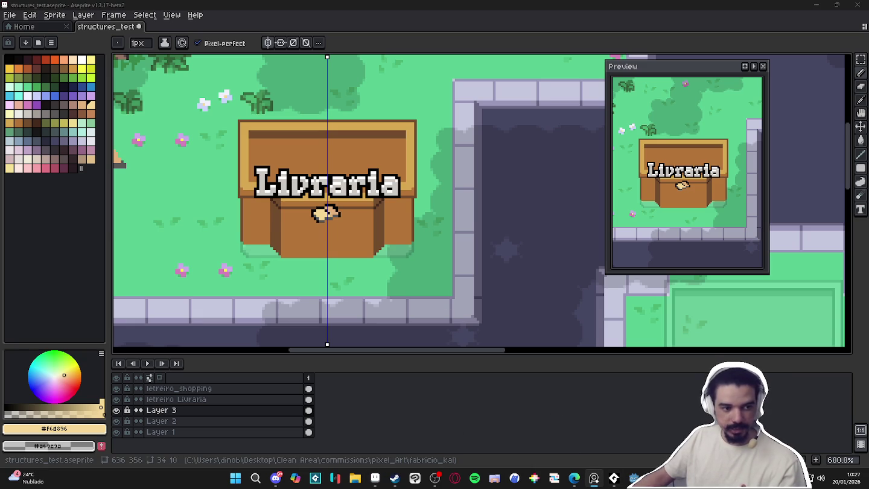
scroll(241, 228, "up", 2)
scroll(241, 228, "up", 2)
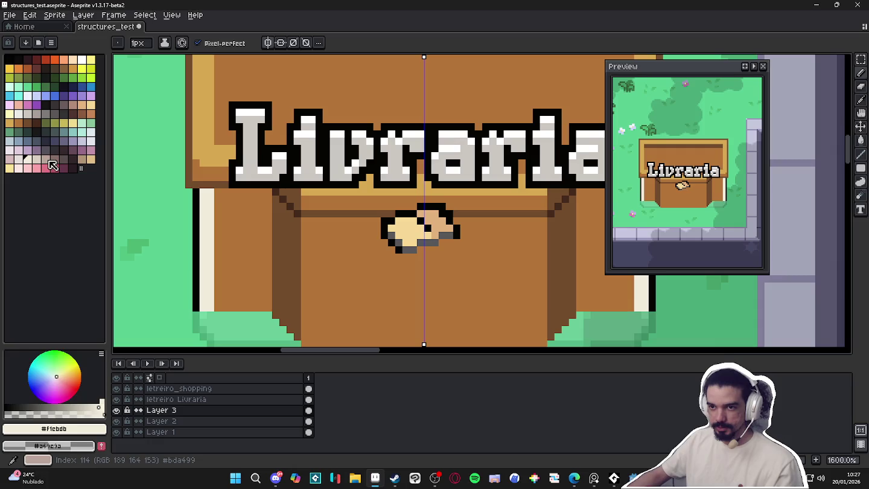
left_click(205, 192, "alt")
key("[")
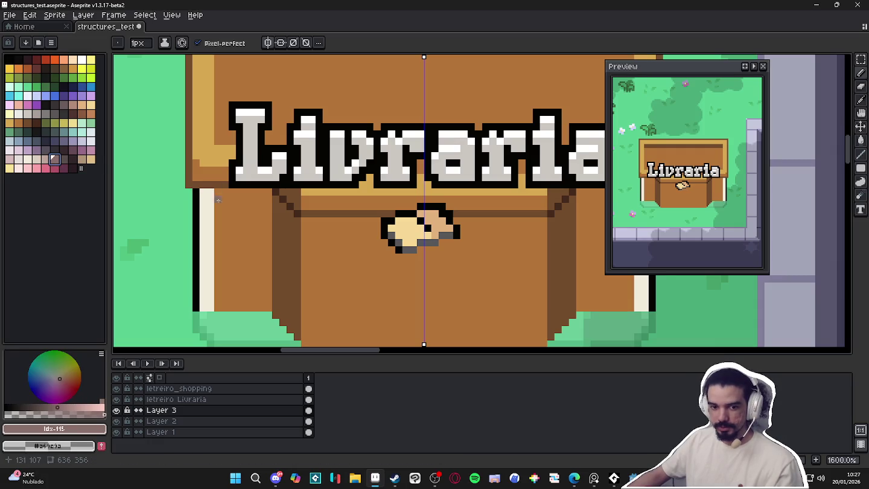
key("]")
key("]")
key("]")
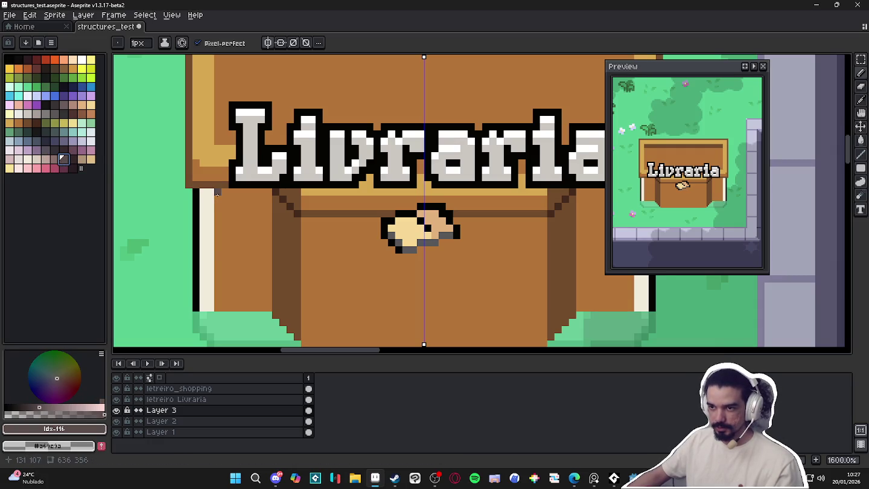
left_click_drag(219, 185, 213, 289)
scroll(201, 281, "down", 4)
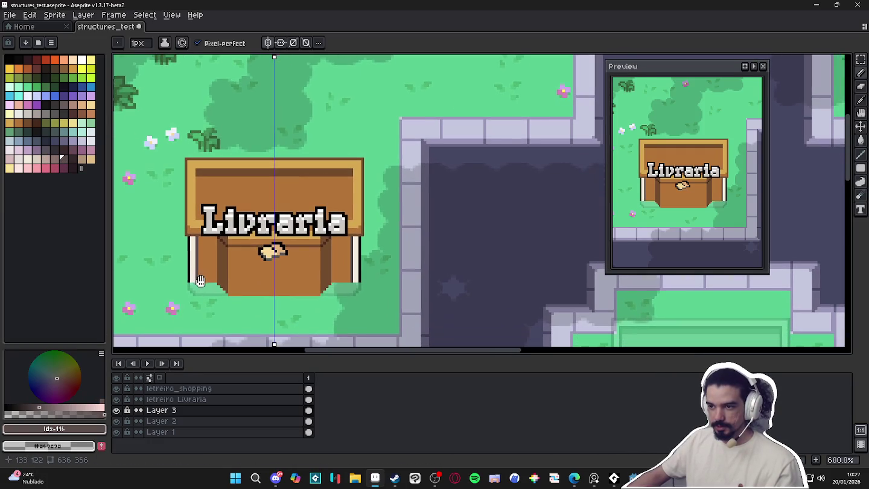
scroll(199, 269, "up", 5)
Draw a cream window frame on the wall, fixing the overlong stroke and lower-right corner
left_click(169, 241, "alt")
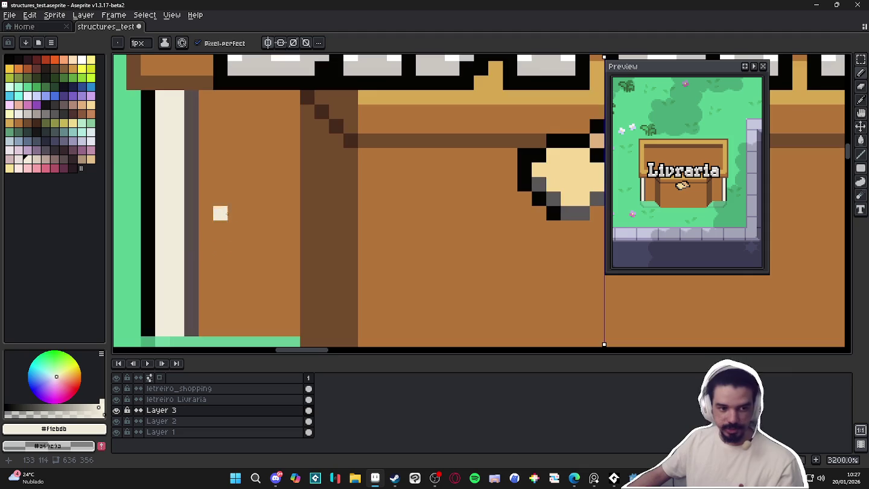
left_click_drag(220, 126, 278, 296)
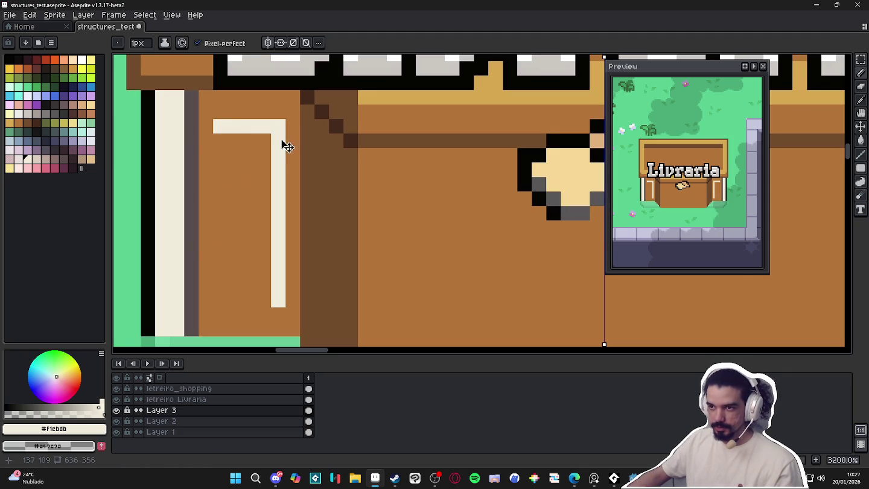
key("ctrl+z")
left_click(211, 129)
left_click_drag(293, 127, 293, 315)
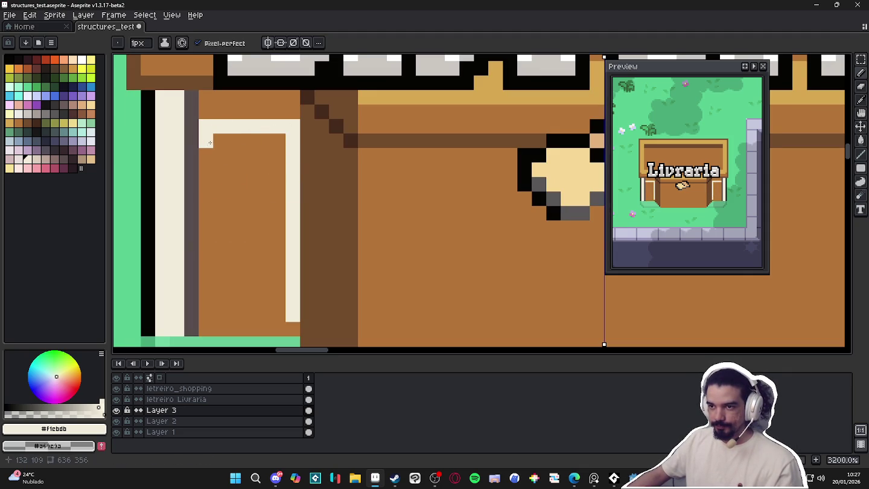
left_click_drag(210, 143, 280, 286)
key("alt")
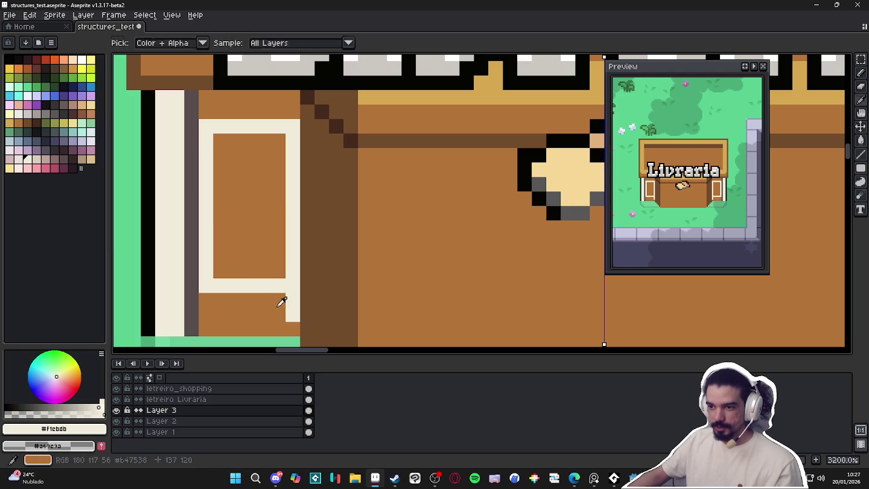
right_click(293, 314)
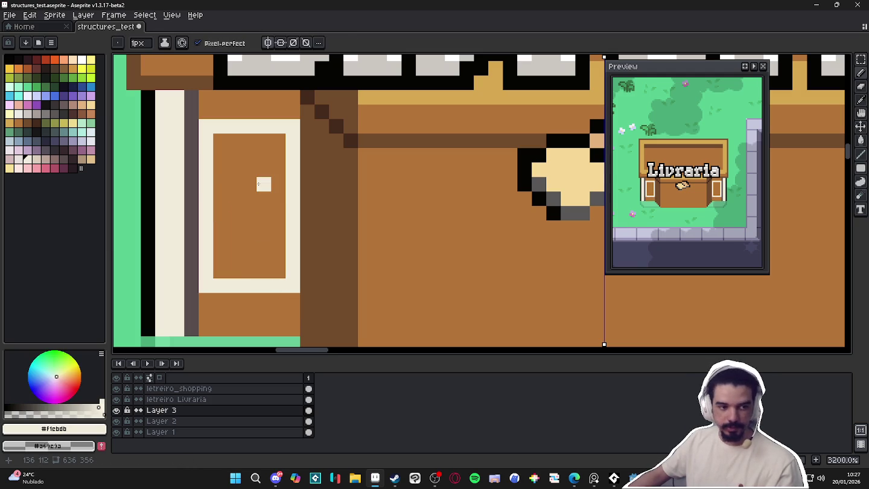
Add a crossbar and centre mullion to split the window into four panes
left_click_drag(234, 169, 279, 170)
left_click_drag(249, 142, 252, 274)
scroll(252, 274, "down", 2)
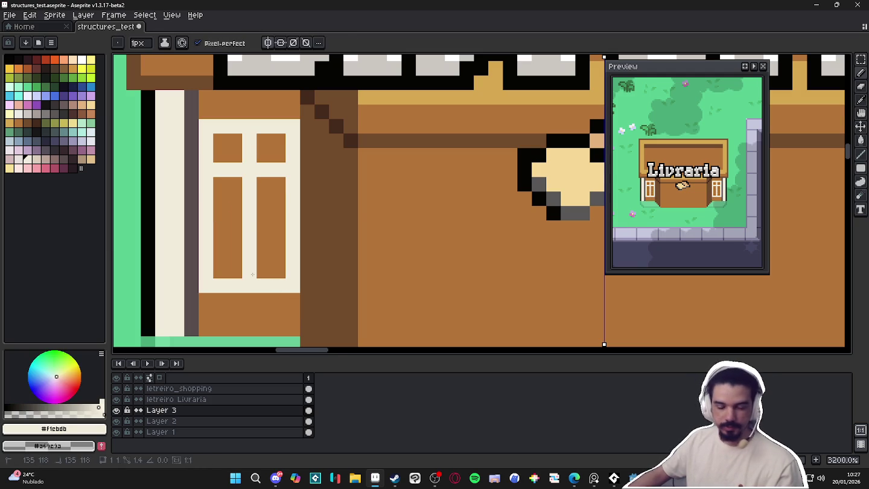
scroll(252, 274, "down", 2)
scroll(260, 283, "down", 2)
left_click_drag(268, 295, 277, 292)
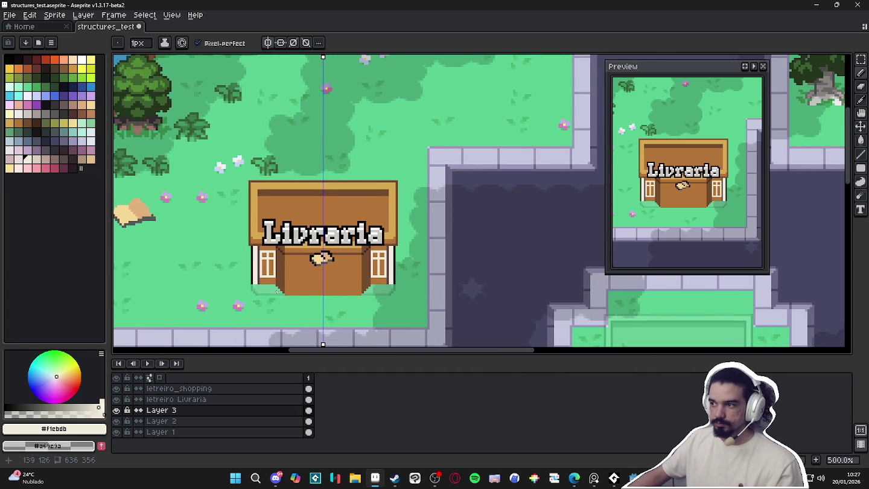
scroll(277, 292, "up", 1)
Sample the dark green-grey and cream colours from the facade
scroll(275, 288, "up", 1)
scroll(271, 285, "up", 2)
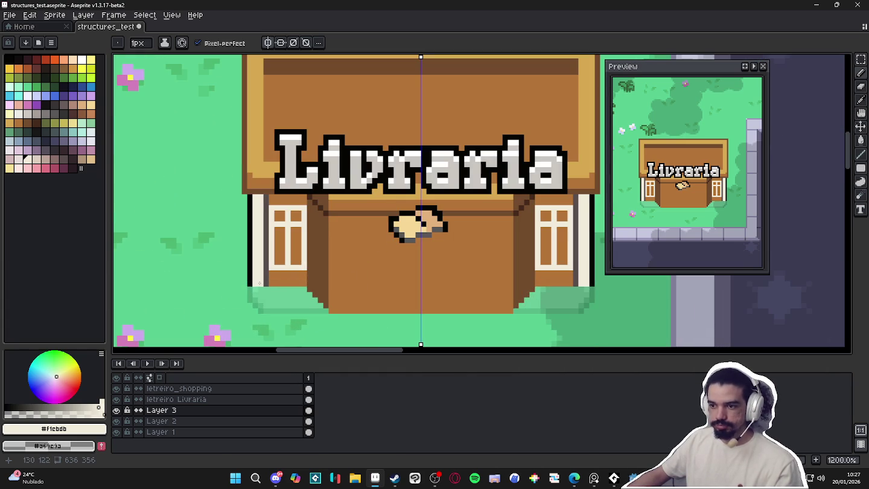
scroll(271, 283, "up", 1)
left_click(264, 291, "alt")
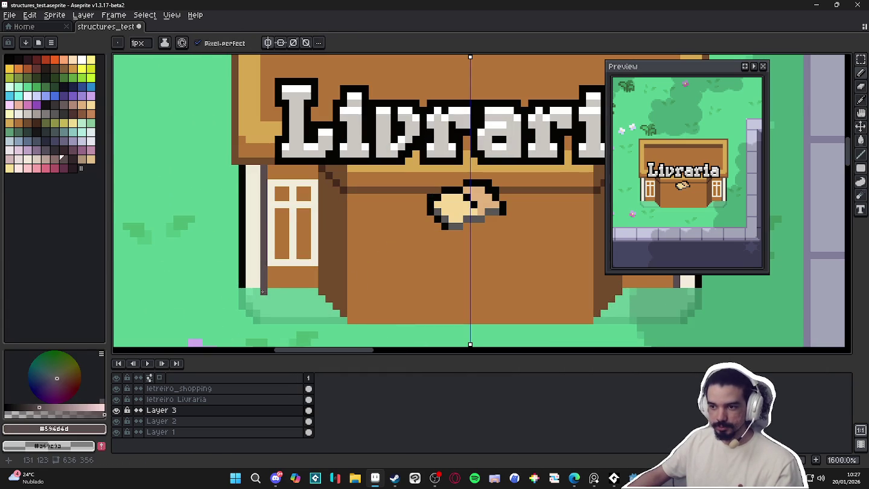
left_click(247, 285, "alt")
scroll(246, 287, "down", 1)
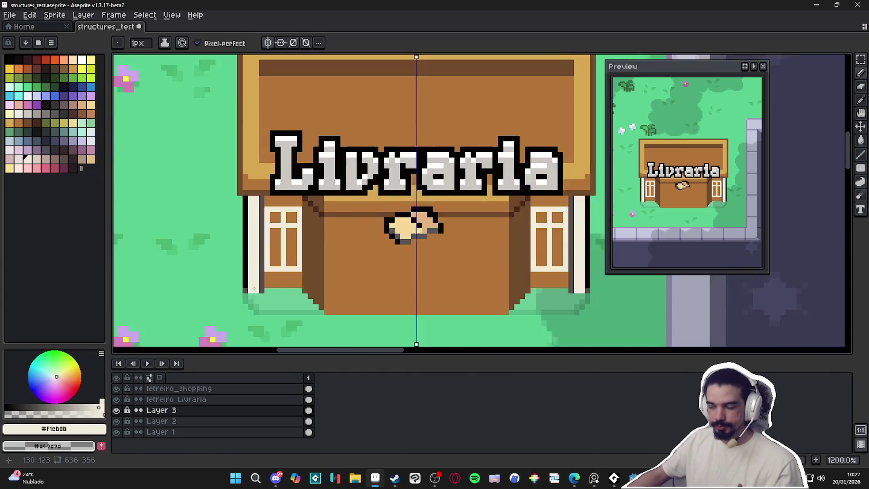
scroll(246, 286, "up", 1)
left_click(257, 284, "alt")
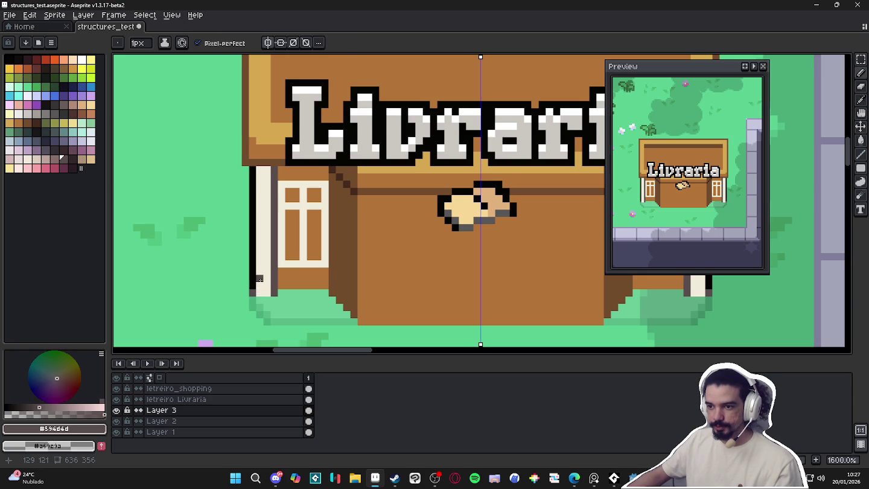
scroll(261, 280, "down", 4)
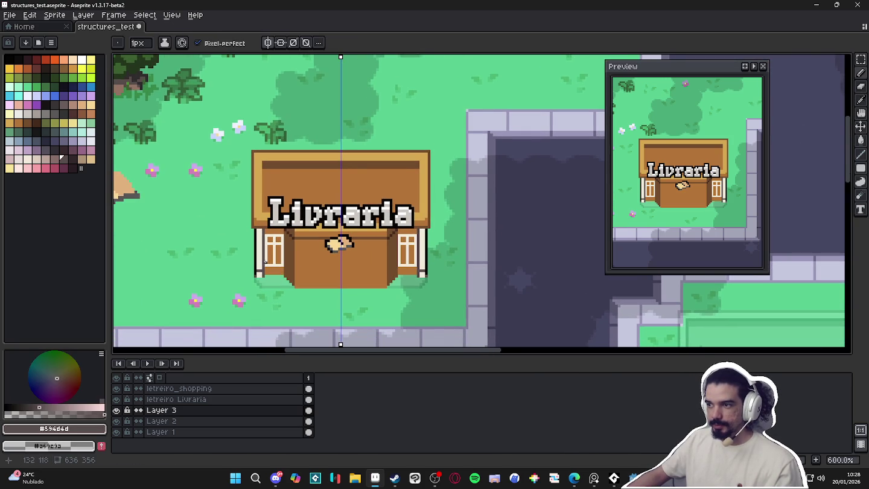
scroll(264, 261, "up", 4)
left_click(263, 264, "alt")
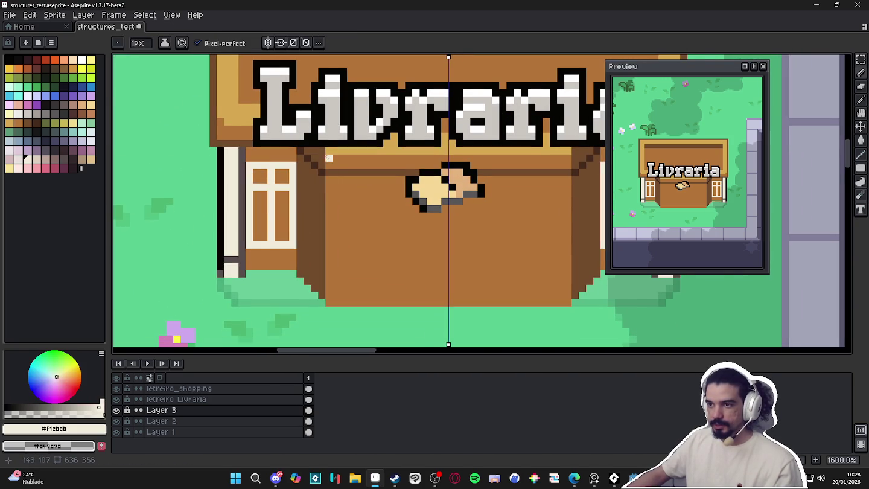
Draw mirrored cream posts down both walls, touching up brown pixels beside them
left_click_drag(329, 155, 329, 298)
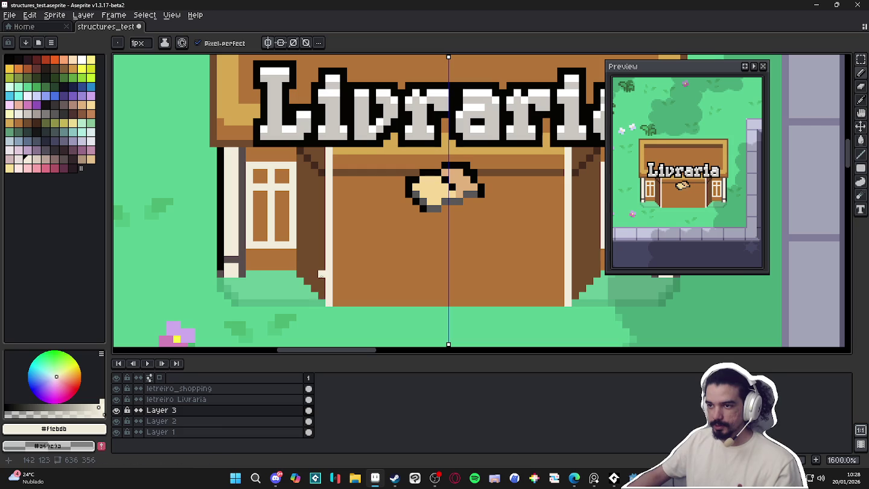
left_click_drag(321, 178, 321, 293)
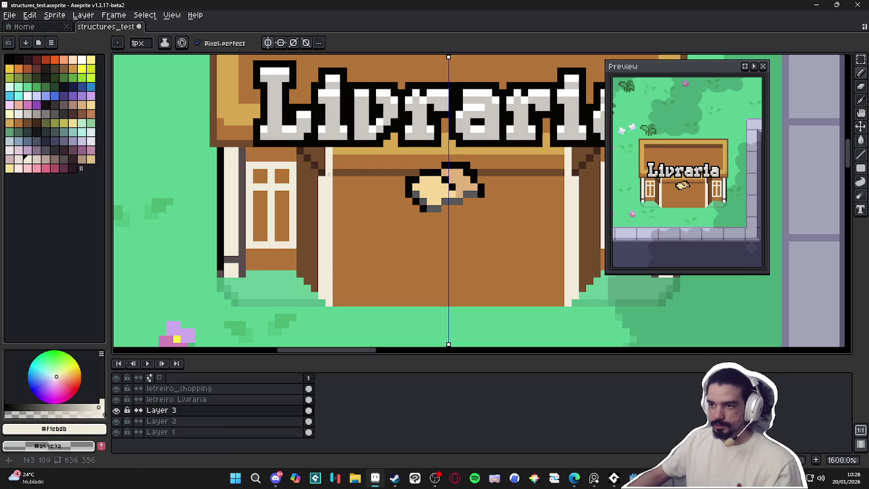
left_click(344, 161, "alt")
left_click_drag(329, 173, 331, 161)
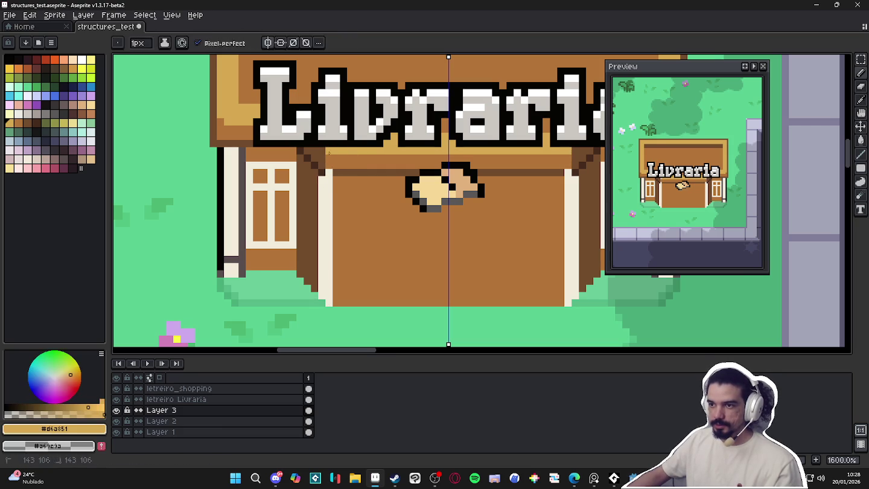
left_click(336, 173, "alt")
left_click(335, 165)
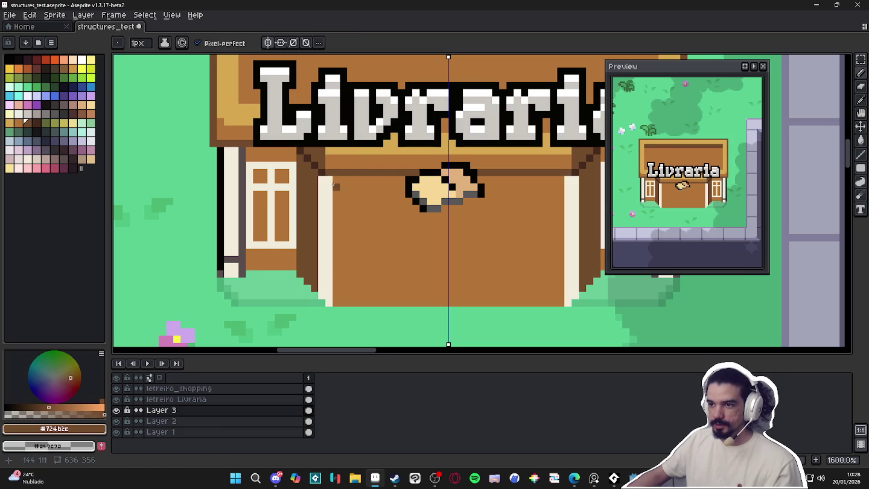
Add dark vertical edge lines along both door posts
left_click(329, 181, "alt")
left_click(245, 256, "alt")
left_click_drag(317, 173, 308, 279)
left_click_drag(336, 179, 335, 308)
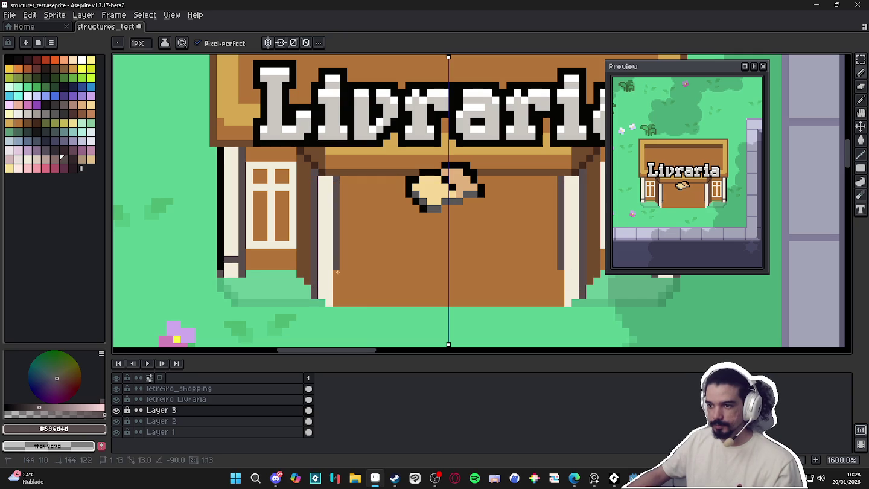
left_click(319, 299, "alt")
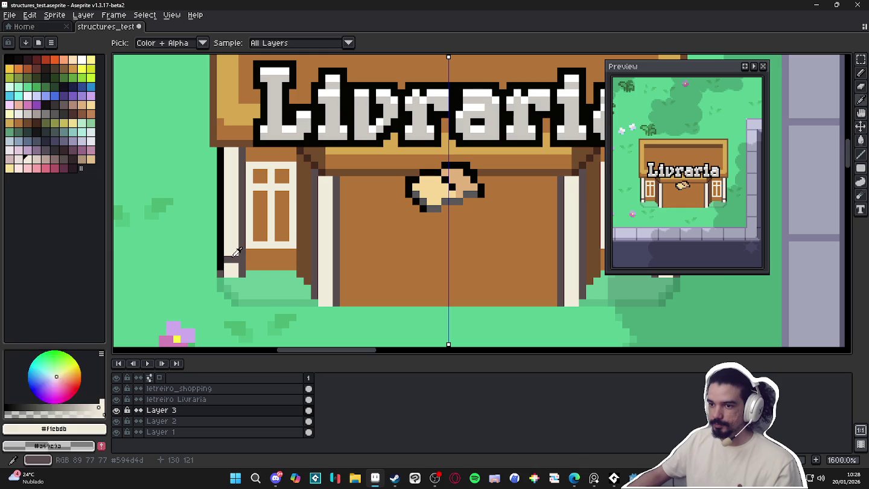
left_click(315, 287, "alt")
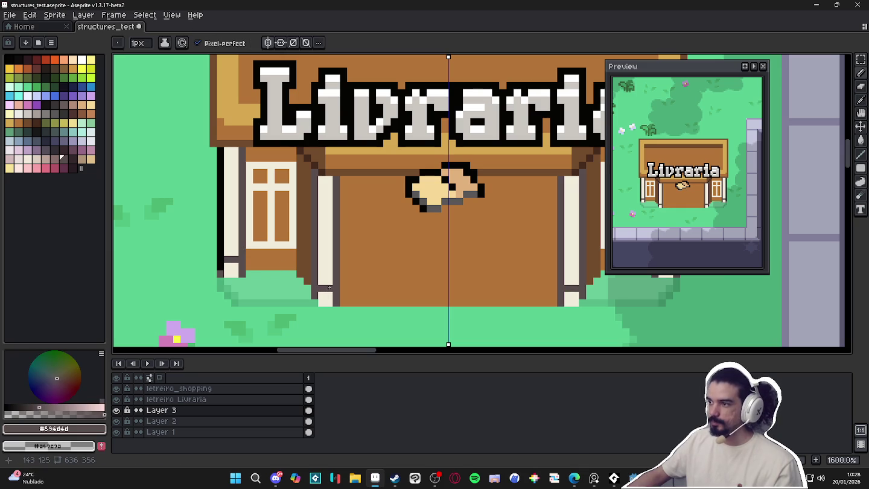
scroll(329, 307, "down", 1)
scroll(334, 310, "up", 1)
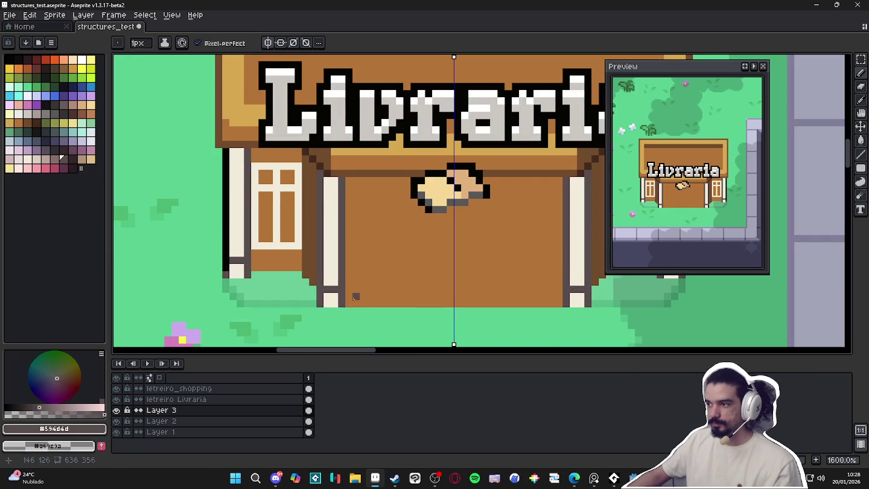
left_click_drag(354, 298, 315, 295)
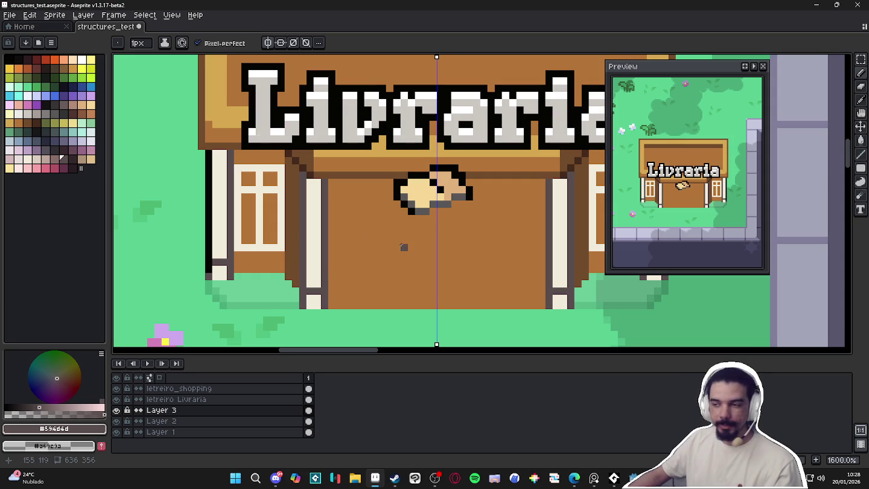
scroll(422, 234, "down", 1)
left_click(521, 238, "alt")
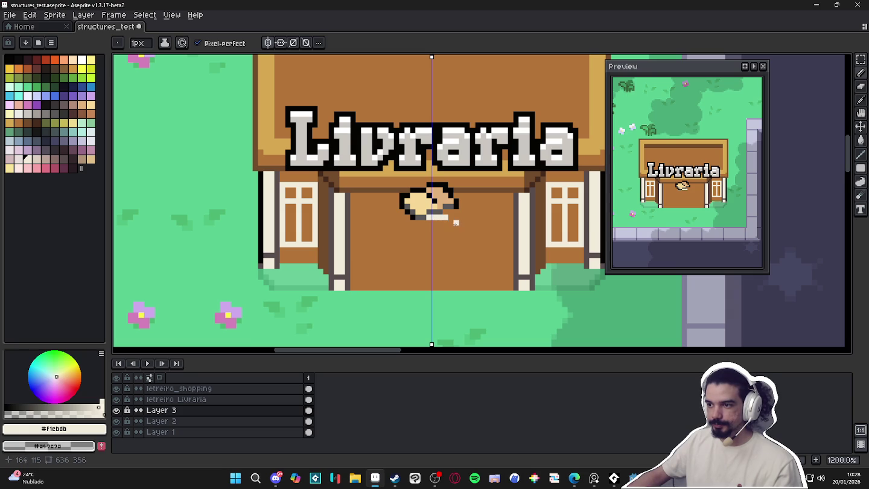
Draw the mirrored cream sides of the arch, extending each by one pixel
mouse_move(461, 235)
left_mouse_down()
mouse_move(462, 296)
mouse_move(459, 228)
left_mouse_up()
left_click(463, 293)
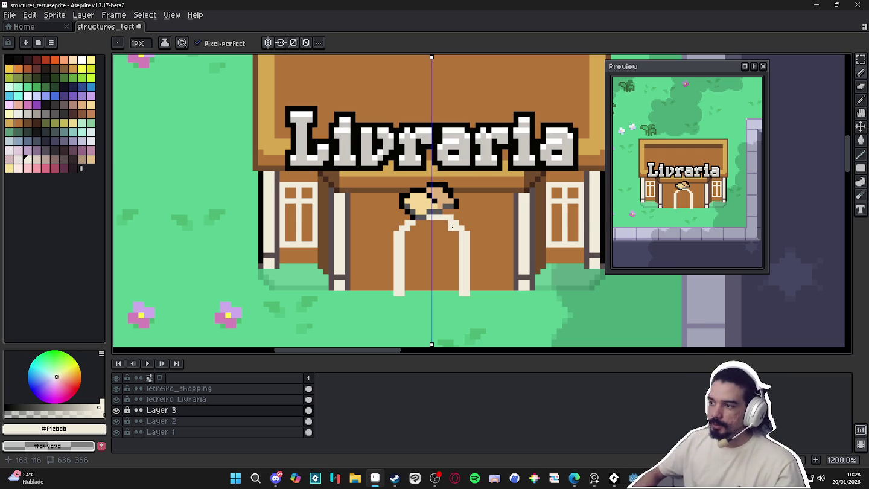
scroll(436, 219, "up", 3)
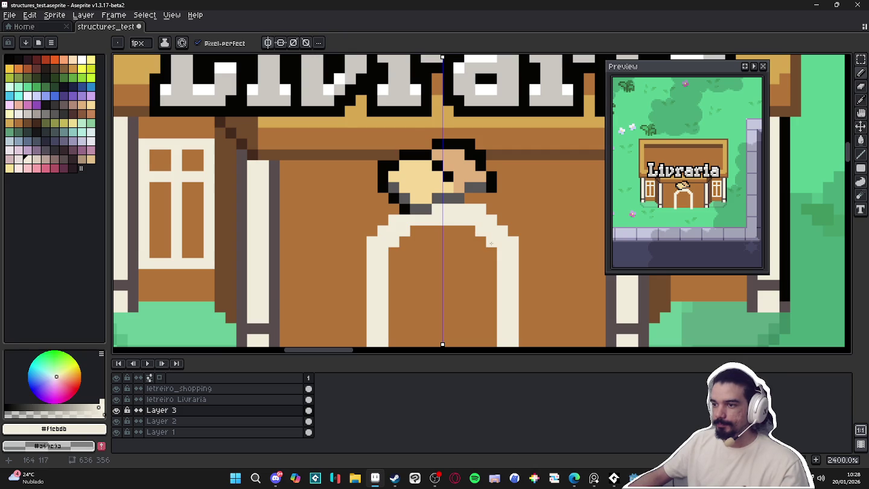
scroll(474, 230, "down", 3)
scroll(437, 214, "up", 1)
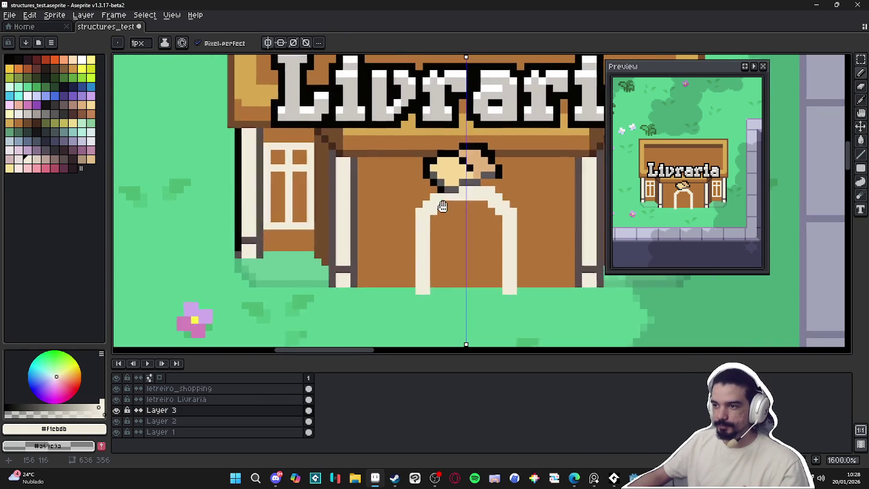
scroll(437, 208, "up", 2)
Lighten the arch's top corners and fill a wider arch top in white
left_click(22, 170)
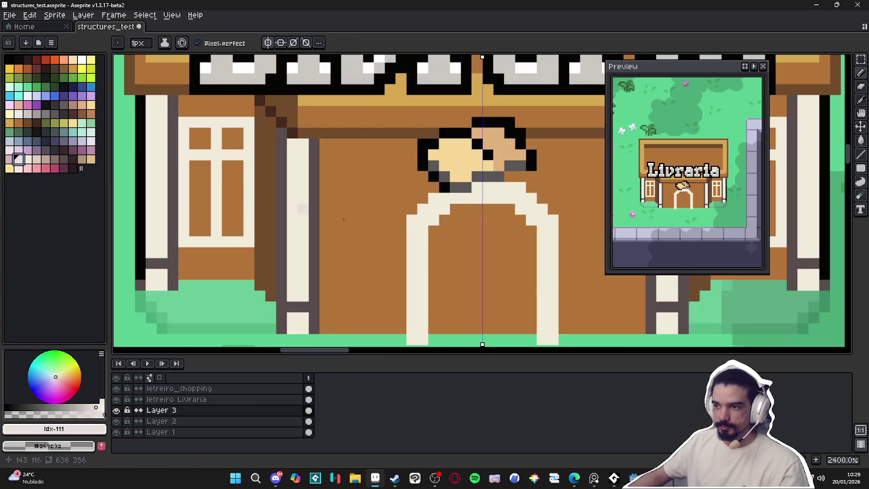
key("g")
left_click(410, 241)
left_click(250, 194, "alt")
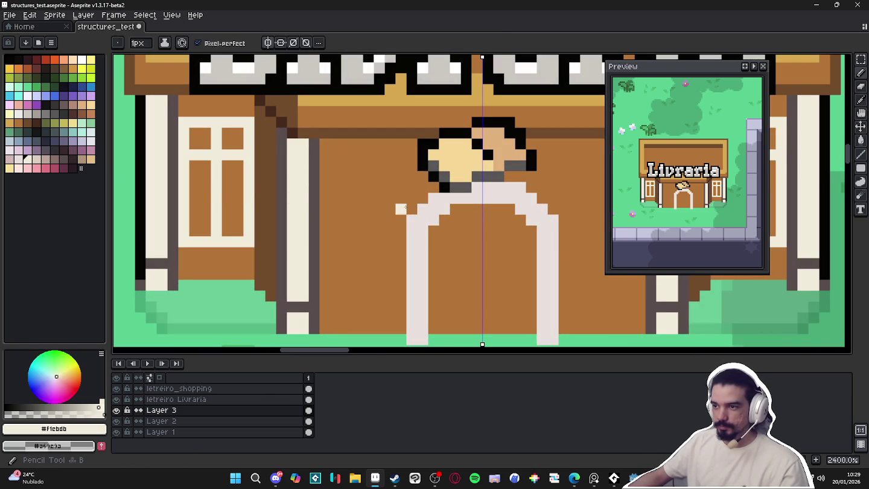
left_click(412, 209)
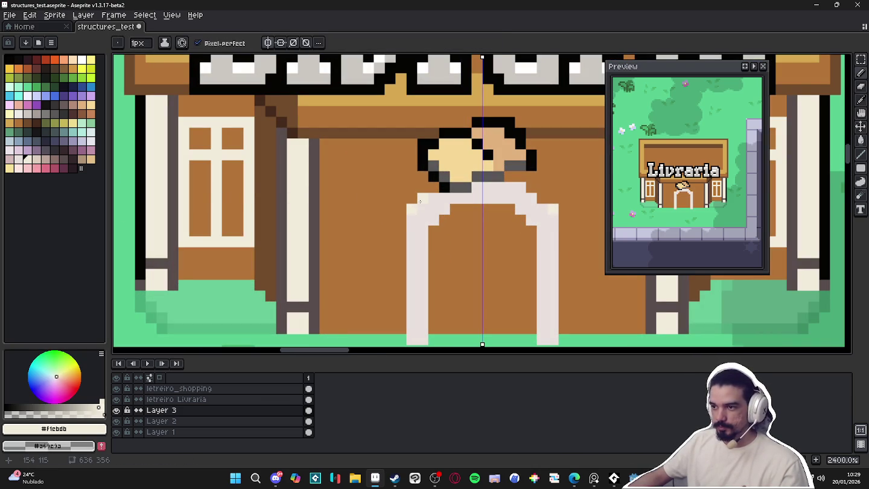
left_click(82, 59)
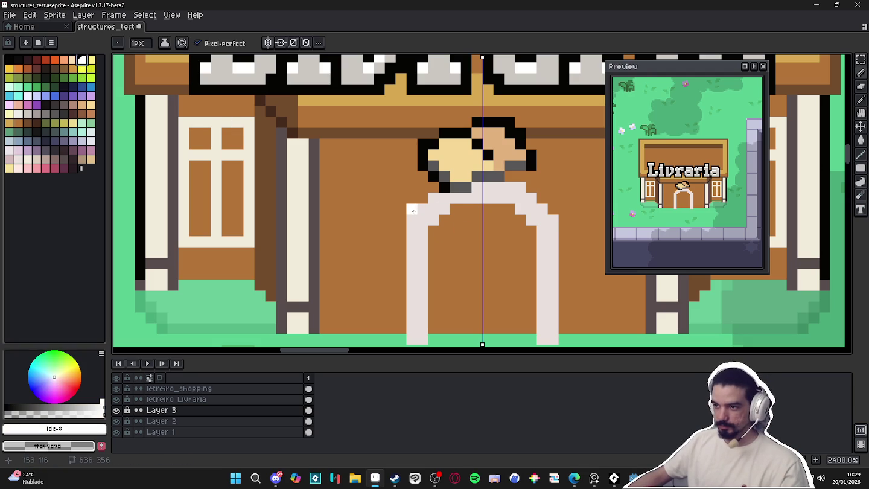
left_click_drag(433, 198, 411, 197)
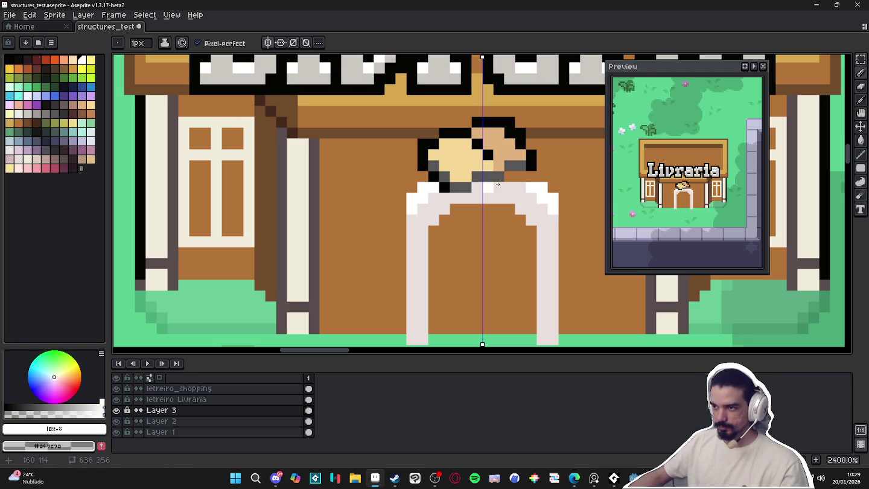
scroll(528, 175, "down", 3)
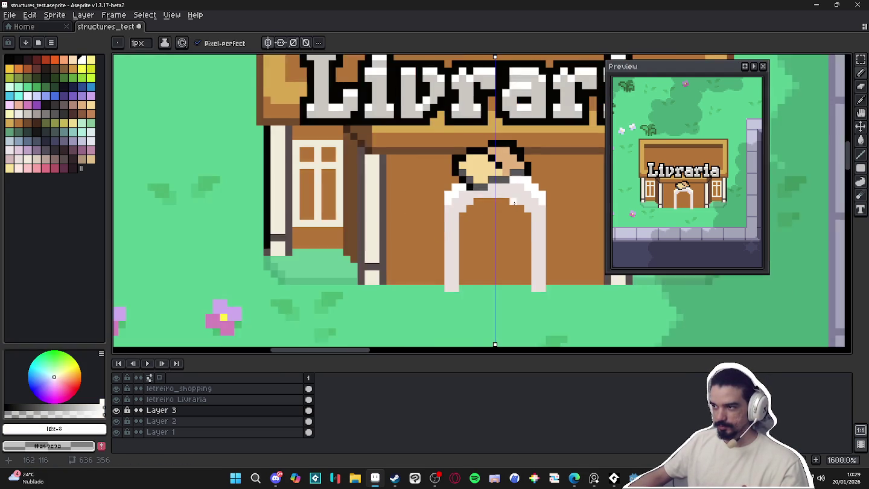
scroll(467, 201, "down", 2)
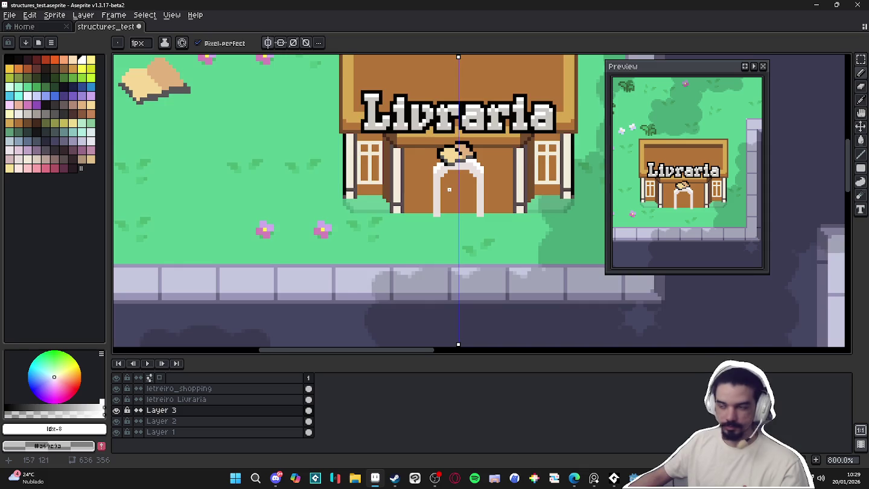
scroll(449, 190, "up", 1)
scroll(449, 184, "down", 3)
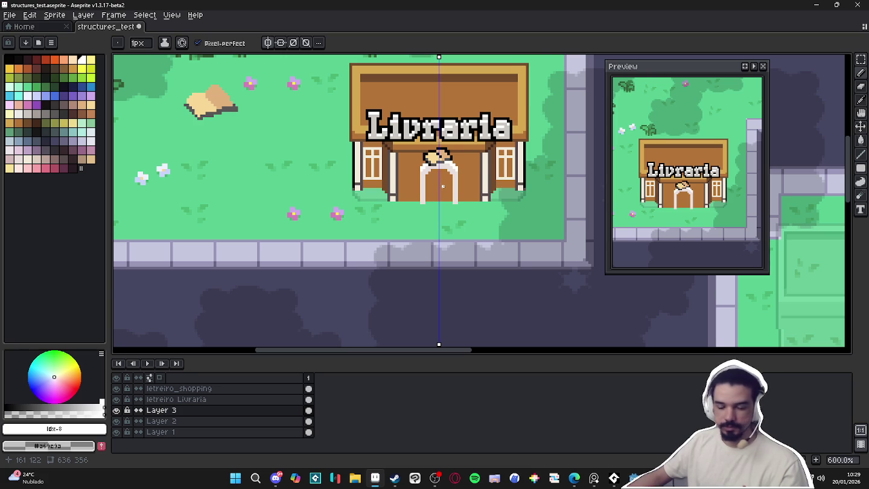
scroll(443, 186, "up", 3)
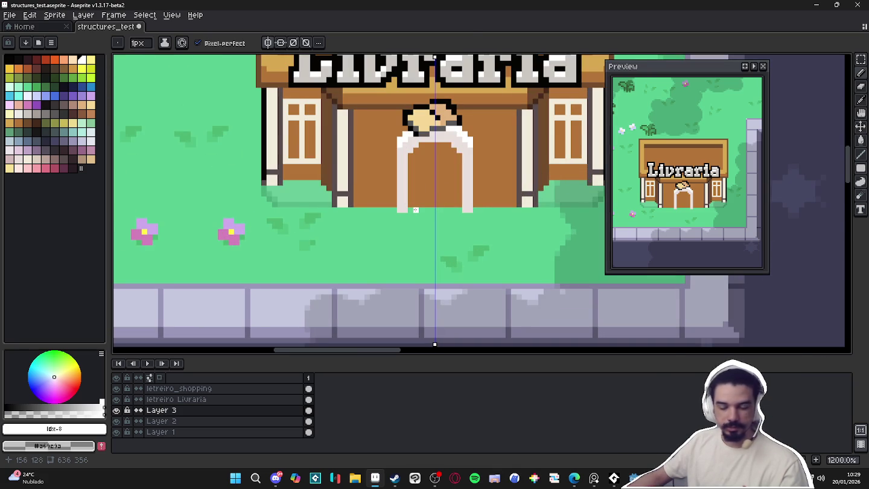
scroll(415, 210, "down", 3)
scroll(415, 205, "down", 1)
scroll(416, 201, "down", 1)
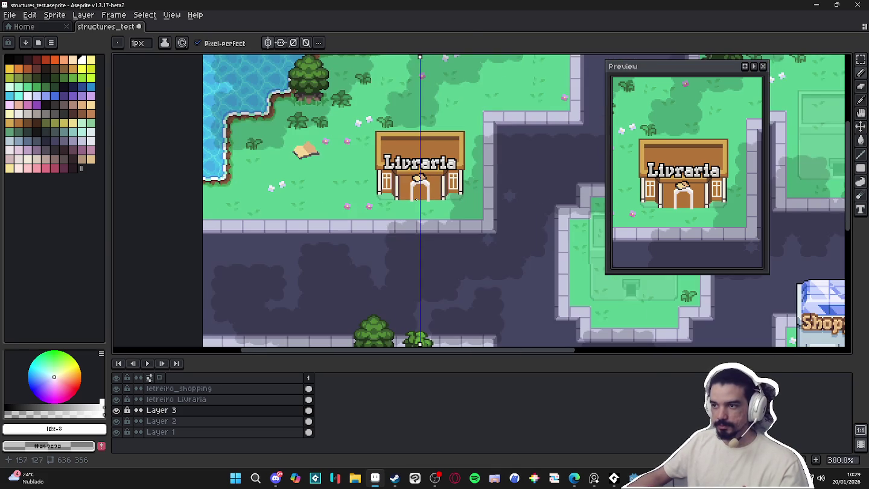
scroll(417, 199, "down", 1)
scroll(422, 199, "up", 3)
scroll(429, 199, "up", 3)
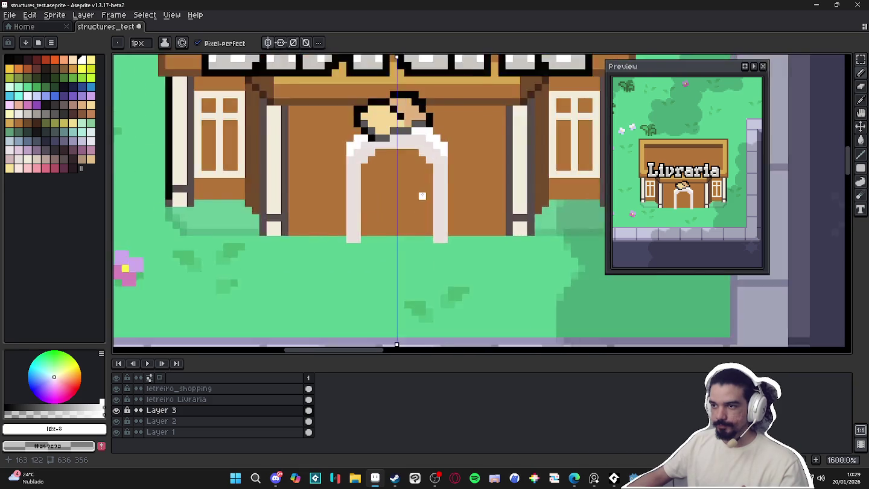
scroll(434, 199, "down", 4)
scroll(433, 198, "down", 1)
scroll(433, 199, "up", 7)
scroll(433, 199, "up", 1)
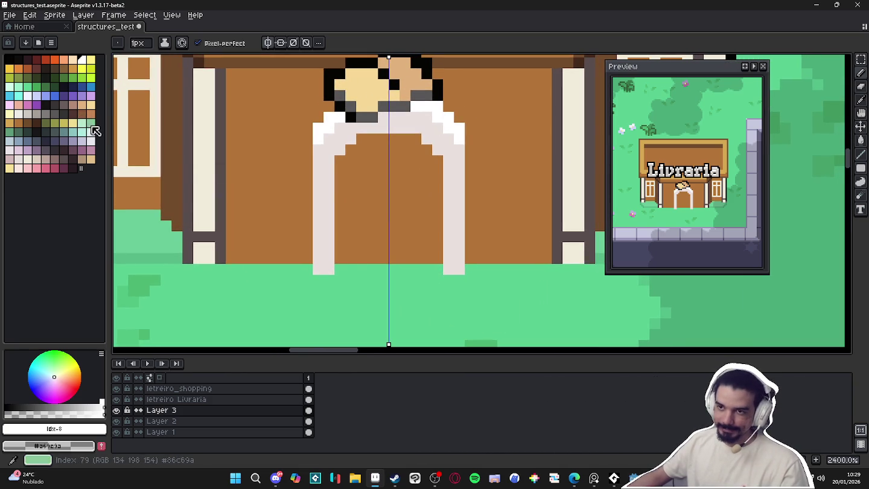
Draw brown inner sides and top inside the arch, undoing a stepped bottom corner
left_click(63, 68)
left_click_drag(340, 160, 340, 270)
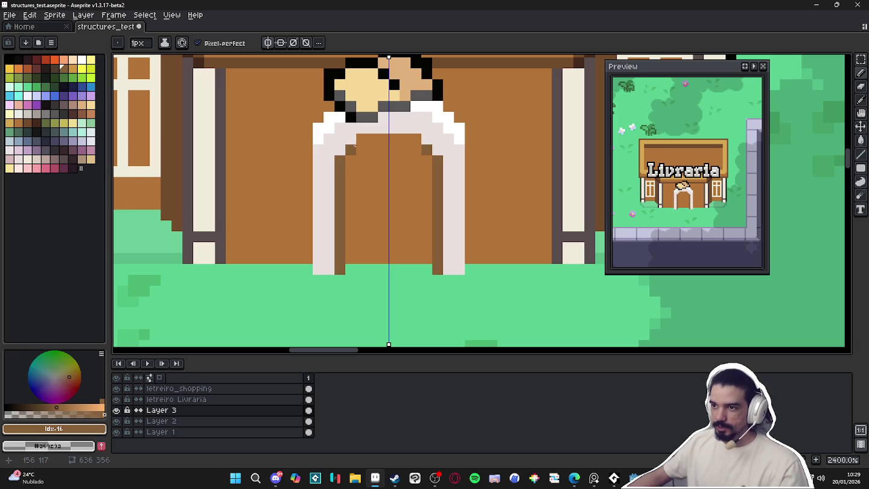
left_click_drag(356, 140, 388, 140)
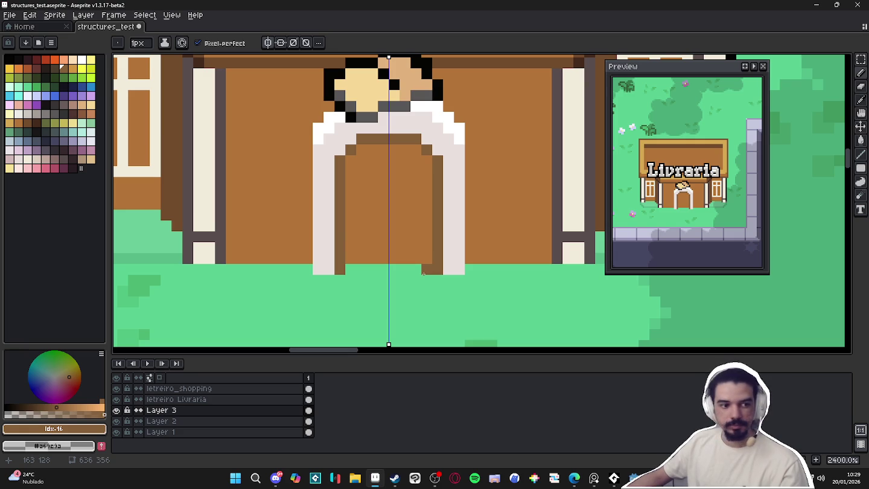
mouse_move(354, 270)
left_mouse_down()
mouse_move(356, 258)
mouse_move(416, 264)
left_mouse_up()
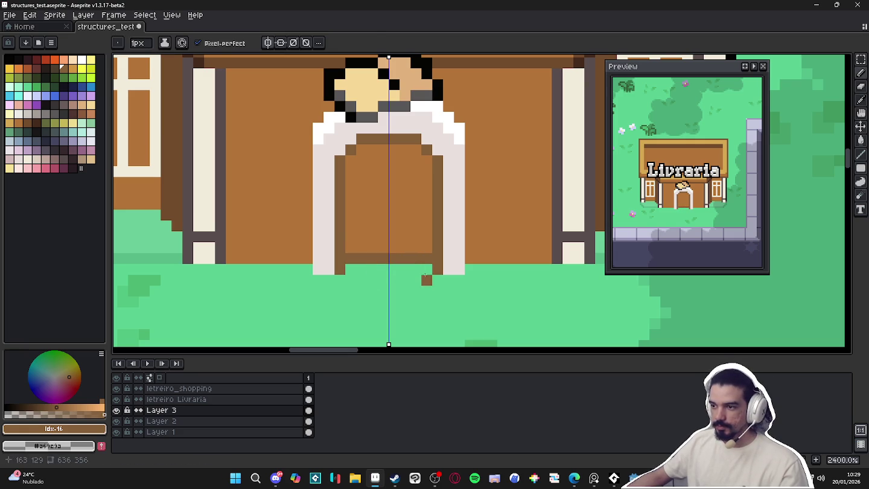
key("ctrl+z")
Split the doorway into two doors with a mirrored handle rail, then disable symmetry
left_click_drag(390, 149, 392, 248)
left_click(405, 182)
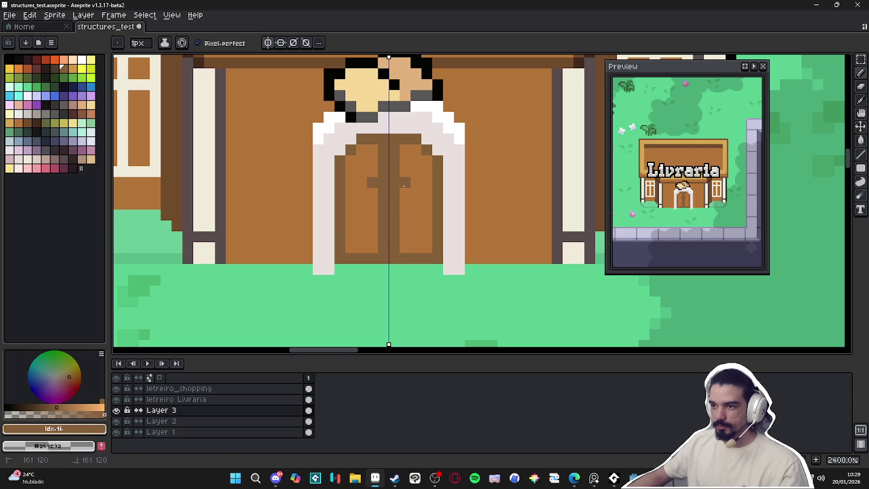
left_click_drag(405, 182, 427, 183)
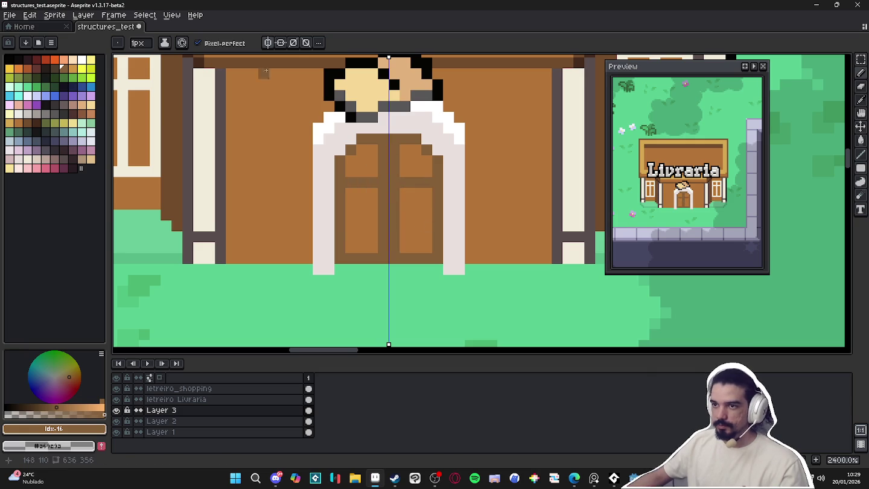
left_click(281, 43)
Repaint the brown door pixels around the knob, darkening its sides
left_click(90, 114)
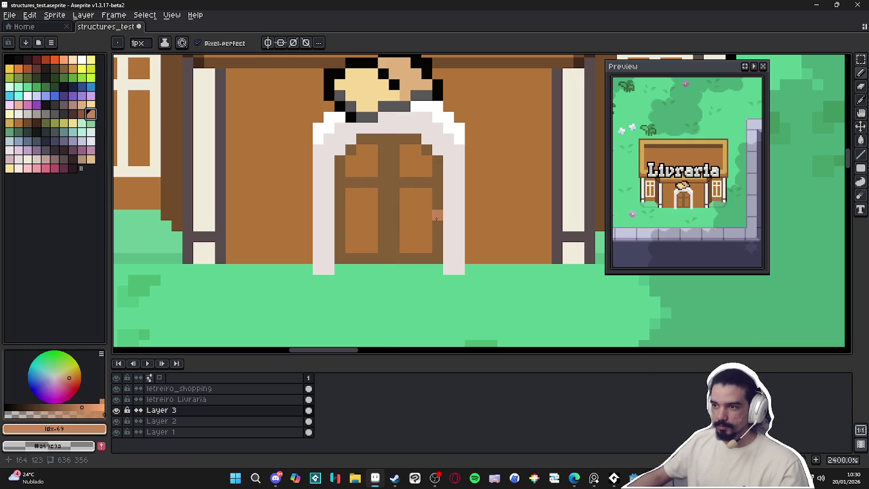
left_click(429, 204, "alt")
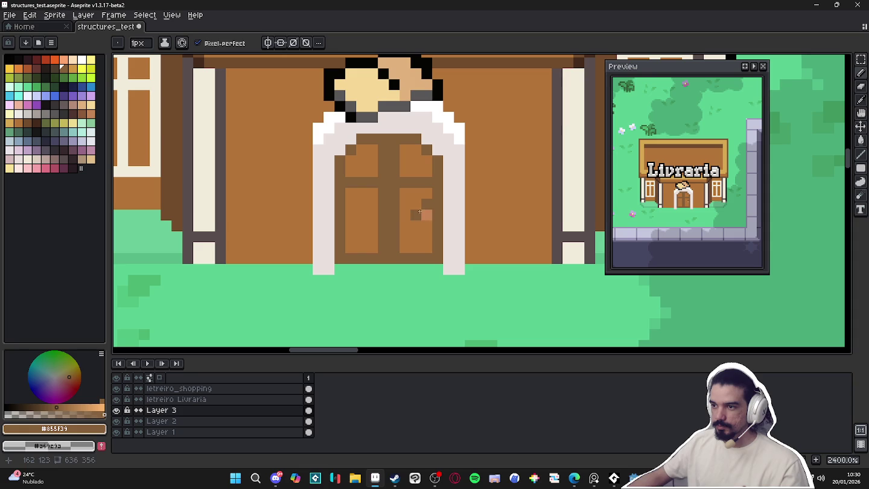
left_click(426, 214, "alt")
left_click(415, 214)
left_click(426, 204, "alt")
left_click(415, 204)
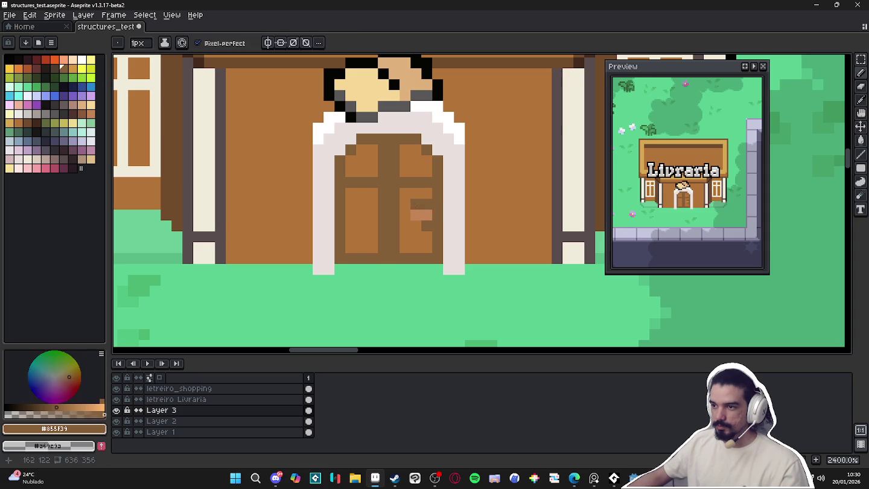
right_click(405, 215)
right_click(406, 224)
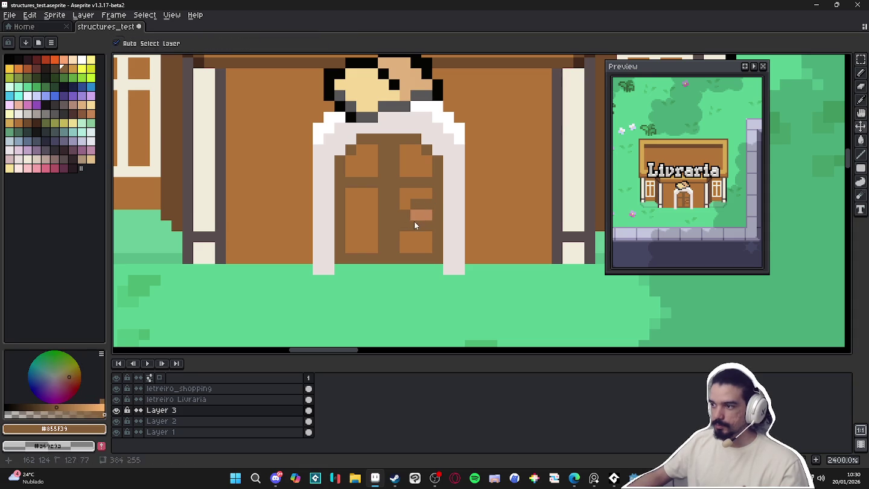
key("ctrl+z")
Replace a gold knob attempt with an off-white #eae0dd handle, then zoom out
key("ctrl+z")
left_click(426, 215, "alt")
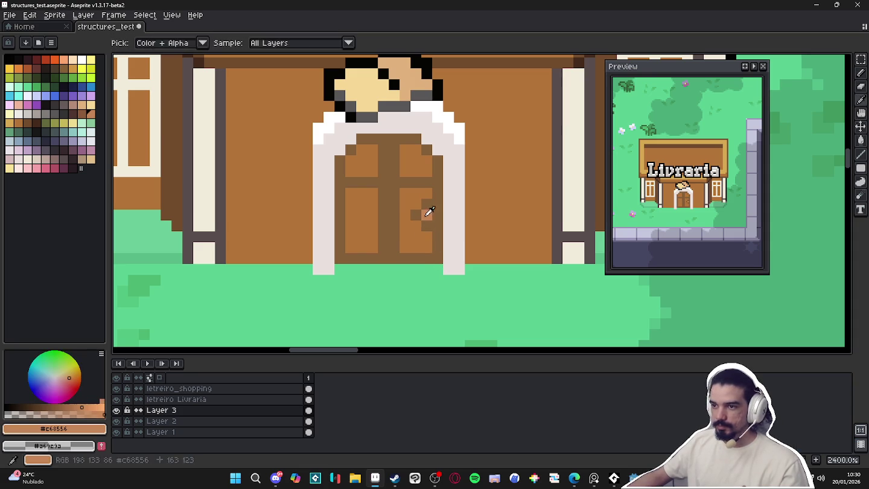
left_click(9, 123)
left_click(427, 225)
key("ctrl+z")
left_click(416, 214)
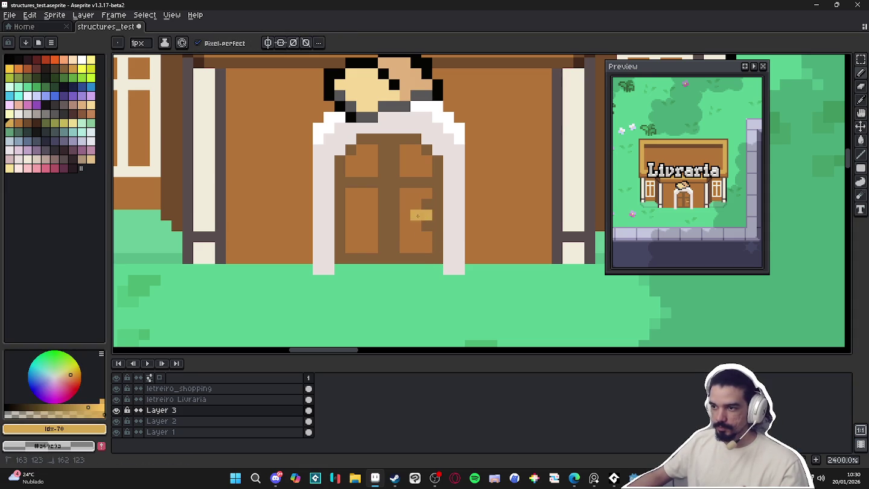
left_click(426, 215)
left_click(464, 214, "alt")
left_click(416, 215)
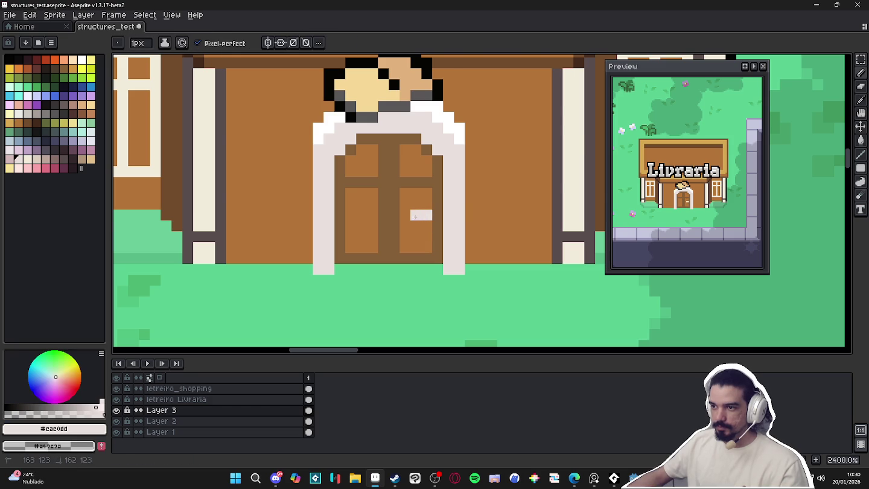
scroll(424, 234, "down", 2)
scroll(422, 225, "up", 2)
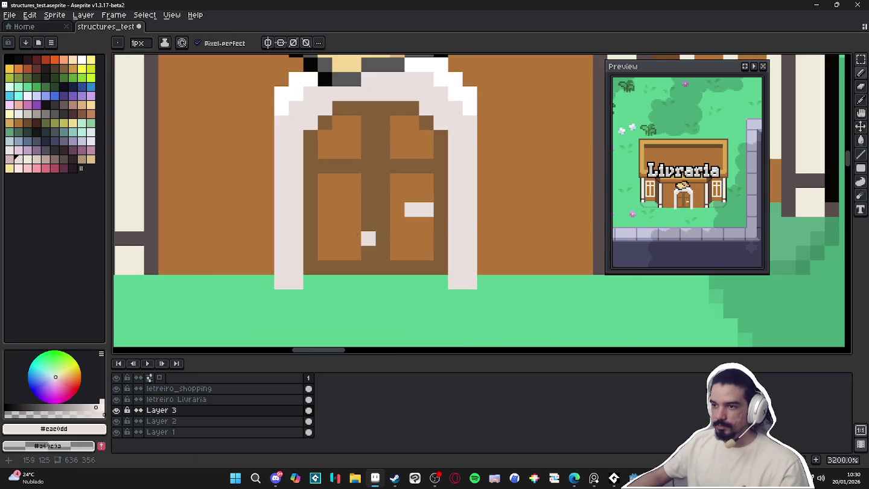
scroll(420, 220, "down", 2)
scroll(415, 214, "down", 6)
scroll(409, 206, "down", 3)
scroll(407, 203, "up", 3)
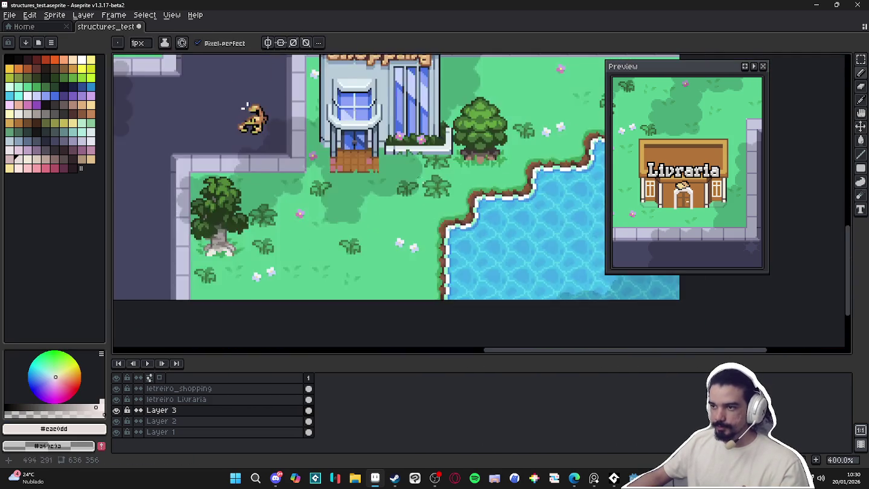
Sample blue from the Shopping building's windows and dab it on the door with a 2px brush
scroll(404, 181, "up", 2)
left_click(402, 115, "alt")
scroll(387, 241, "down", 3)
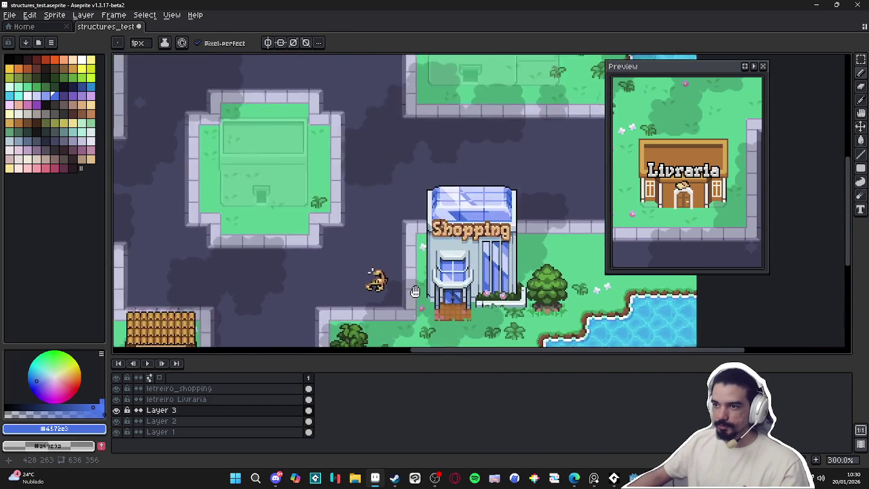
scroll(348, 229, "up", 4)
scroll(486, 202, "up", 3)
key("plus")
left_click(486, 206)
Sample a lighter Shopping-building blue and paint the left door panels with it
scroll(530, 282, "down", 9)
left_click_drag(530, 282, 302, 159)
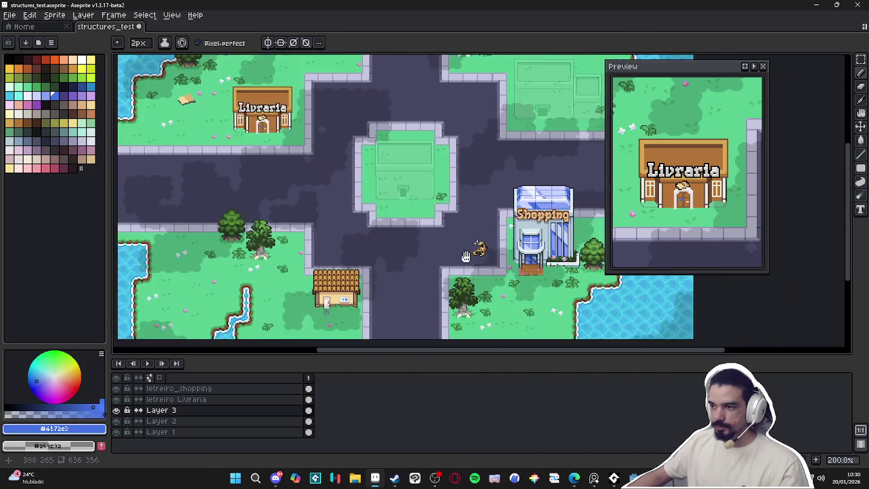
scroll(543, 229, "up", 3)
scroll(464, 227, "up", 2)
left_click(463, 225, "alt")
scroll(387, 235, "down", 4)
left_click_drag(374, 235, 540, 404)
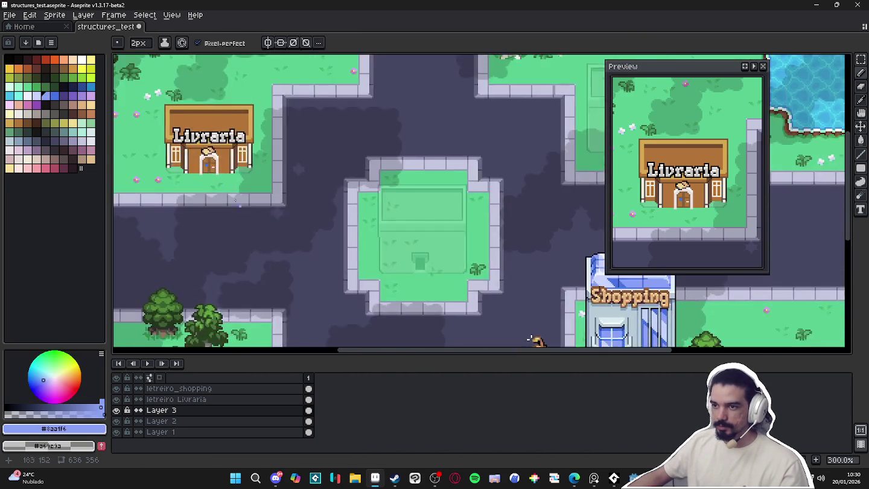
scroll(212, 164, "up", 5)
scroll(340, 209, "up", 4)
left_click(339, 209)
mouse_move(339, 208)
left_mouse_down()
mouse_move(320, 259)
mouse_move(320, 203)
left_mouse_up()
Bucket-fill the upper and lower right door panels light blue
key("g")
left_click(330, 171)
left_click(385, 170)
left_click(386, 237)
scroll(386, 232, "down", 5)
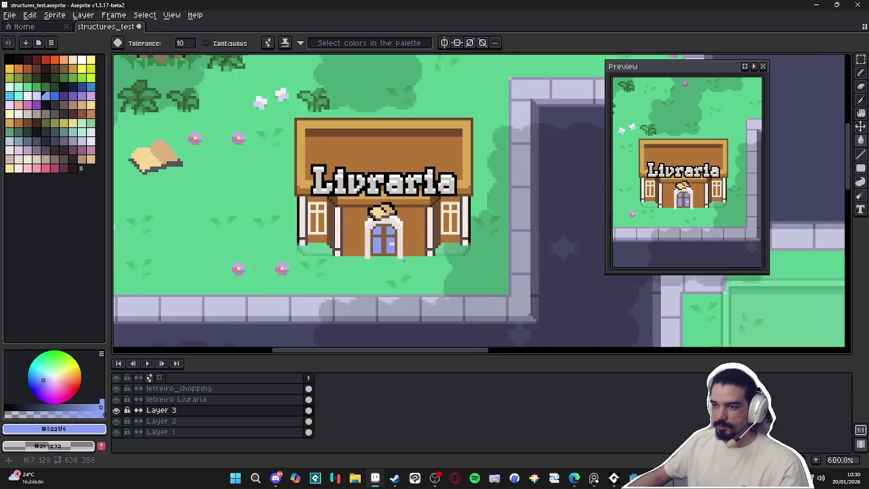
scroll(386, 226, "up", 2)
key("b")
Sample the door brown and a darker brown from the centred Livraria building
scroll(388, 226, "down", 1)
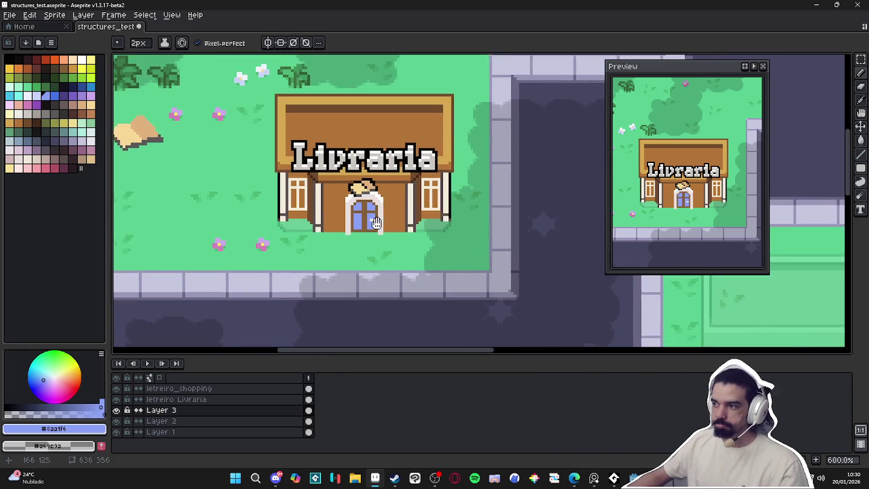
scroll(374, 223, "up", 3)
scroll(354, 211, "up", 1)
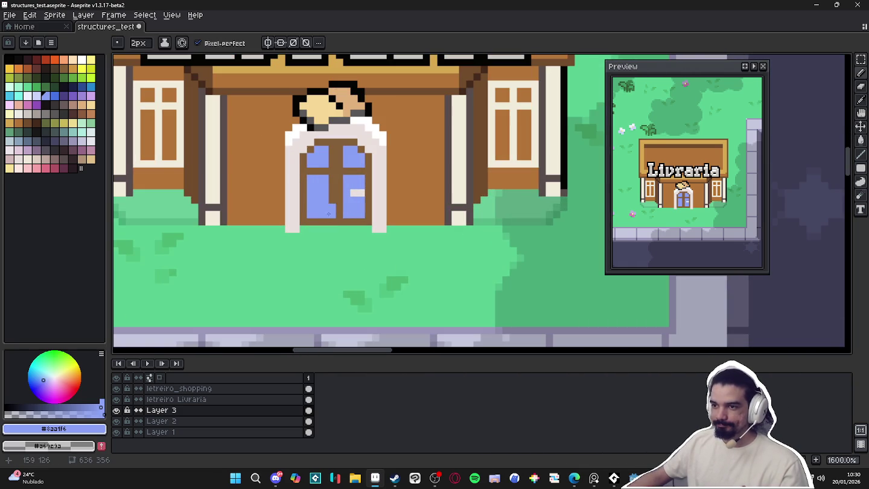
scroll(303, 161, "up", 1)
left_click(303, 162, "alt")
scroll(302, 161, "down", 4)
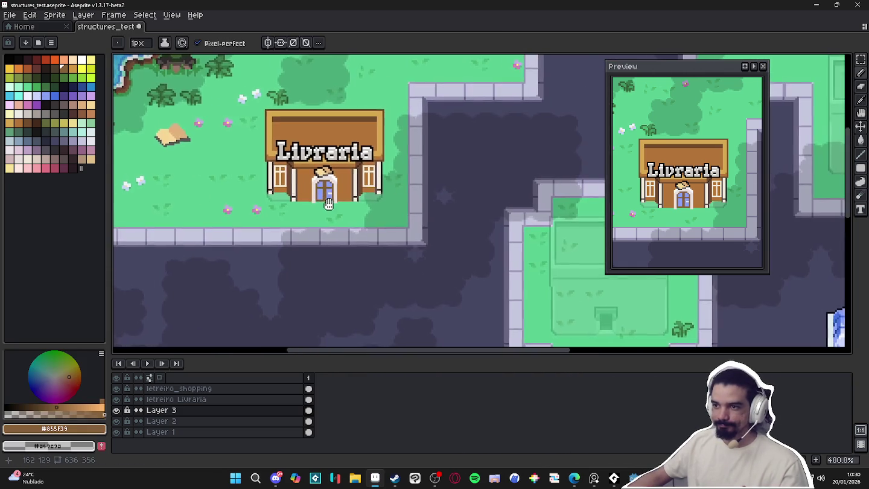
scroll(314, 169, "up", 2)
scroll(335, 175, "up", 2)
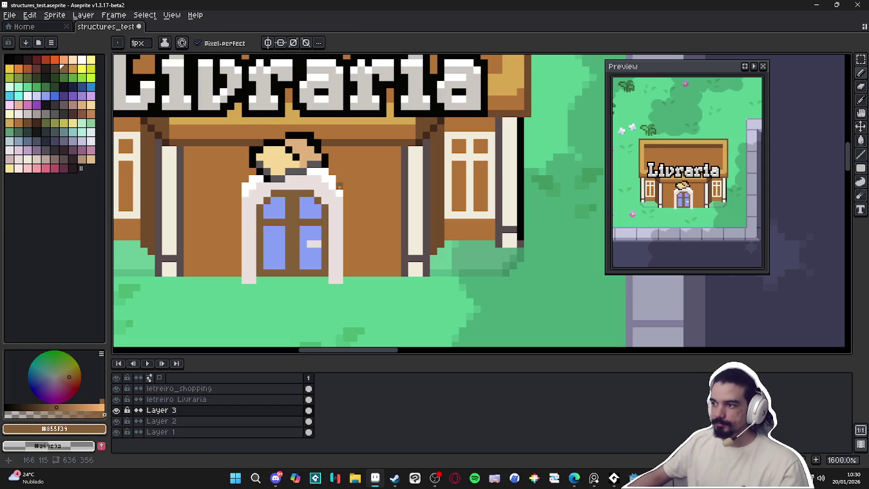
scroll(332, 183, "up", 1)
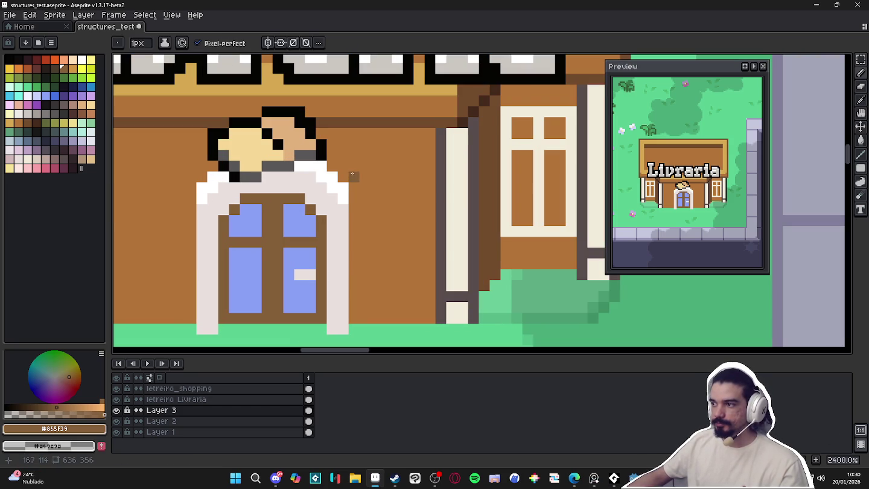
scroll(357, 167, "down", 2)
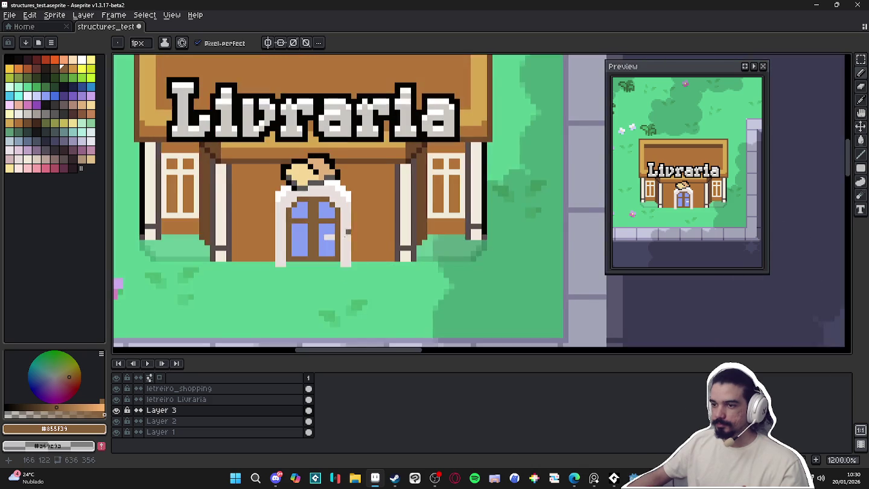
scroll(256, 241, "down", 2)
left_click_drag(256, 241, 313, 246)
scroll(280, 238, "up", 4)
left_click(225, 224, "alt")
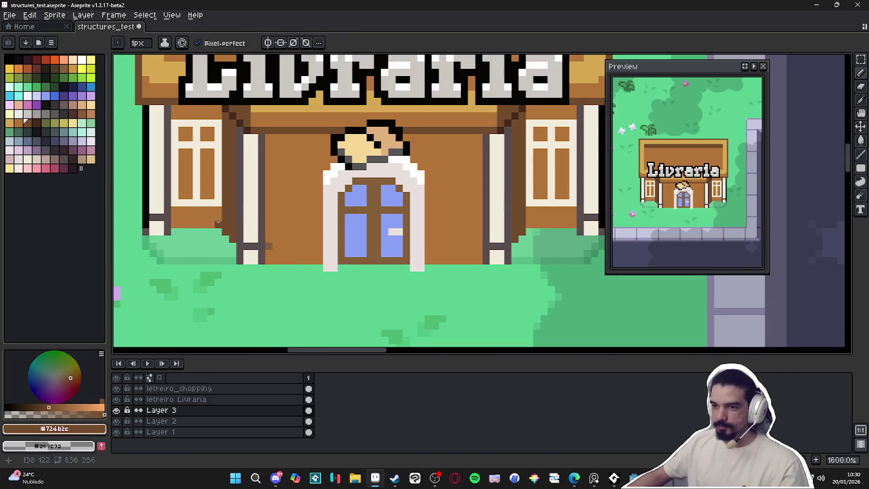
key("ctrl+z")
key("ctrl+s")
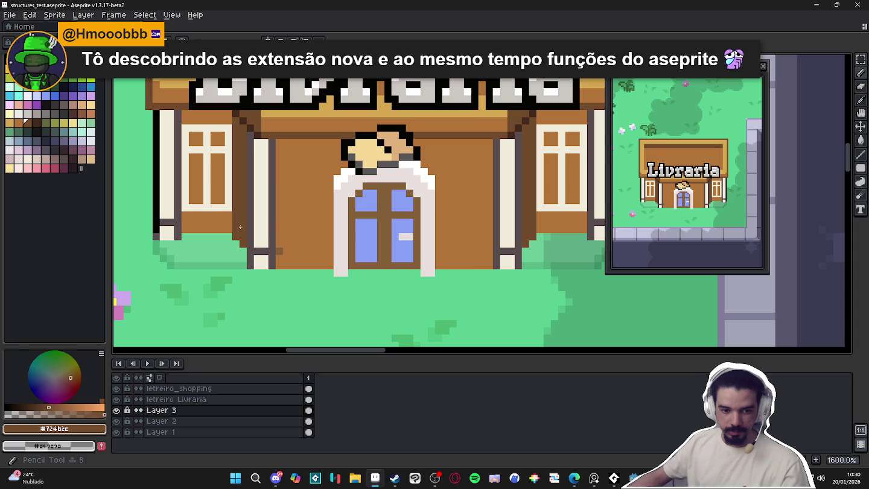
key("b")
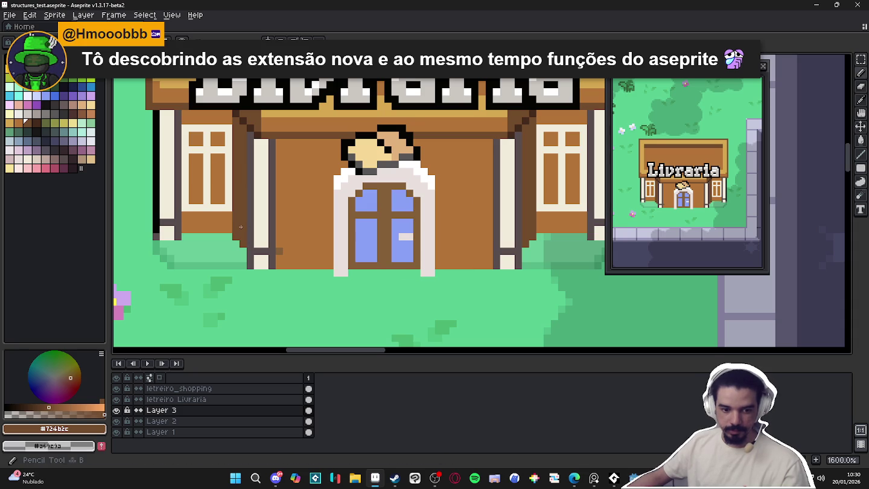
left_click_drag(278, 249, 288, 250)
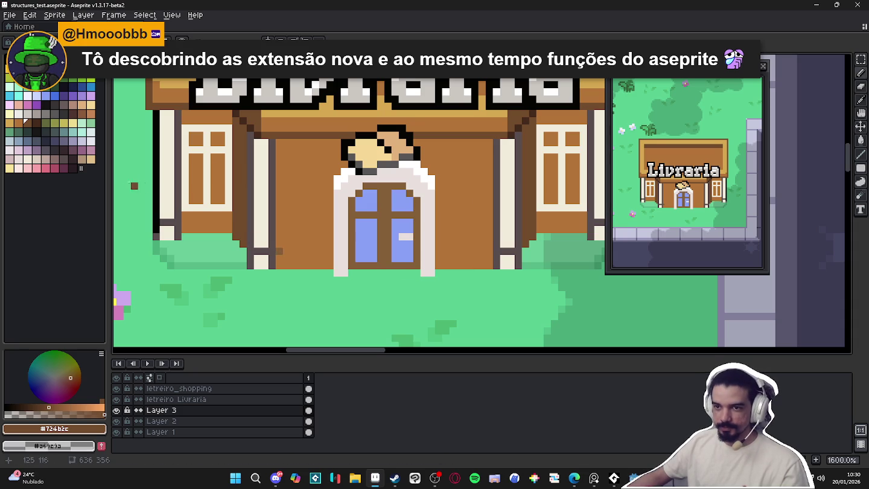
left_click(36, 123)
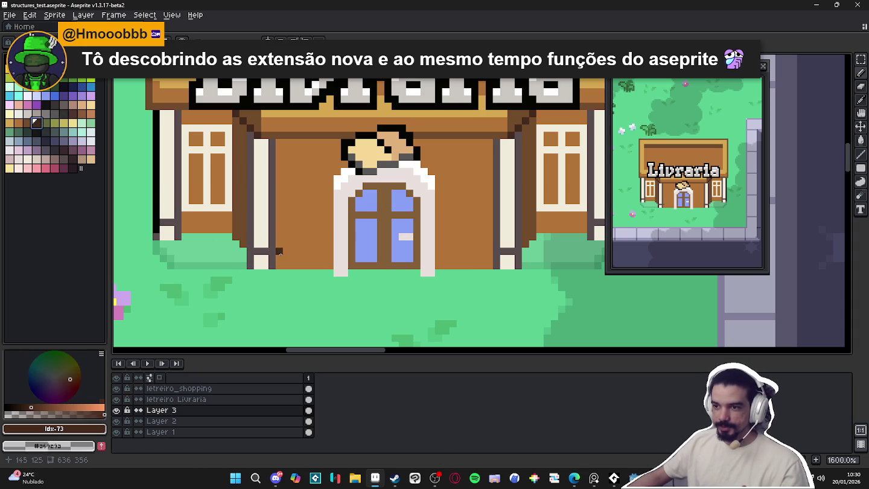
left_click(282, 245, "alt")
left_click(280, 250)
left_click(328, 250, "shift")
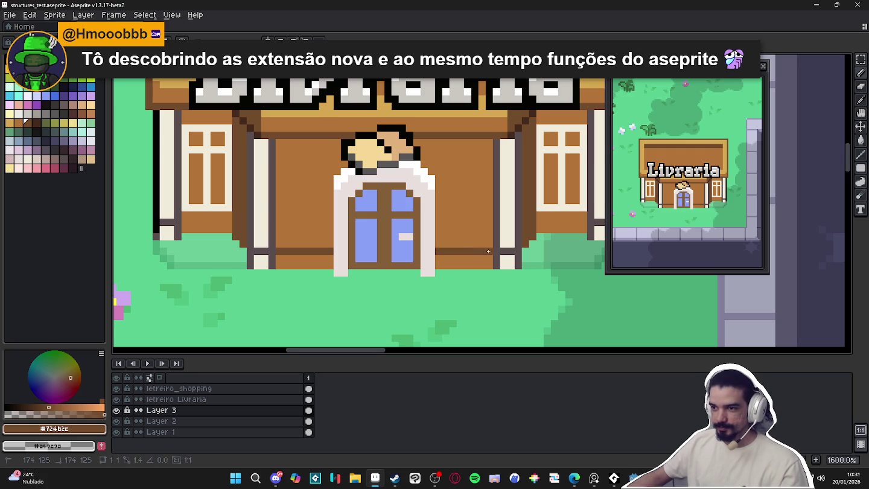
scroll(403, 252, "down", 4)
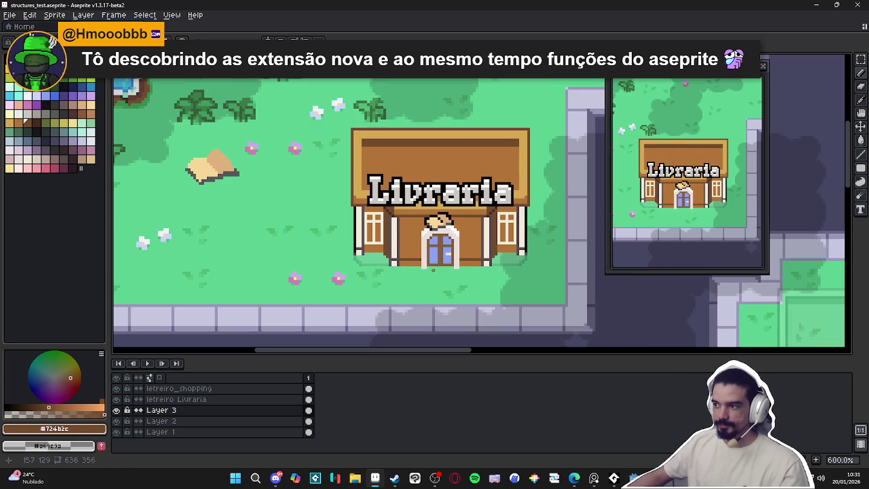
scroll(382, 248, "up", 4)
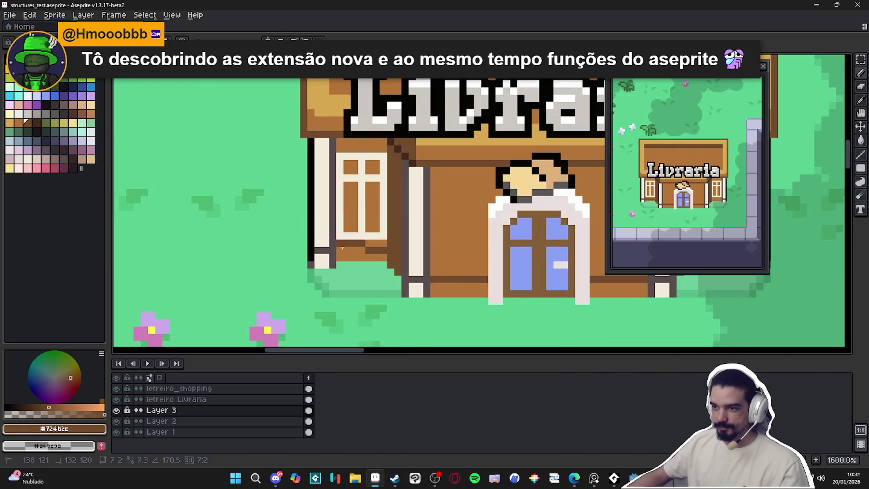
scroll(353, 249, "down", 5)
scroll(408, 264, "up", 4)
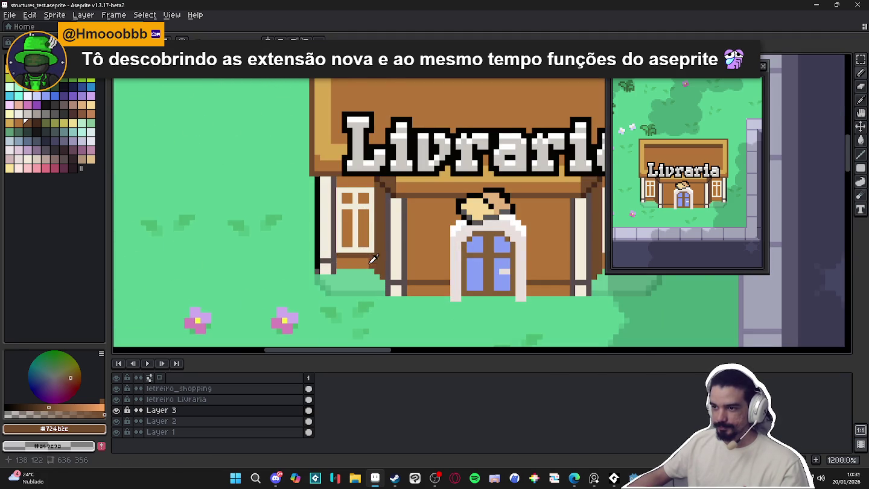
scroll(375, 283, "down", 4)
scroll(399, 242, "up", 5)
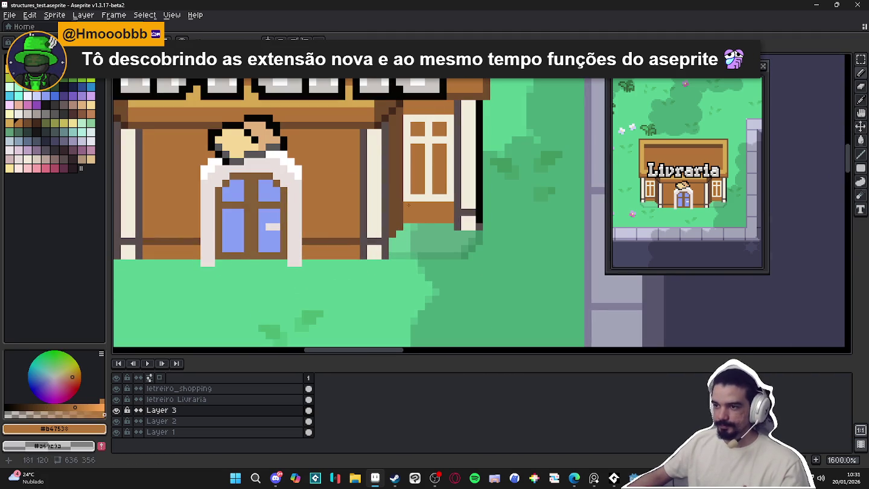
left_click(409, 205, "alt")
left_click_drag(409, 205, 445, 206)
scroll(450, 205, "down", 1)
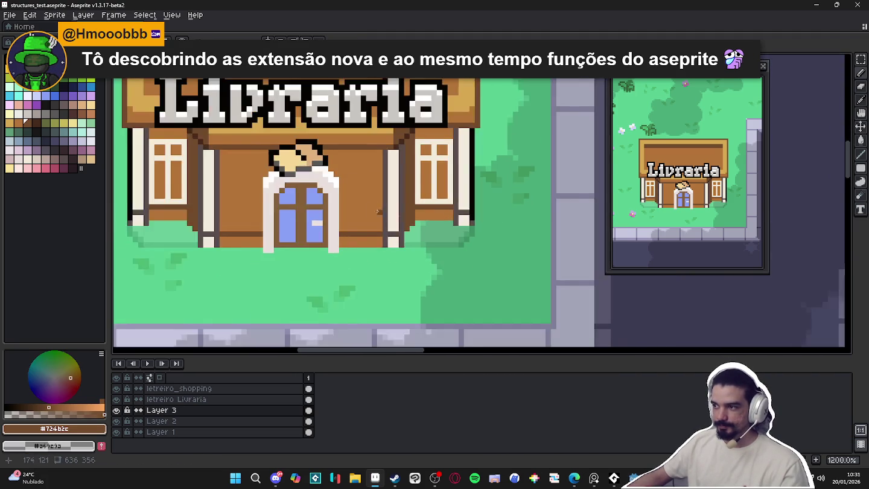
scroll(393, 232, "down", 1)
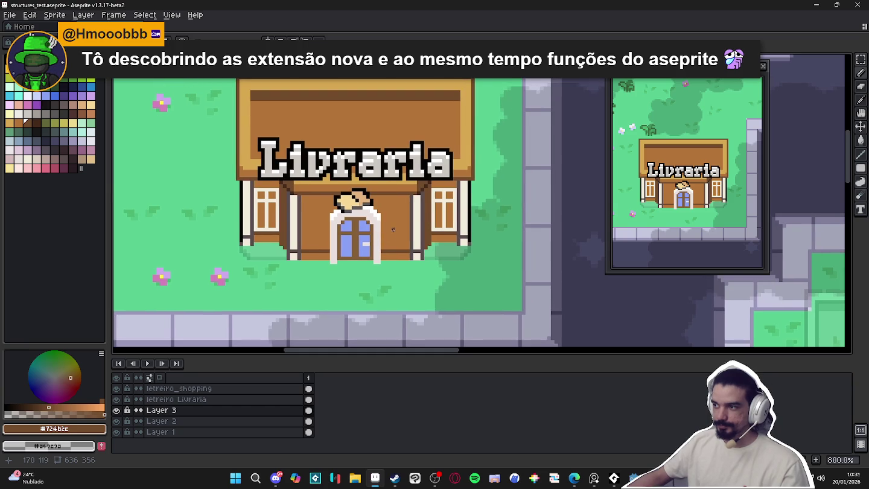
scroll(368, 210, "up", 2)
scroll(350, 207, "up", 1)
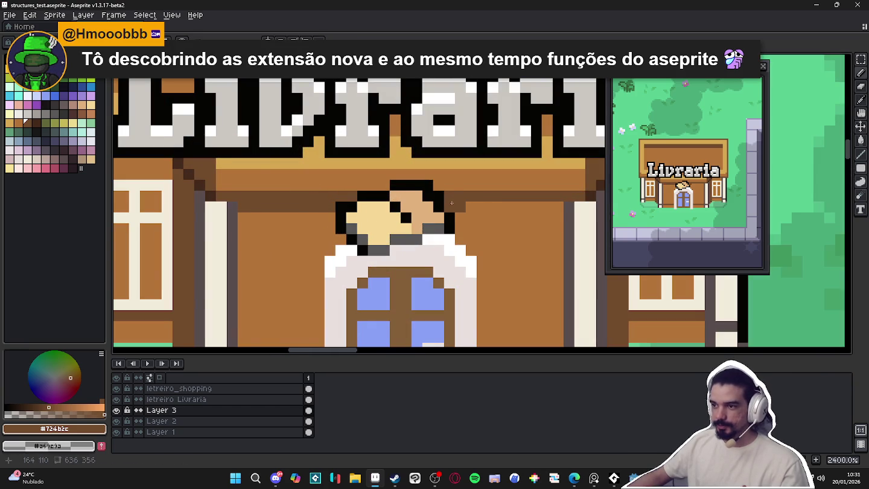
scroll(539, 221, "down", 3)
scroll(466, 216, "up", 1)
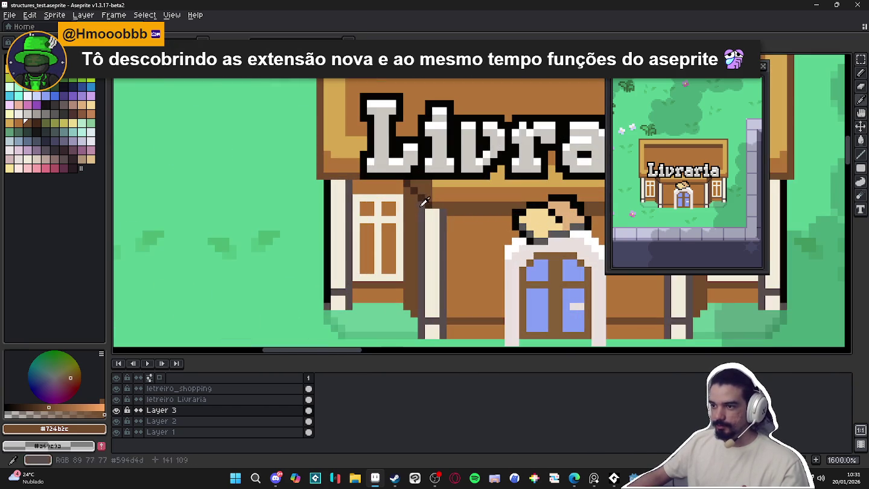
left_click(466, 219, "alt")
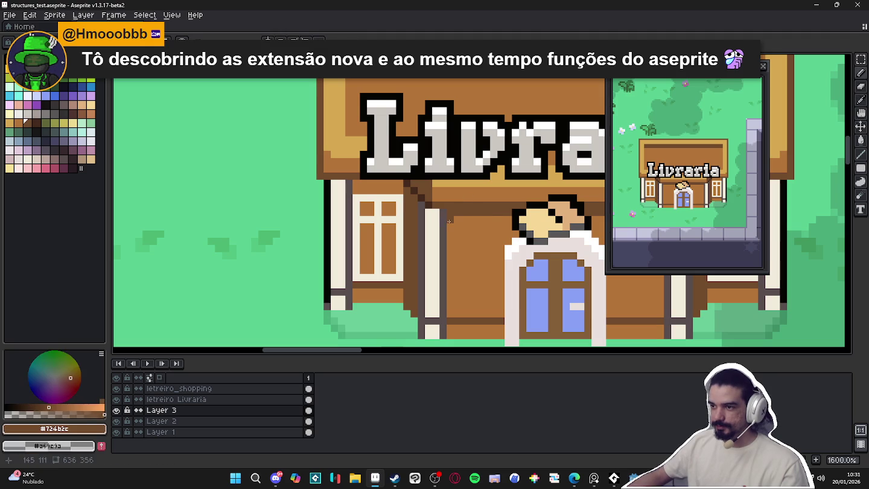
scroll(448, 242, "up", 1)
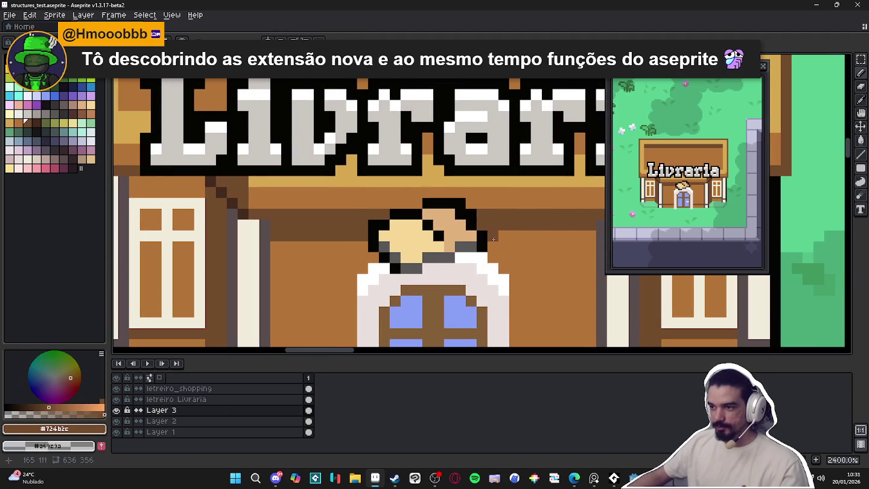
scroll(493, 240, "down", 2)
scroll(494, 241, "down", 1)
scroll(495, 242, "down", 1)
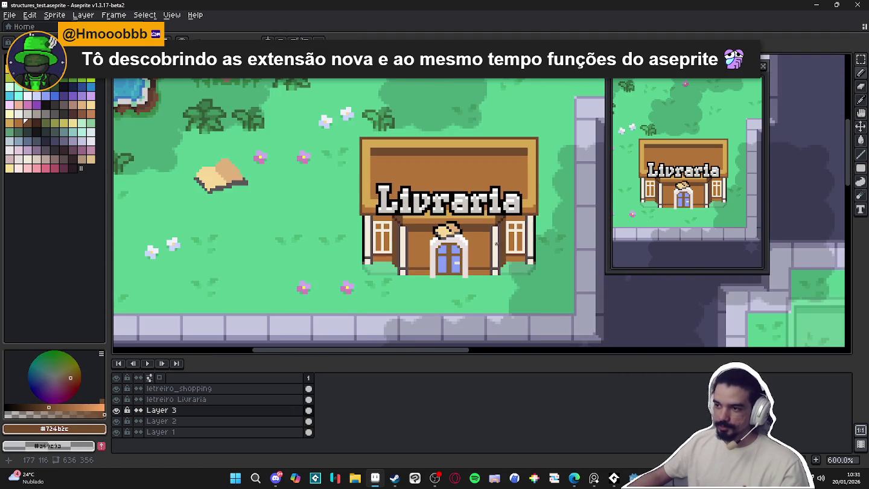
scroll(487, 230, "up", 3)
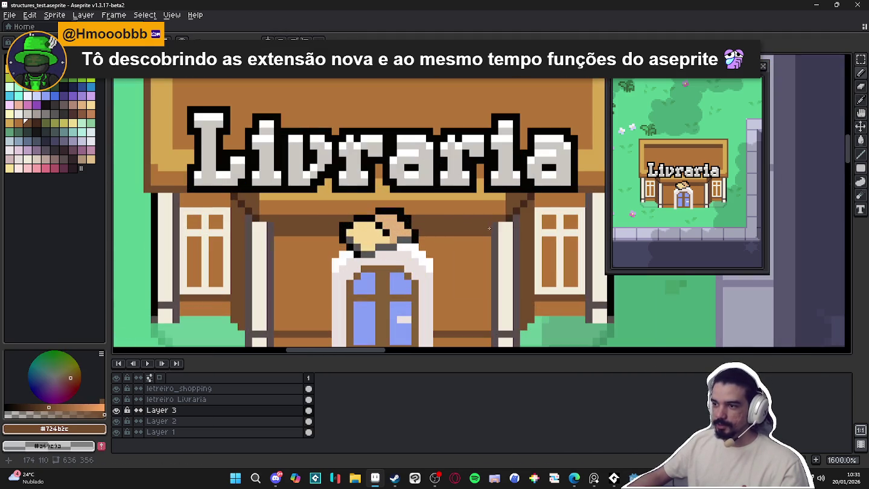
left_click(494, 219, "alt")
mouse_move(485, 224)
left_mouse_down()
mouse_move(280, 227)
mouse_move(261, 219)
mouse_move(507, 219)
left_mouse_up()
key("ctrl+z")
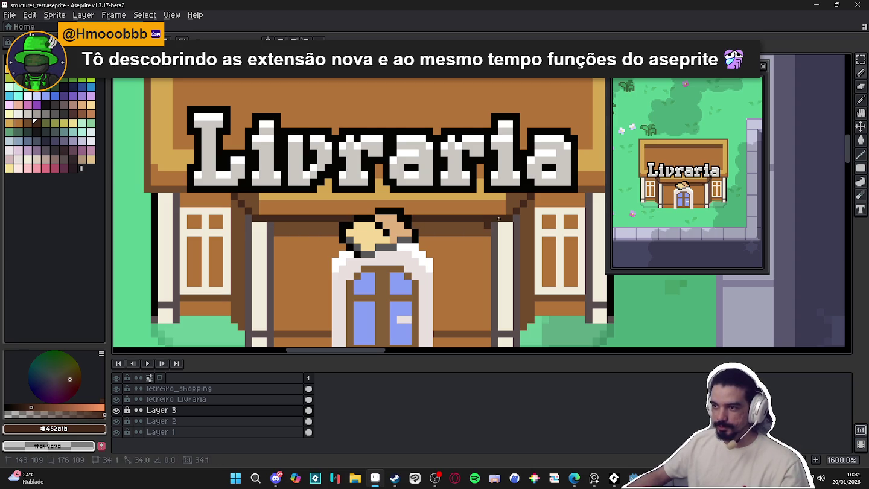
left_click(474, 230, "alt")
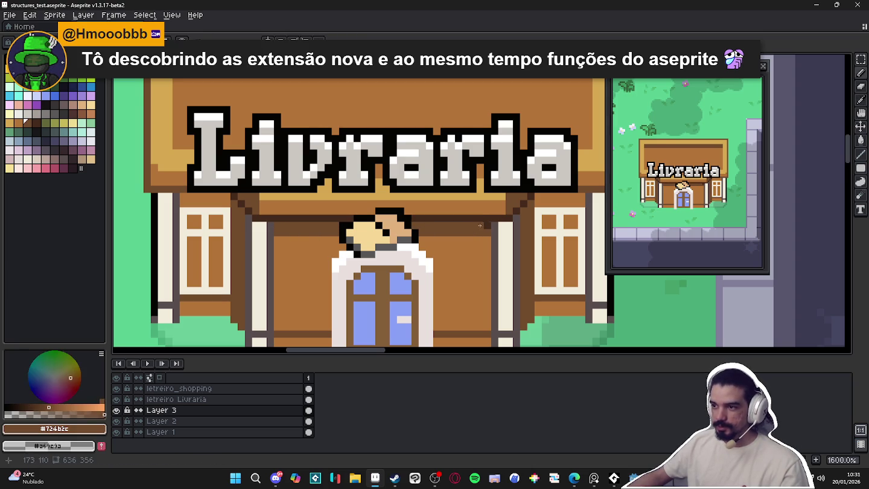
scroll(488, 226, "down", 3)
scroll(488, 226, "down", 2)
scroll(403, 205, "up", 3)
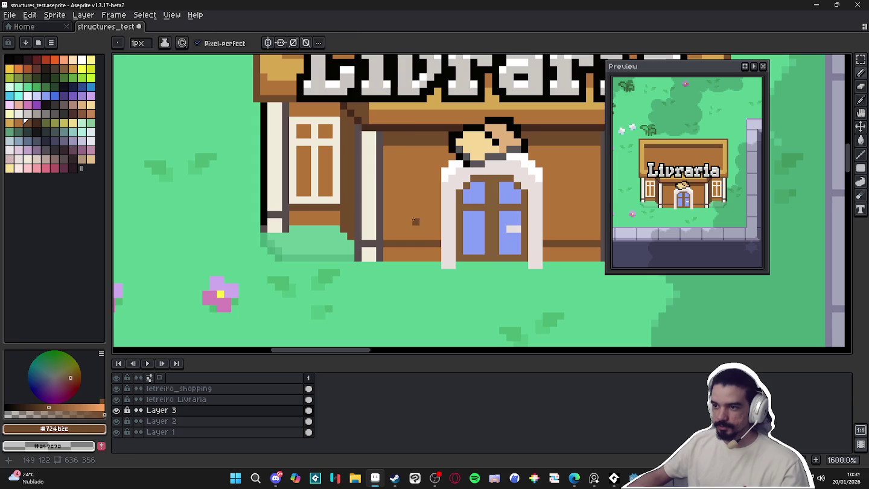
left_click(403, 141, "alt")
With a 2px brush, paint brick-brown rectangles on the walls left and right of the door
left_click(403, 141, "alt")
key("plus")
left_click(403, 225)
key("ctrl+z")
scroll(303, 278, "up", 2)
left_click(415, 216, "alt")
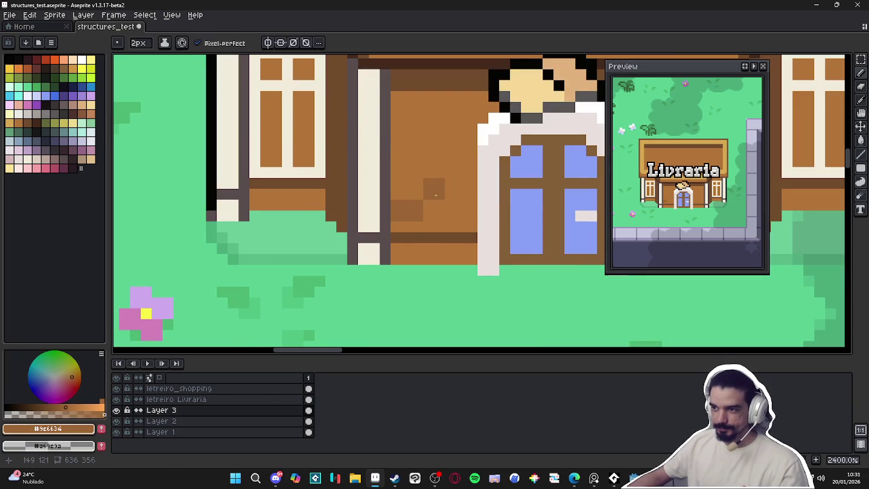
left_click_drag(444, 211, 456, 211)
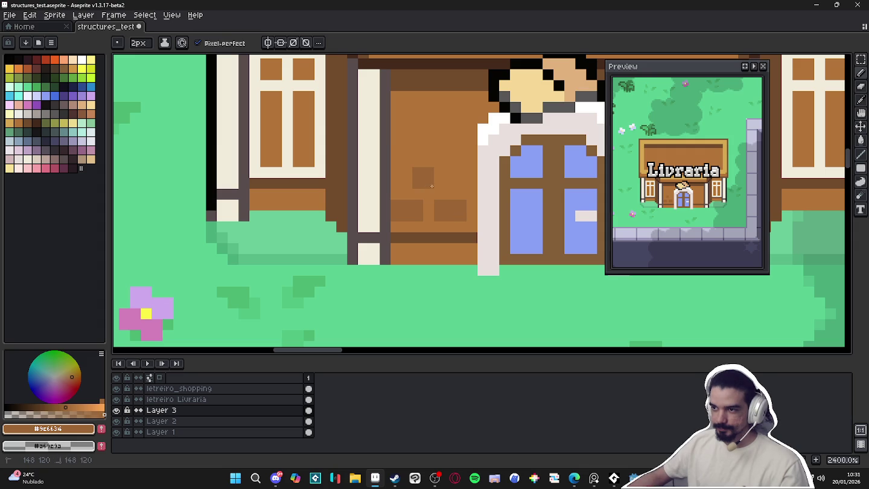
scroll(374, 211, "down", 2)
scroll(482, 171, "up", 2)
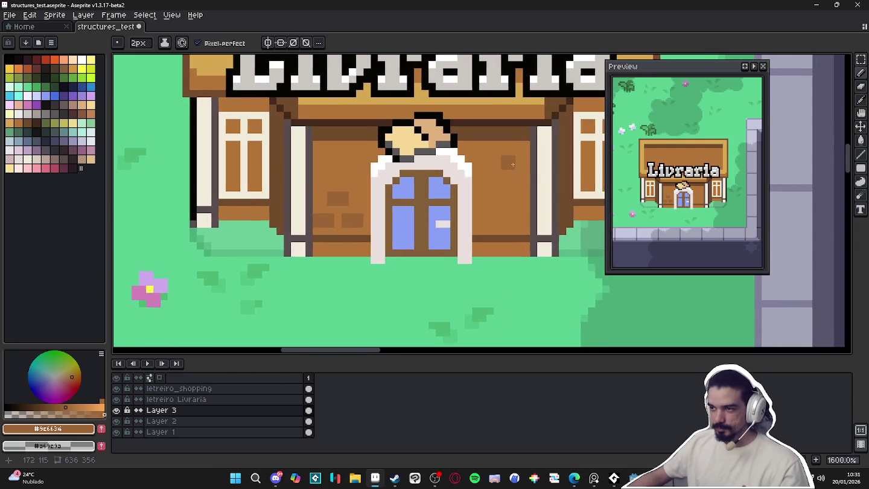
mouse_move(514, 162)
left_mouse_down()
mouse_move(482, 172)
mouse_move(474, 166)
mouse_move(527, 223)
left_mouse_up()
left_click(465, 167)
Adjust the right-wall brick patch and add two more bricks lower down
key("ctrl+z")
left_click(529, 211)
key("ctrl+z")
left_click(526, 199)
left_click(507, 228)
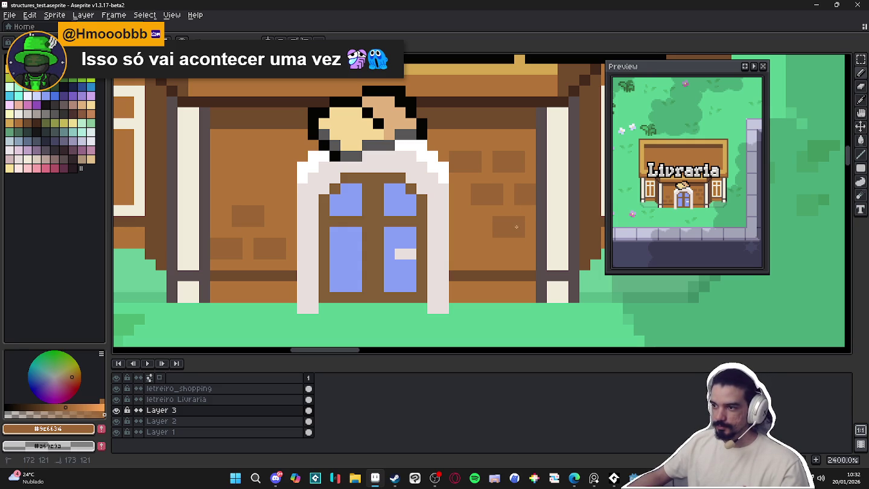
scroll(515, 227, "down", 2)
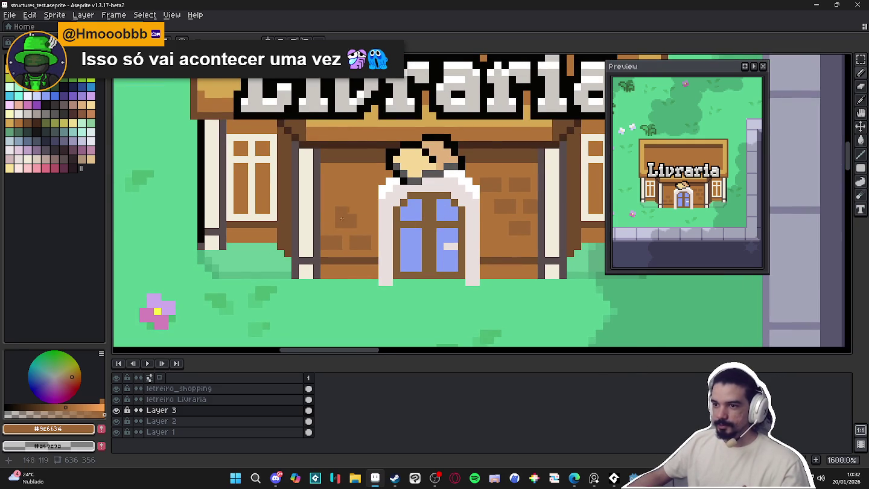
scroll(274, 135, "down", 1)
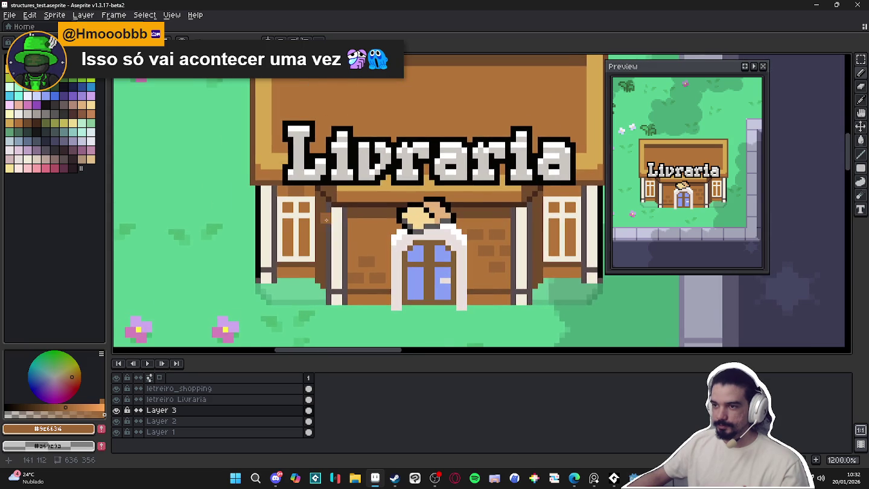
scroll(326, 214, "up", 1)
Darken the roof edge above the left window
left_click_drag(307, 182, 268, 184)
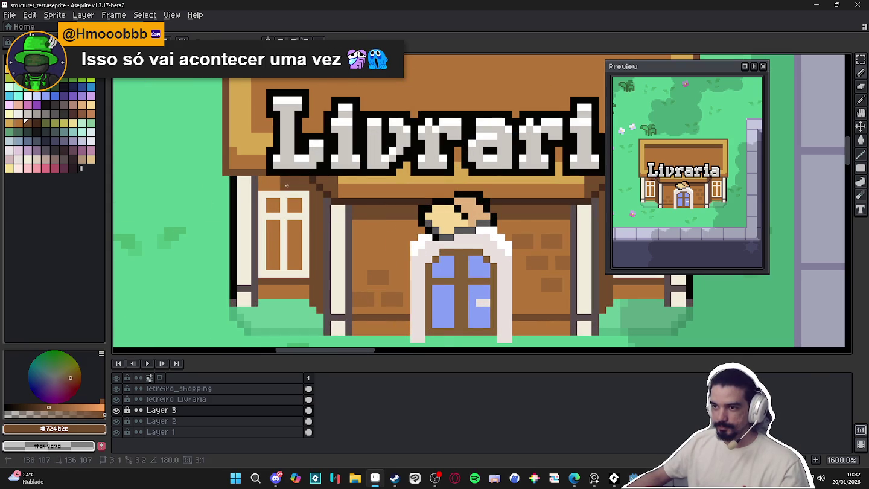
scroll(267, 183, "down", 2)
scroll(362, 205, "up", 2)
scroll(380, 208, "up", 1)
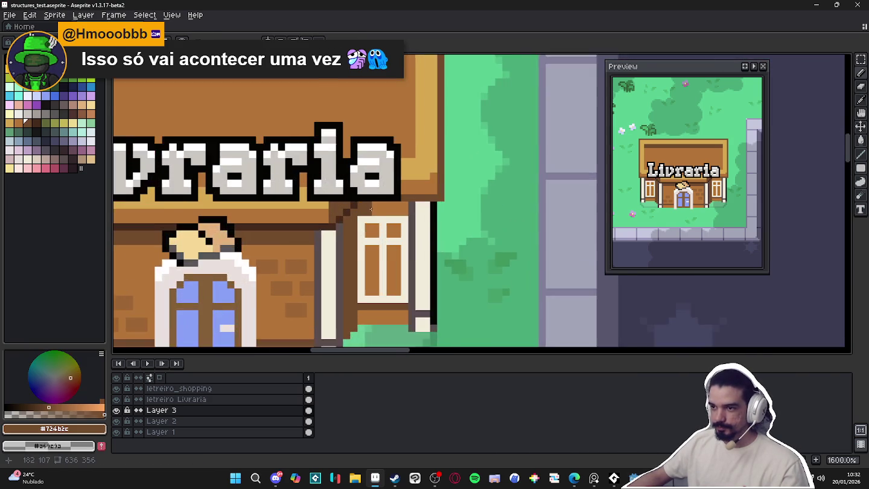
scroll(395, 209, "up", 2)
scroll(396, 209, "down", 2)
scroll(375, 227, "down", 1)
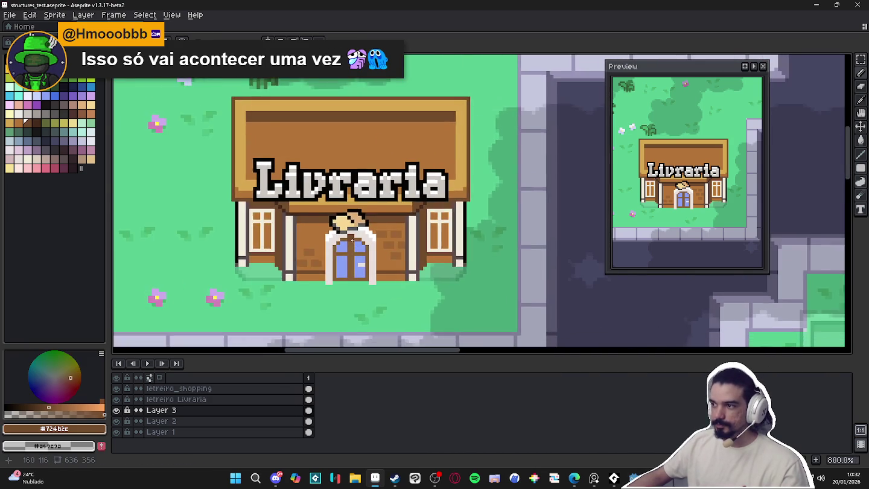
scroll(352, 243, "down", 2)
scroll(310, 244, "down", 1)
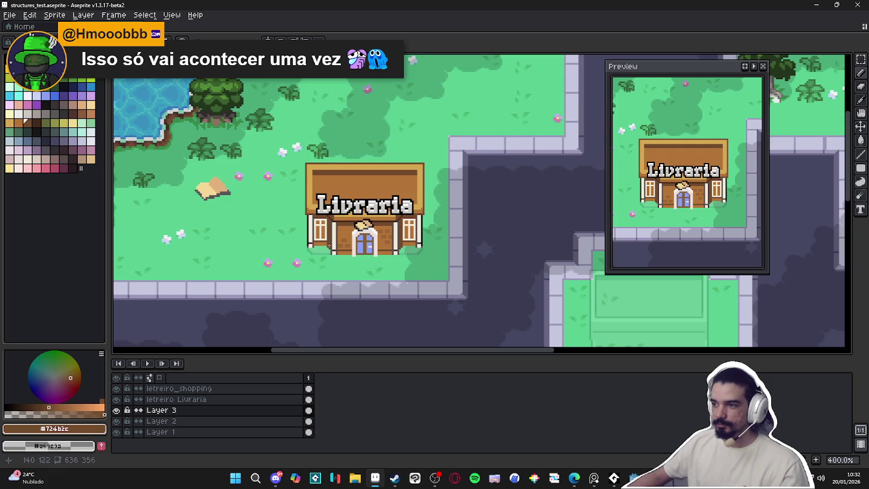
scroll(329, 245, "up", 1)
scroll(373, 263, "down", 1)
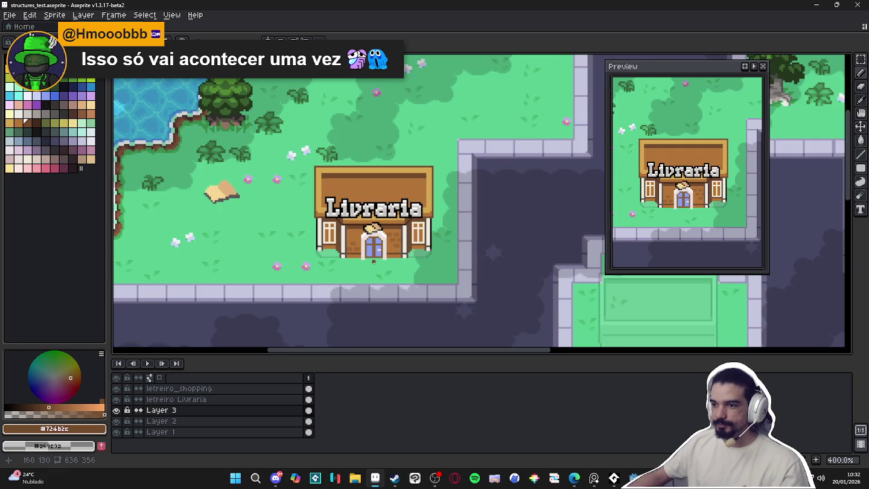
scroll(410, 252, "up", 1)
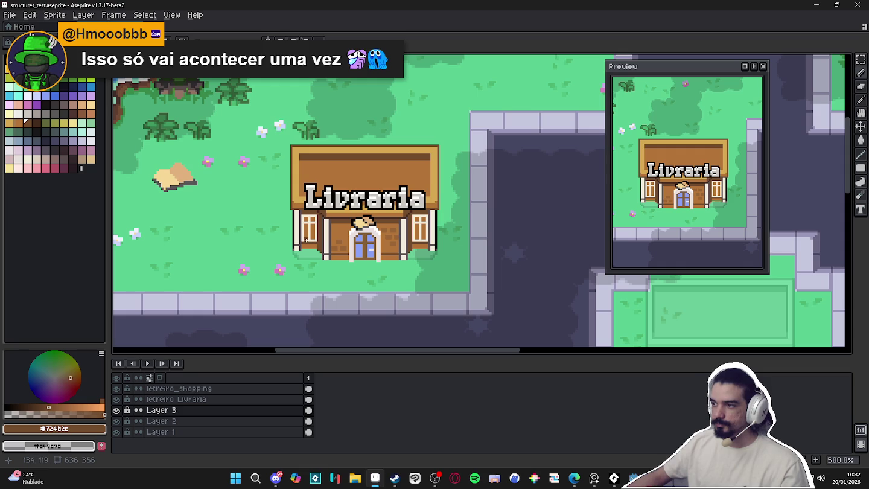
scroll(328, 233, "up", 5)
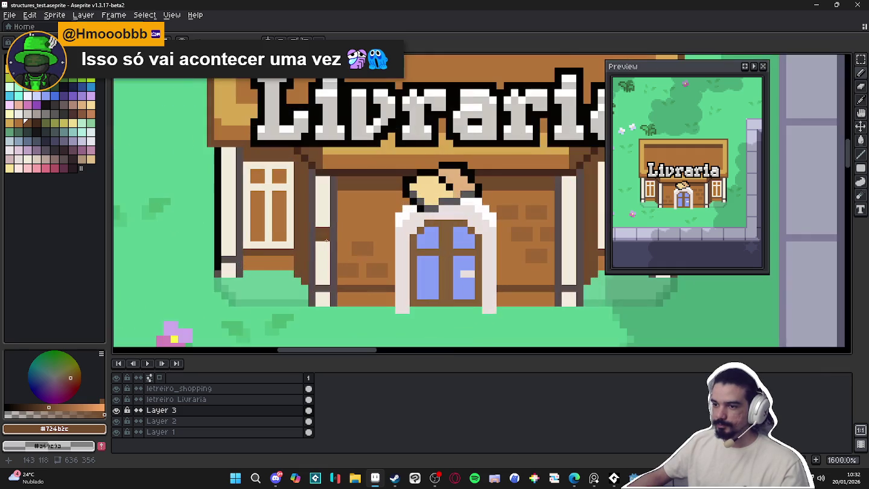
scroll(339, 257, "down", 2)
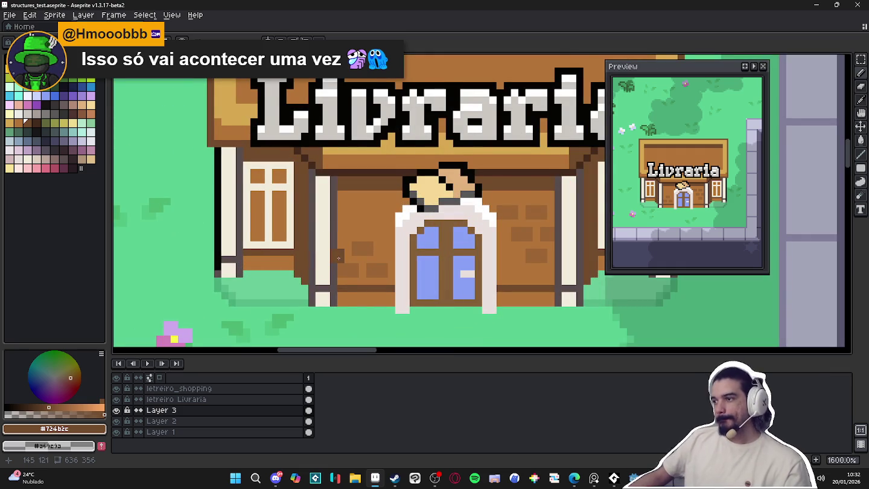
scroll(338, 264, "up", 1)
scroll(338, 264, "down", 2)
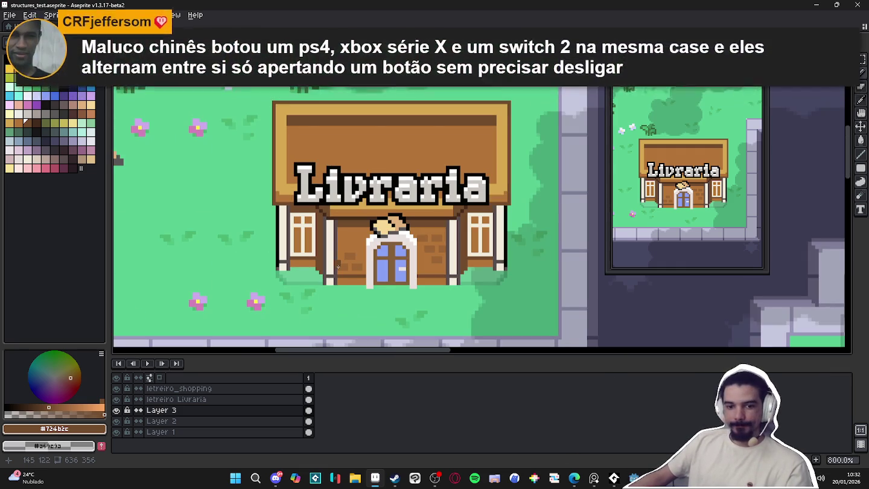
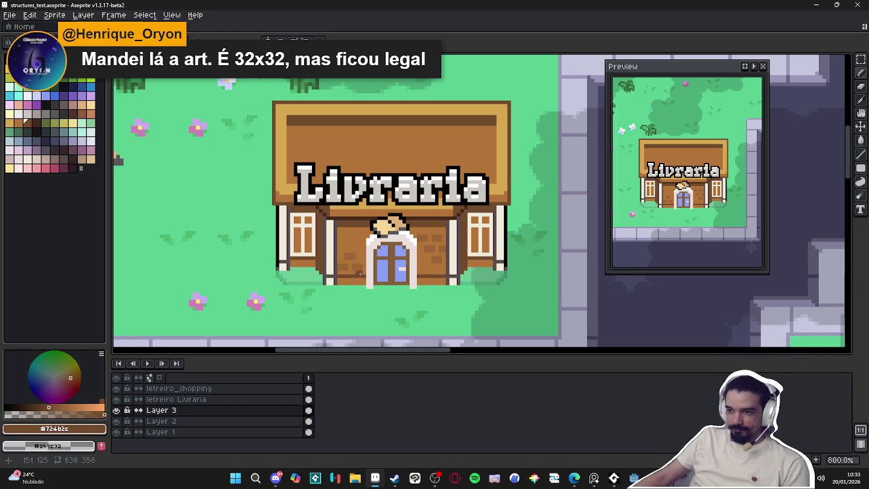
Undo the last pencil stroke on the shop wall
scroll(360, 275, "up", 3)
scroll(452, 256, "down", 4)
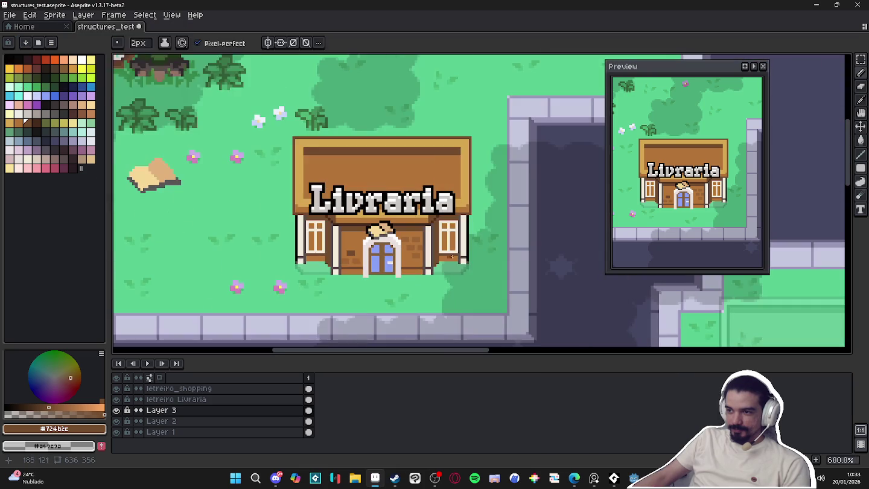
scroll(452, 257, "up", 4)
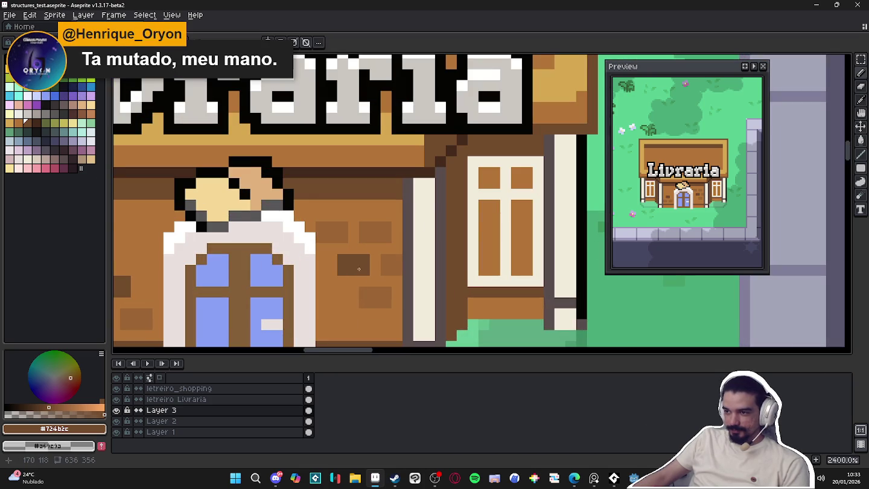
scroll(359, 269, "down", 5)
key("ctrl+z")
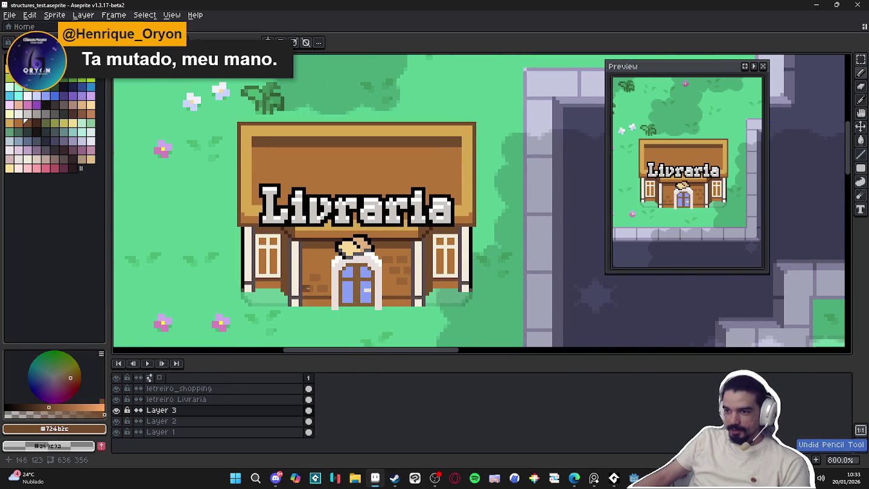
scroll(307, 289, "up", 3)
Tint wall bricks around the door with semi-transparent pink and red-brown #a65d4c
left_click(55, 167)
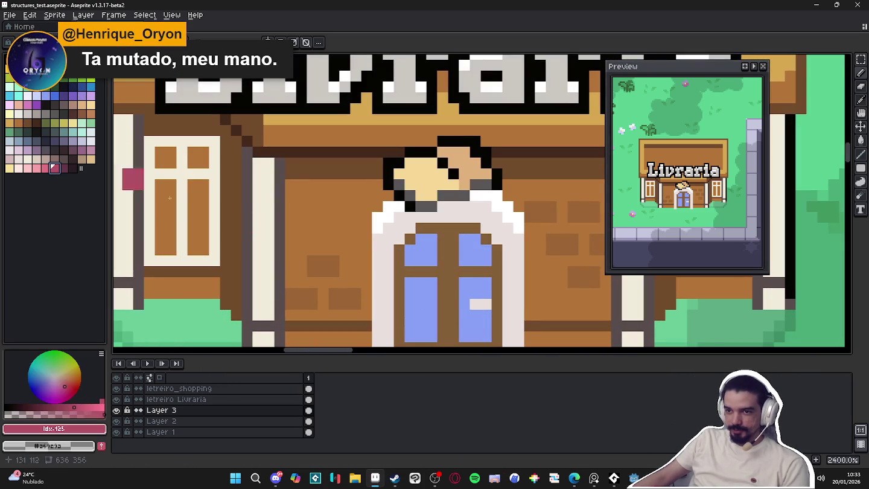
left_click(33, 415)
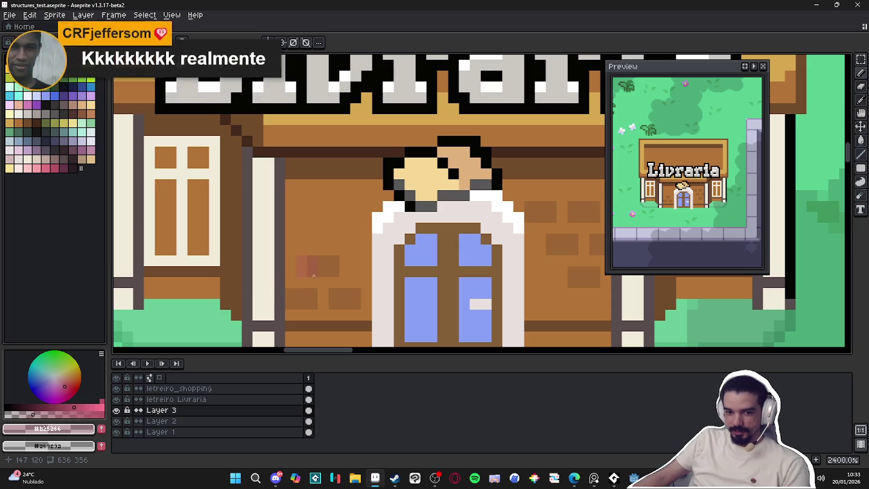
left_click_drag(315, 269, 336, 269)
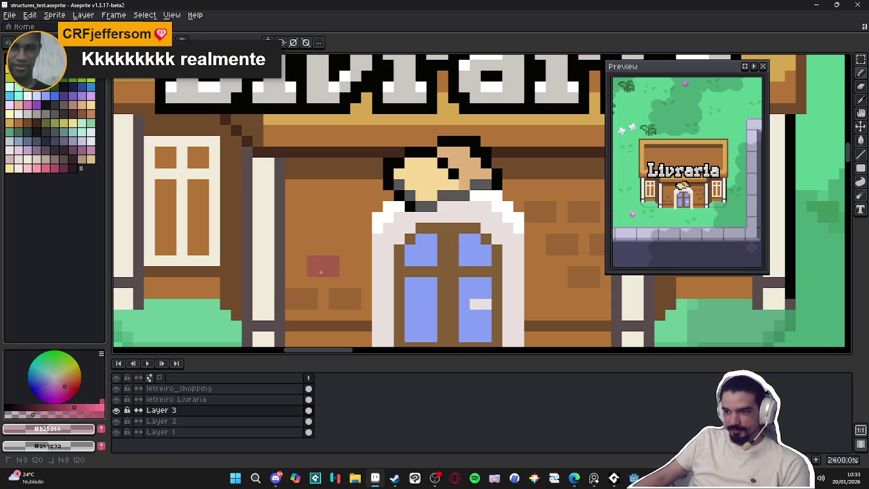
left_click(322, 271, "alt")
scroll(337, 278, "down", 3)
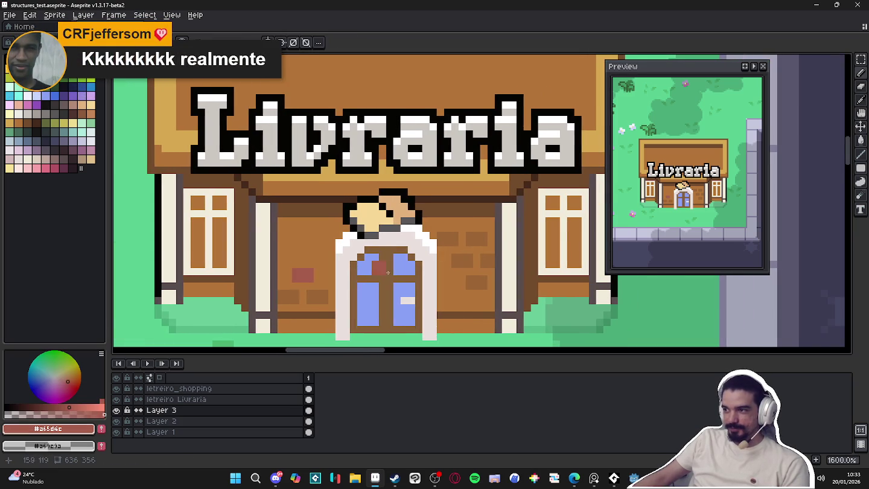
left_click(416, 254)
scroll(447, 244, "up", 3)
left_click(507, 236)
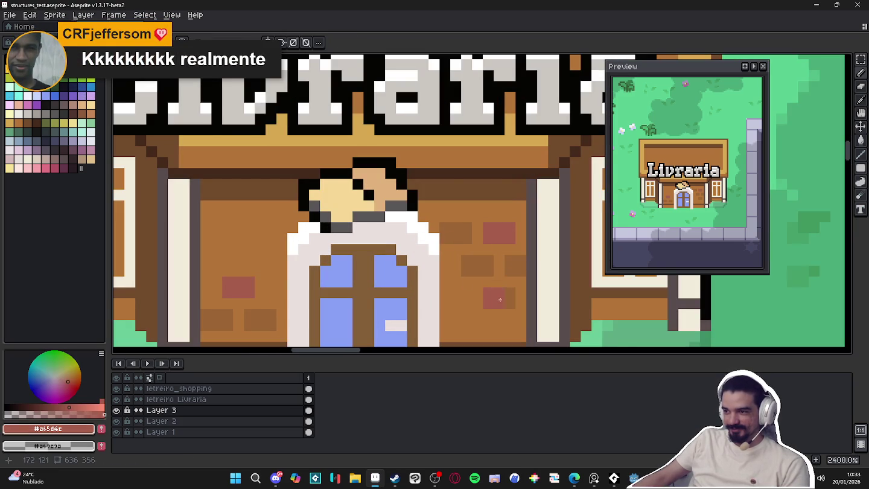
Select dark brown #452a1b, then switch to brown shade #724b2c
scroll(505, 299, "down", 1)
scroll(494, 292, "down", 1)
scroll(382, 259, "up", 3)
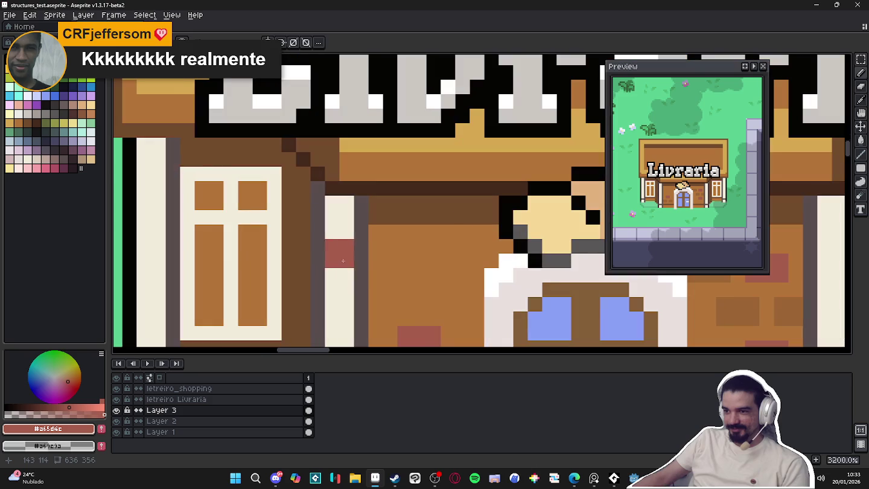
scroll(377, 272, "down", 2)
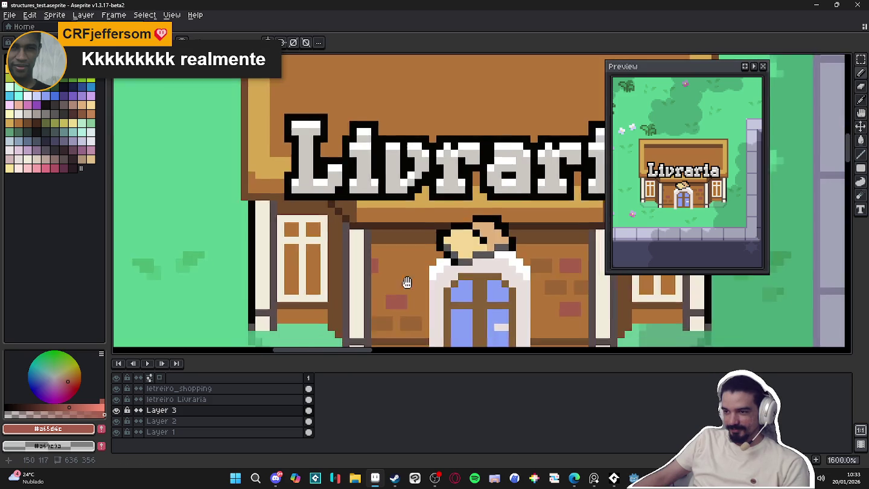
scroll(398, 260, "down", 1)
scroll(410, 252, "down", 1)
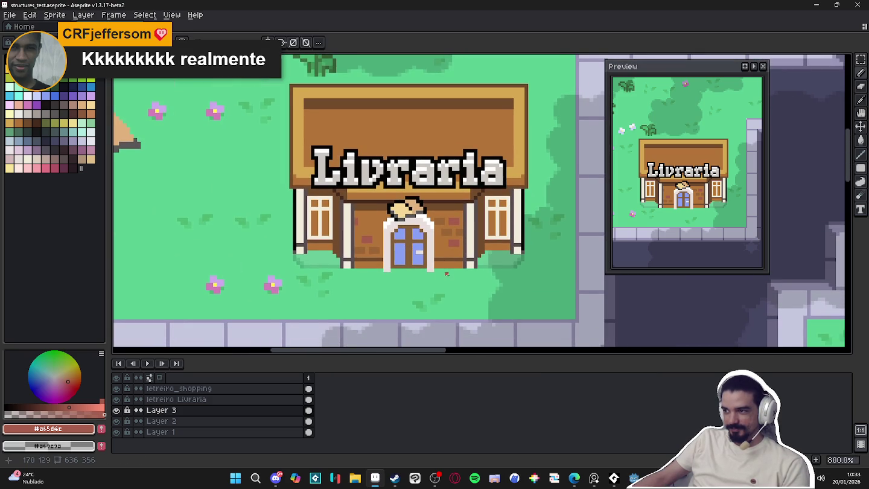
scroll(380, 270, "up", 1)
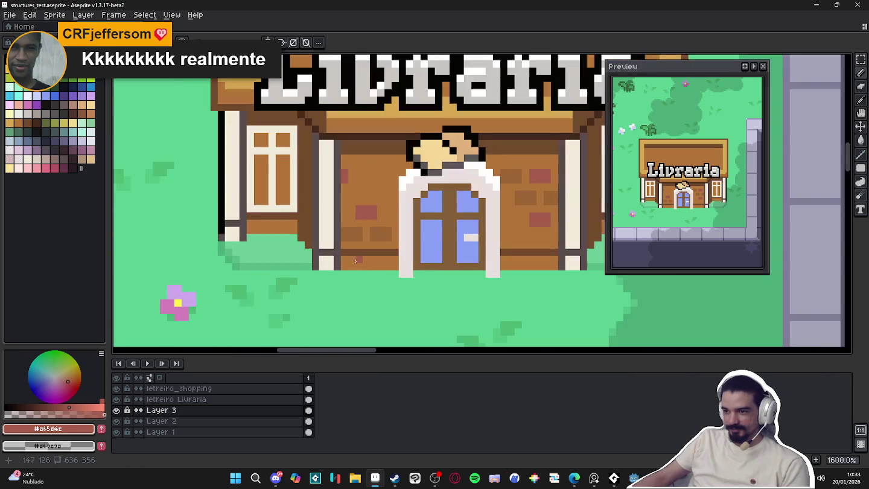
left_click(411, 229, "alt")
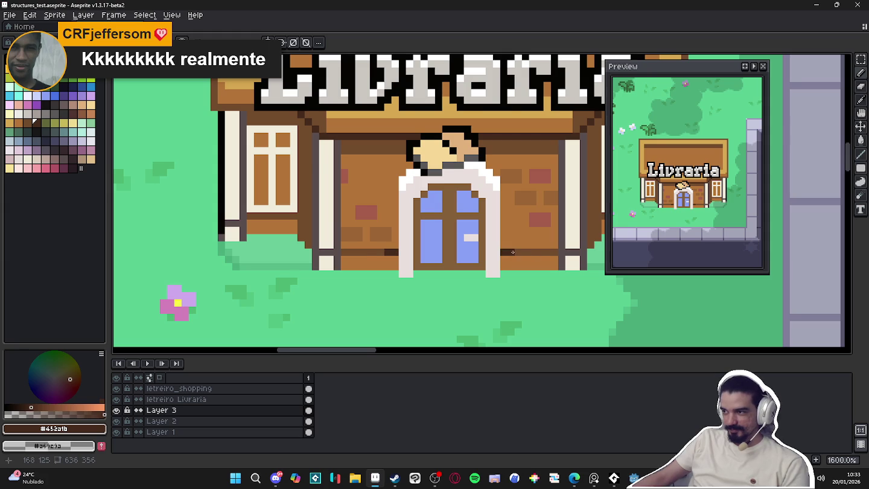
scroll(514, 253, "down", 3)
scroll(510, 252, "down", 1)
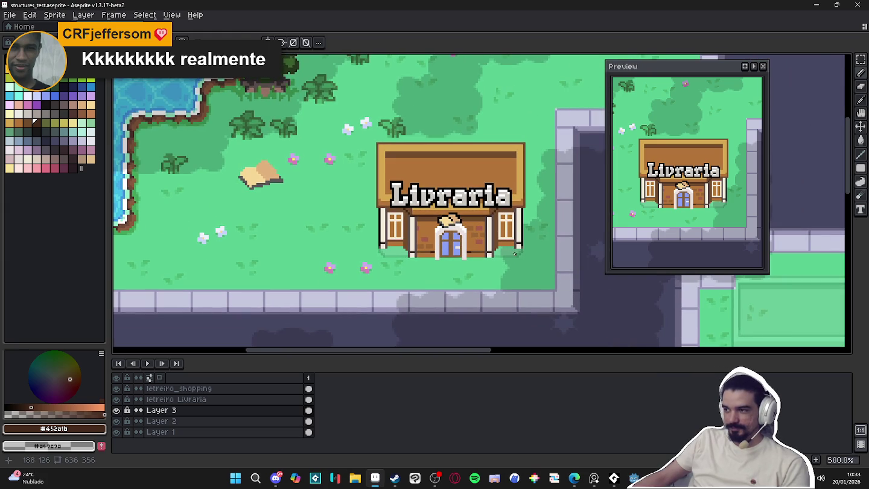
scroll(423, 242, "up", 2)
scroll(423, 241, "up", 3)
left_click(53, 409)
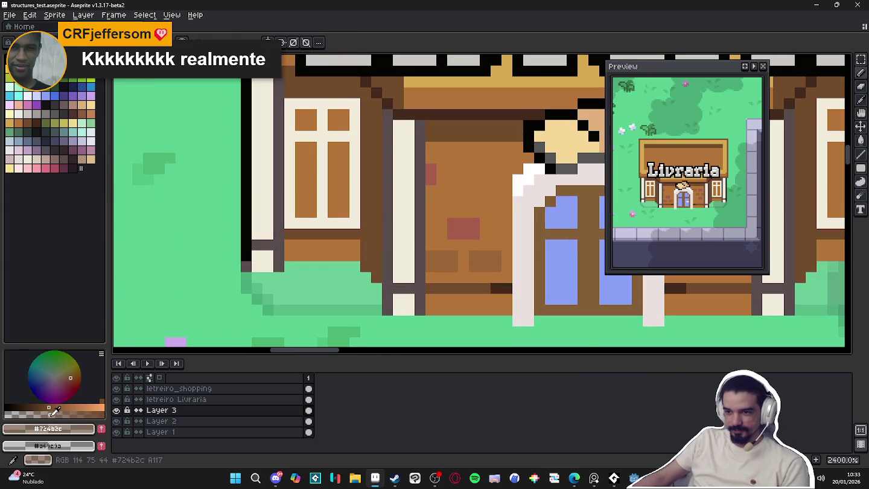
Sample the wall brown #966233 and recolour a dark pixel near the door
key("alt")
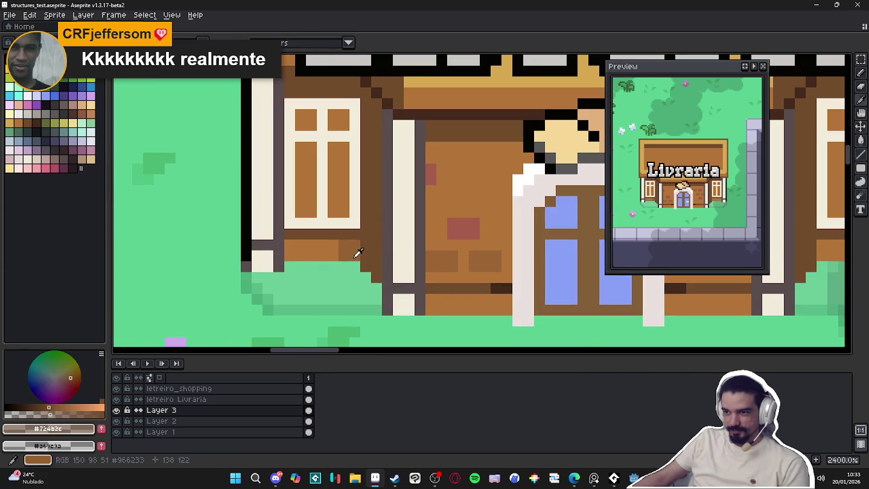
left_click(356, 254)
scroll(368, 257, "down", 5)
scroll(391, 261, "up", 4)
left_click(395, 259, "shift")
scroll(412, 258, "down", 5)
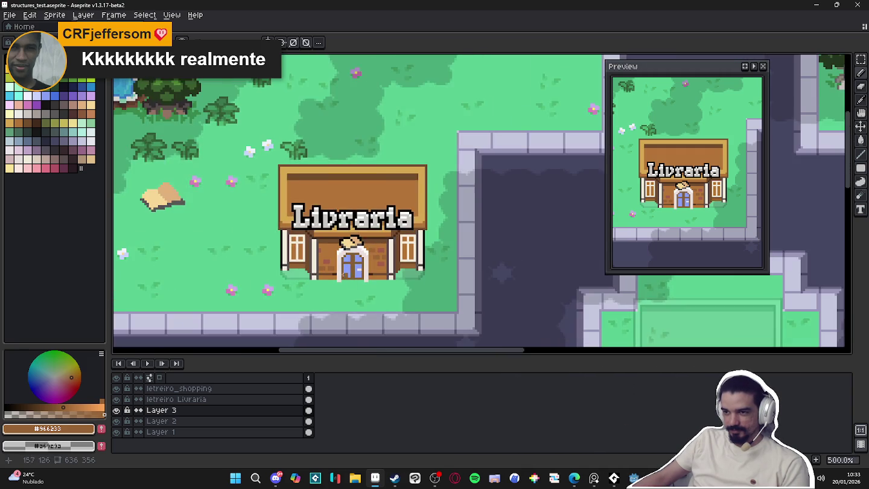
scroll(355, 275, "up", 5)
Pick orange-brown #b47538, undo the last stroke, and save structures_test.aseprite
left_click(252, 221, "alt")
scroll(259, 252, "down", 1)
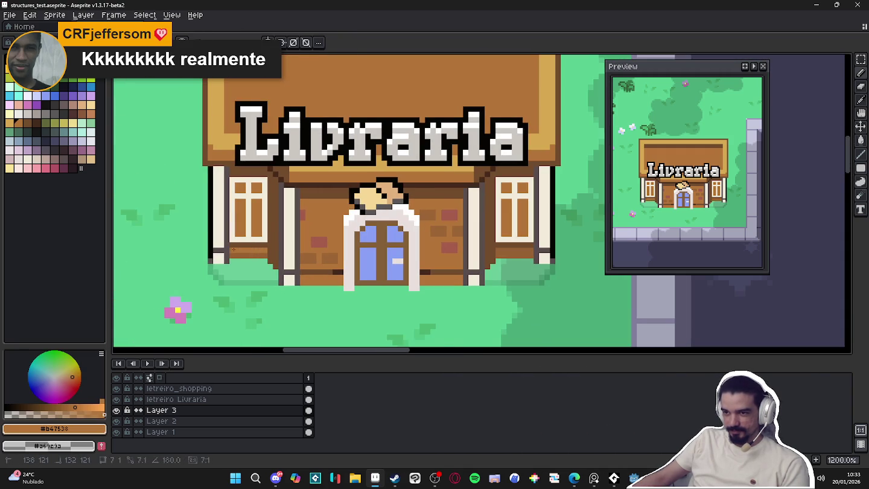
key("ctrl+z")
scroll(484, 254, "down", 2)
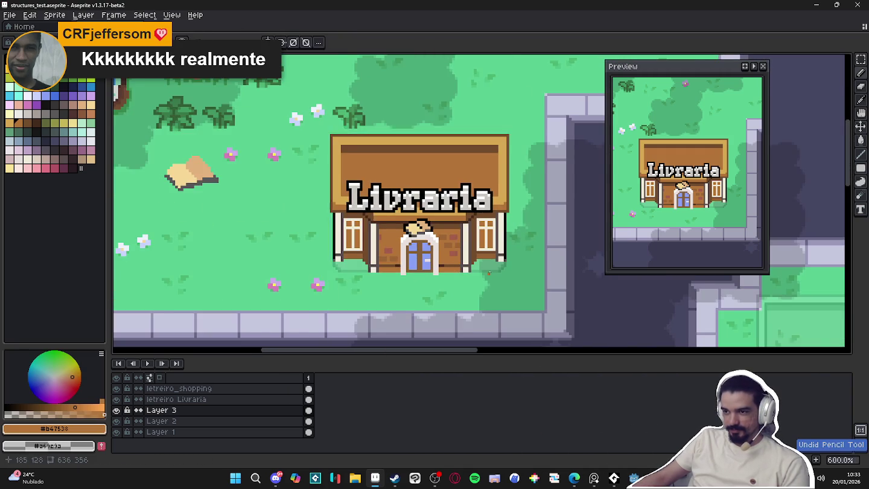
scroll(489, 274, "down", 1)
scroll(467, 246, "down", 1)
key("ctrl+s")
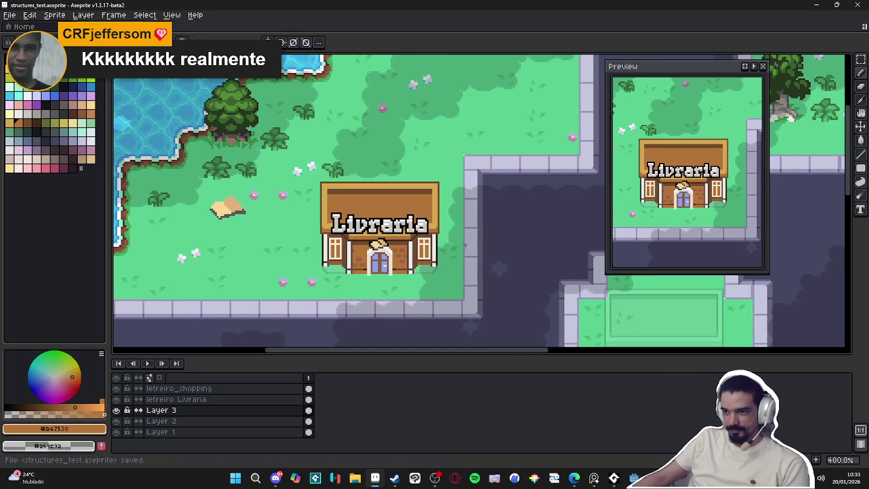
scroll(511, 288, "down", 1)
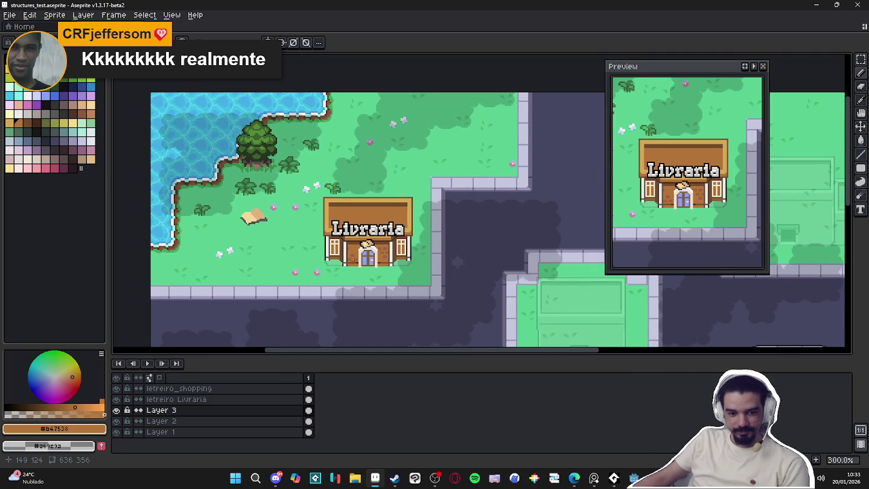
Bring Aseprite back into focus and save structures_test.aseprite
left_click(434, 479)
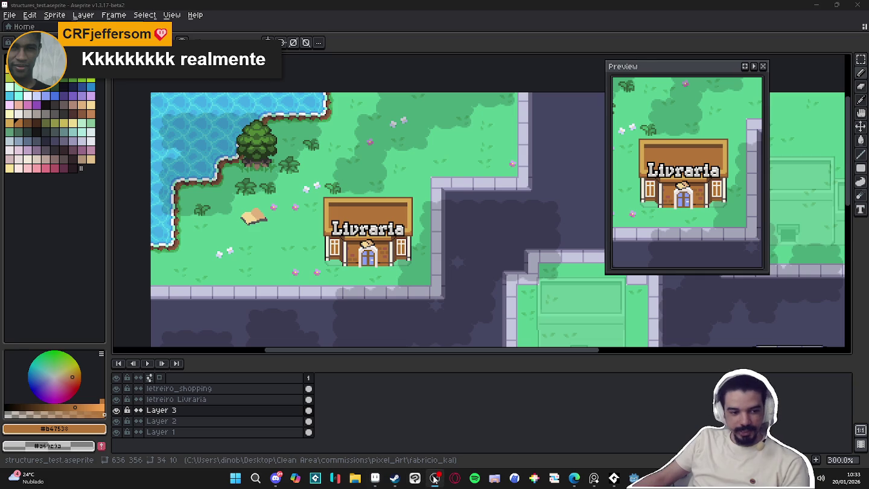
left_click(374, 478)
left_click(574, 479)
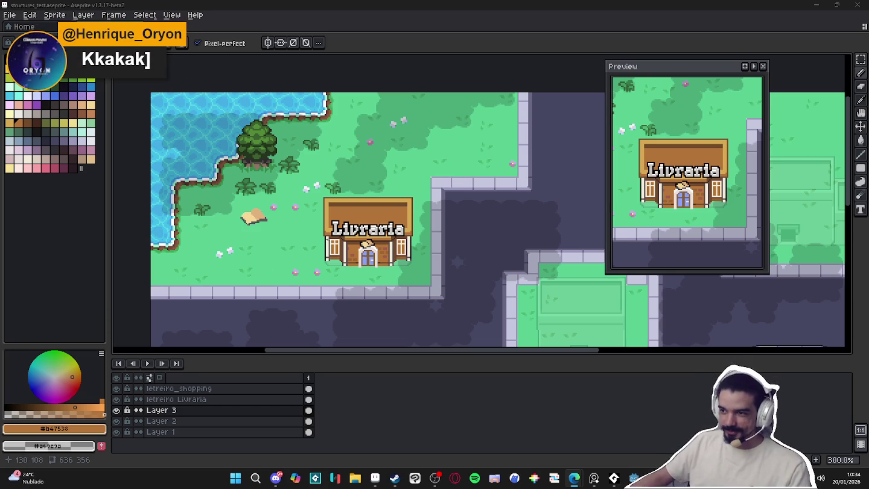
scroll(285, 301, "up", 1)
key("ctrl+s")
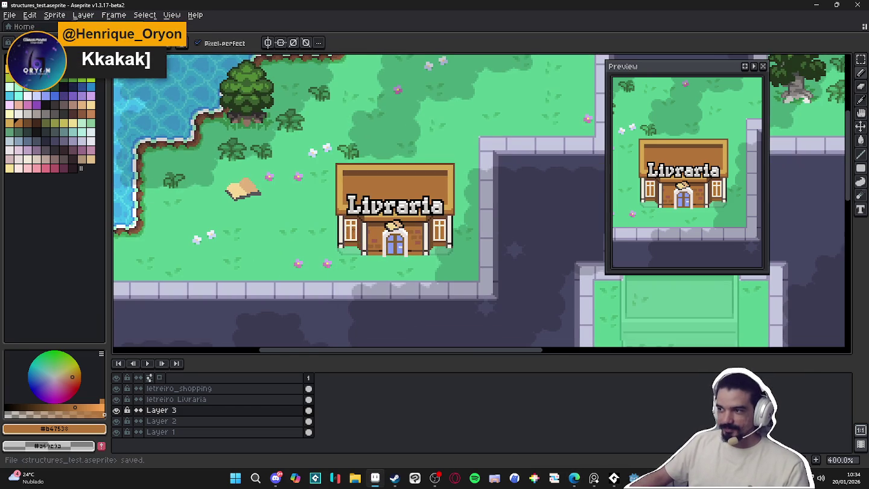
scroll(353, 218, "down", 2)
Pan across the plaza and shopping area to centre on the Livraria, saving again
scroll(357, 220, "up", 1)
scroll(394, 251, "down", 1)
mouse_move(450, 270)
left_mouse_down()
mouse_move(372, 176)
mouse_move(320, 155)
left_mouse_up()
key("ctrl+s")
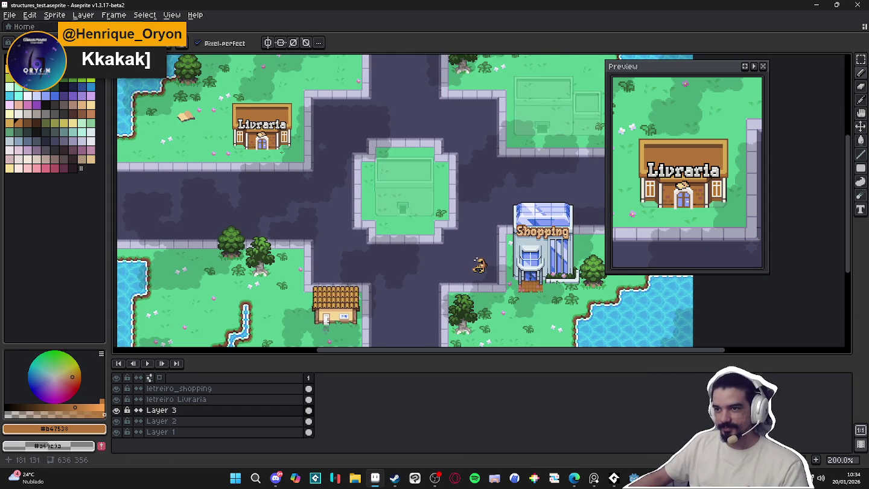
scroll(329, 178, "up", 1)
left_click_drag(329, 177, 421, 257)
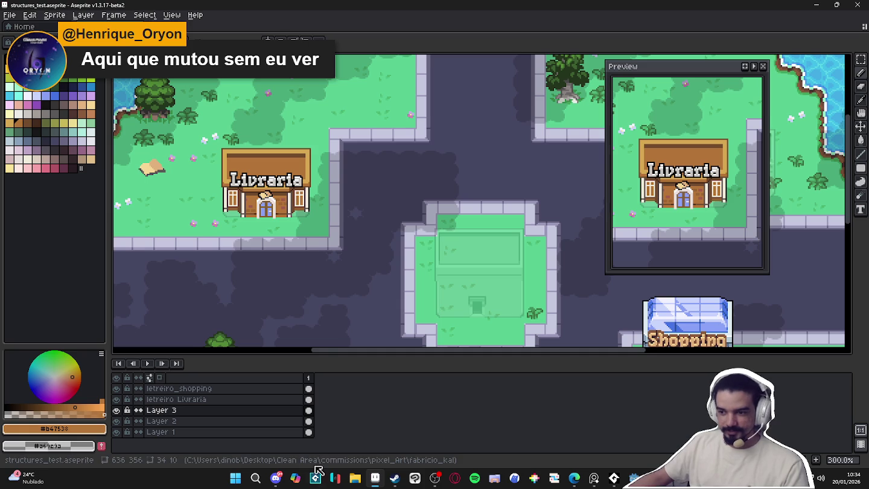
left_click(283, 478)
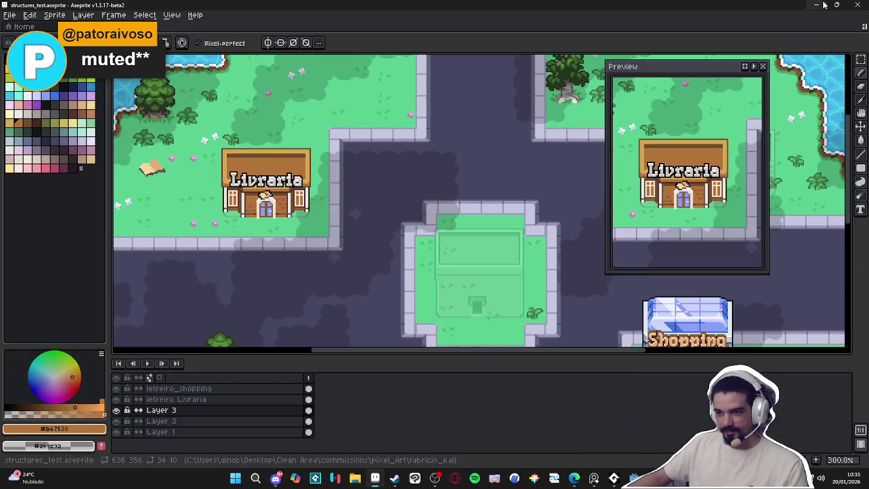
Leave the Discord art channel and return to Aseprite
left_click(826, 5)
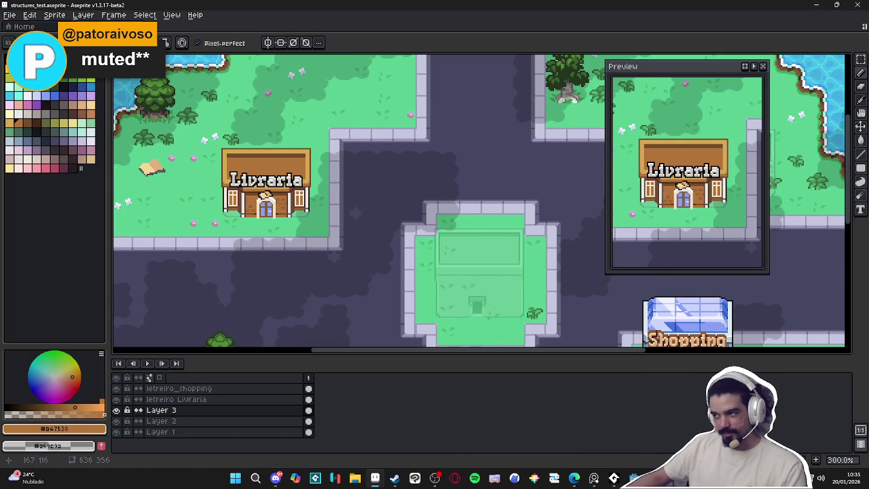
With vertical symmetry, add mirrored grey diagonals and a dark column along the collar to the door base
scroll(278, 199, "up", 3)
scroll(277, 199, "up", 6)
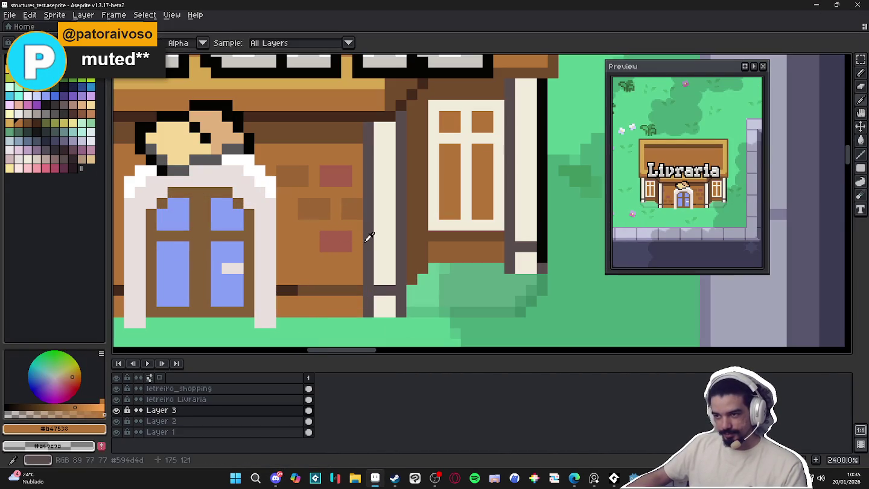
left_click(369, 238, "alt")
left_click_drag(248, 155, 259, 159)
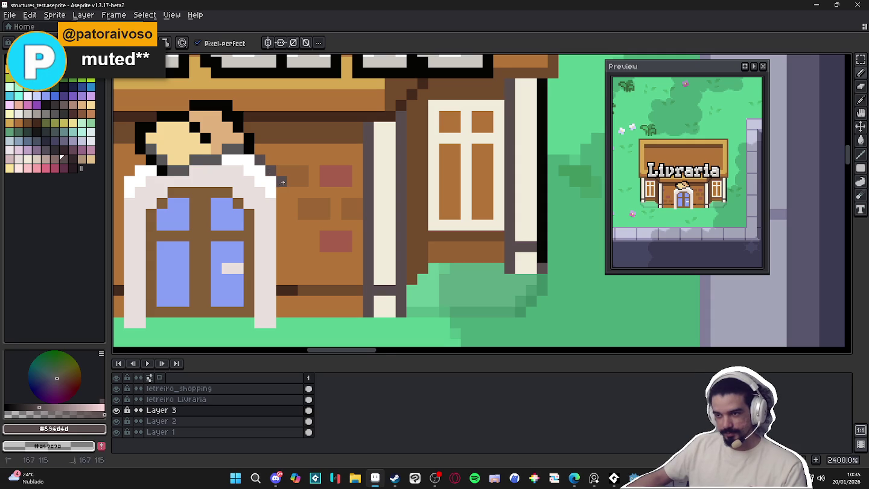
left_click(267, 42)
left_click(267, 118)
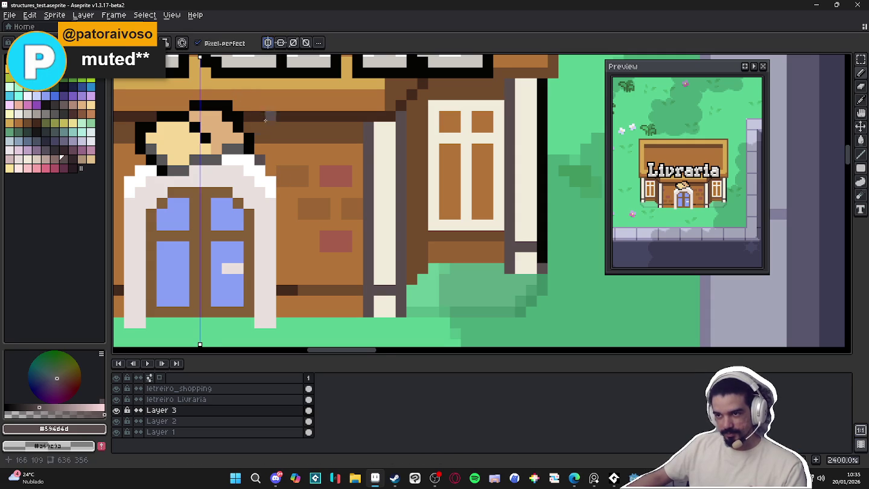
left_click(259, 159)
left_click(271, 169)
left_click(282, 181)
left_click_drag(278, 182, 280, 323)
left_click(260, 321)
left_click(253, 323)
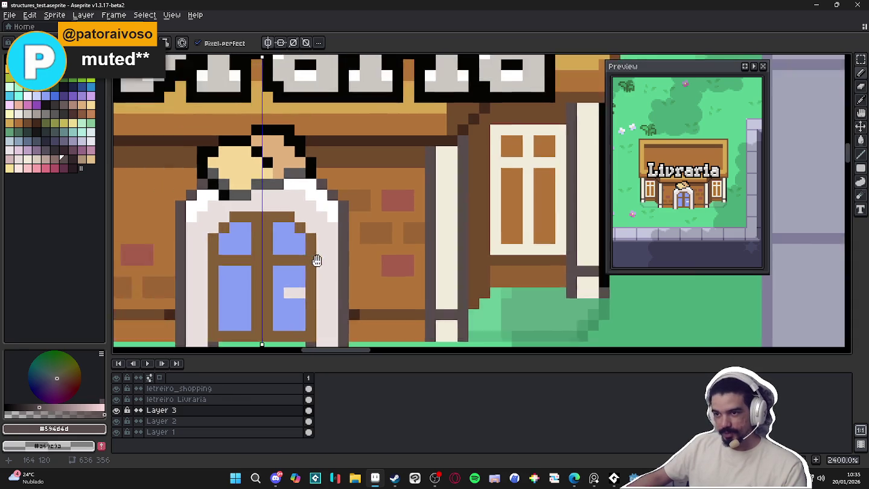
Paint the white collar's corner pixels wall brown on both sides, undoing the last stray pixel
left_click_drag(254, 266, 355, 304)
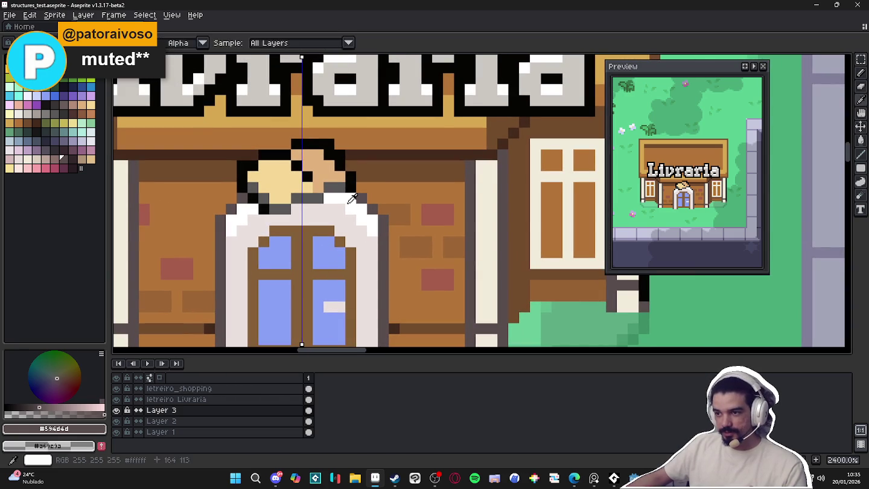
left_click(368, 230, "alt")
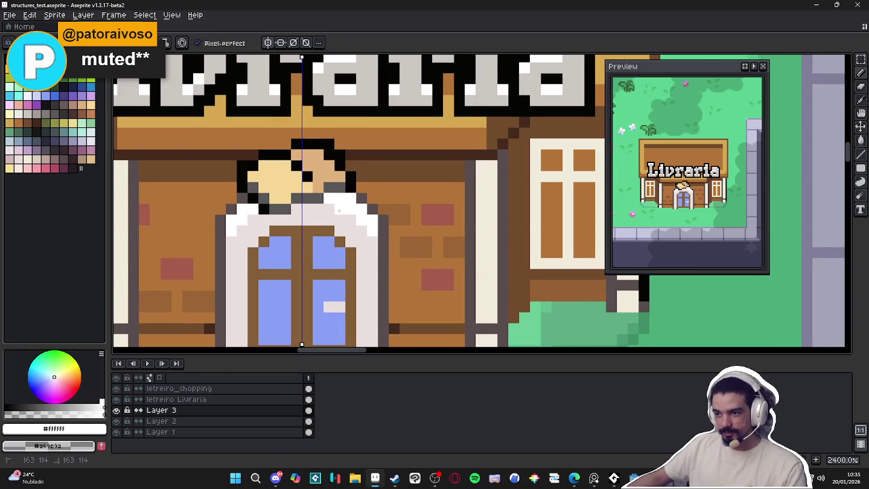
left_click(386, 222, "alt")
left_click(362, 199)
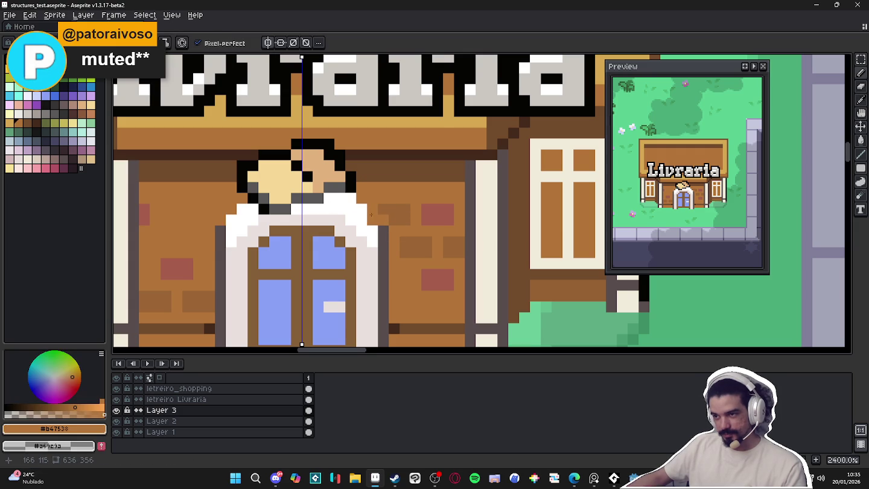
left_click(361, 210)
left_click(351, 208)
left_click(350, 198)
left_click(340, 198)
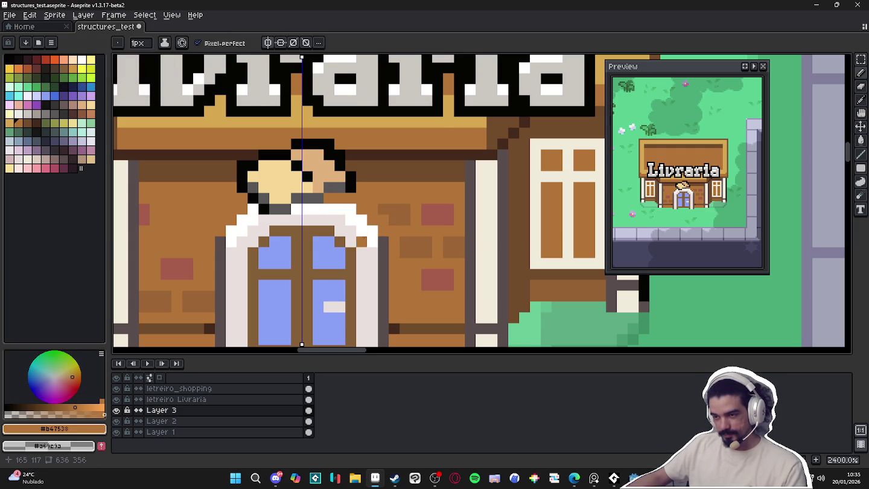
left_click_drag(386, 187, 390, 176)
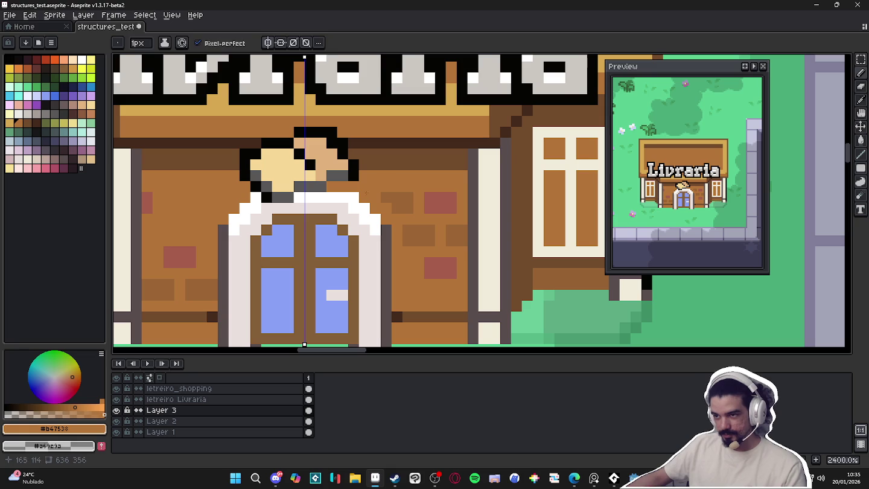
left_click(358, 194)
key("ctrl+z")
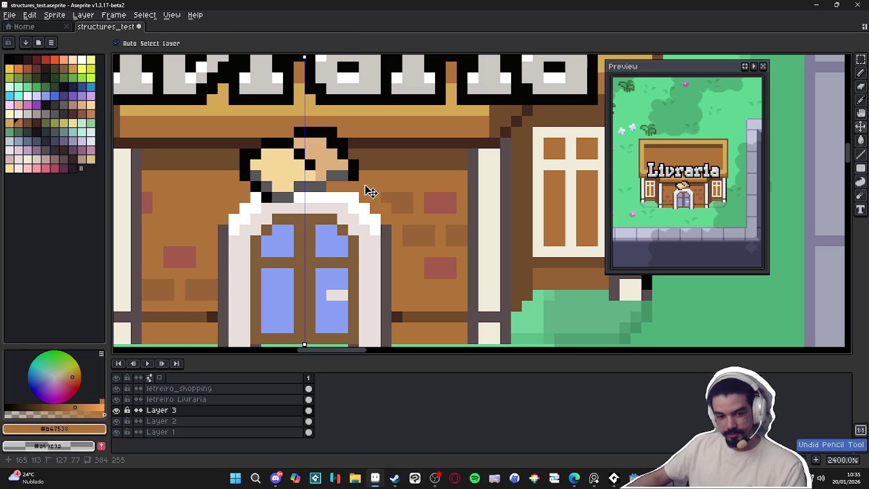
Paint pink pixels above the door arch and outline its sides in light pink
scroll(365, 185, "down", 2)
scroll(411, 231, "down", 3)
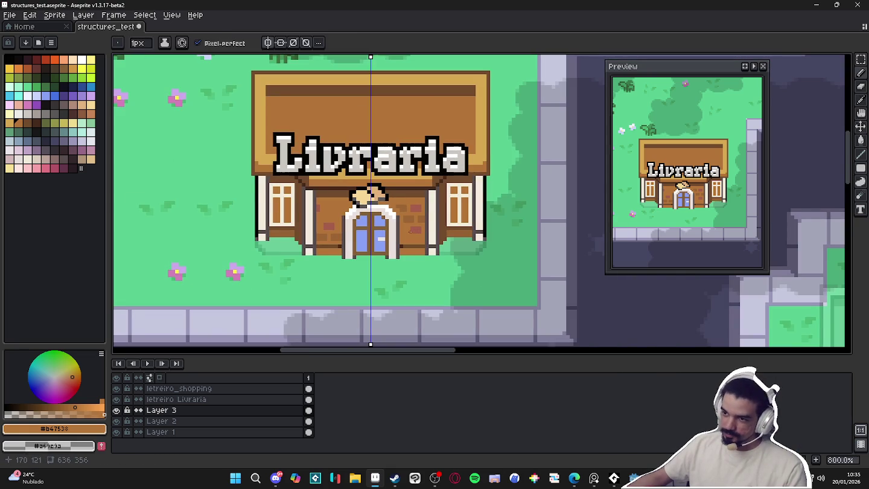
scroll(381, 208, "up", 5)
left_click(9, 160)
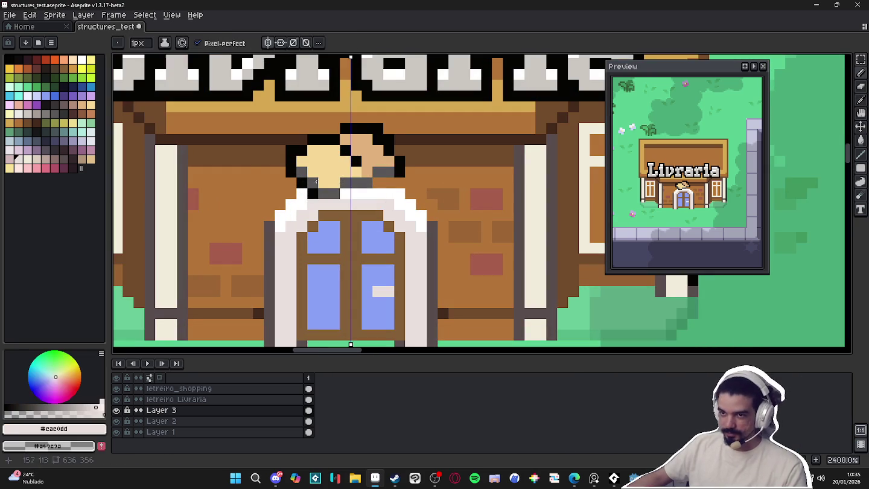
left_click_drag(389, 214, 400, 214)
mouse_move(366, 206)
left_mouse_down()
mouse_move(415, 242)
mouse_move(416, 262)
left_mouse_up()
Add near-white and pure white highlights on the upper arch and beside the door panel
left_click(416, 269, "alt")
left_click_drag(414, 215, 393, 195)
left_click(393, 194, "alt")
left_click(411, 193)
left_click(422, 205)
left_click_drag(410, 236, 402, 246)
left_click_drag(377, 182, 399, 187)
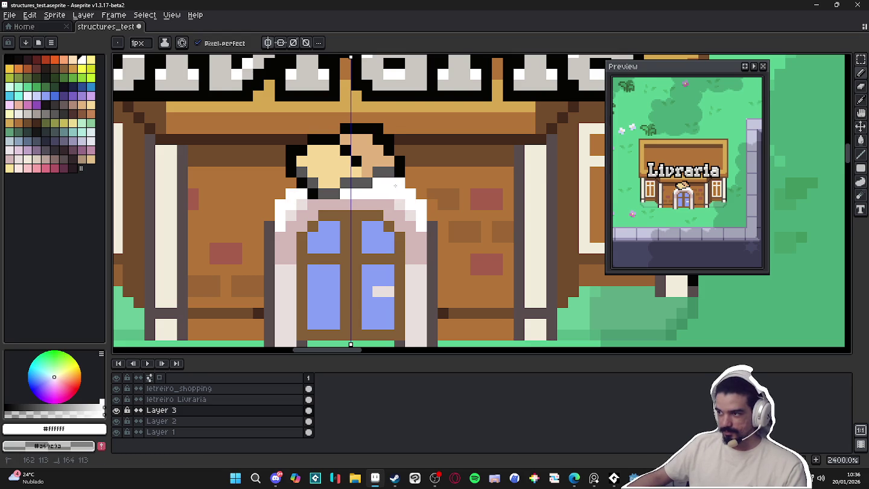
Try a pinkish pixel on the door trim, undo it, and turn off vertical symmetry
scroll(397, 187, "down", 1)
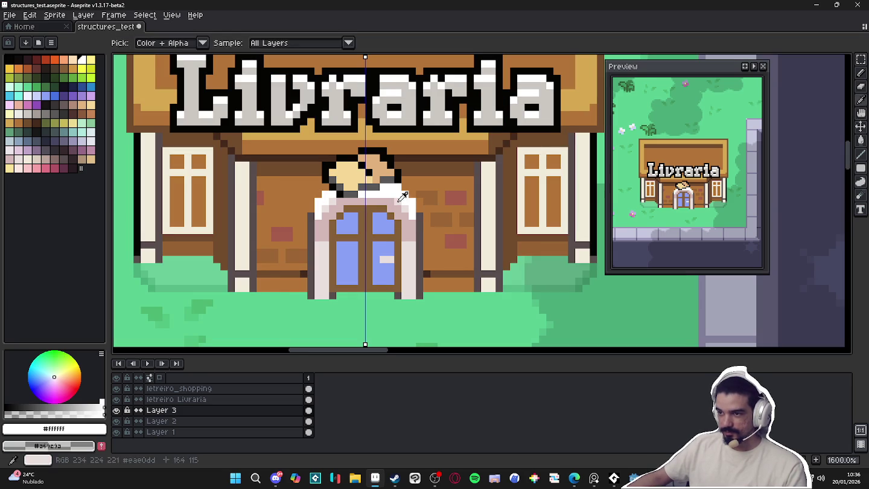
left_click(369, 193, "alt")
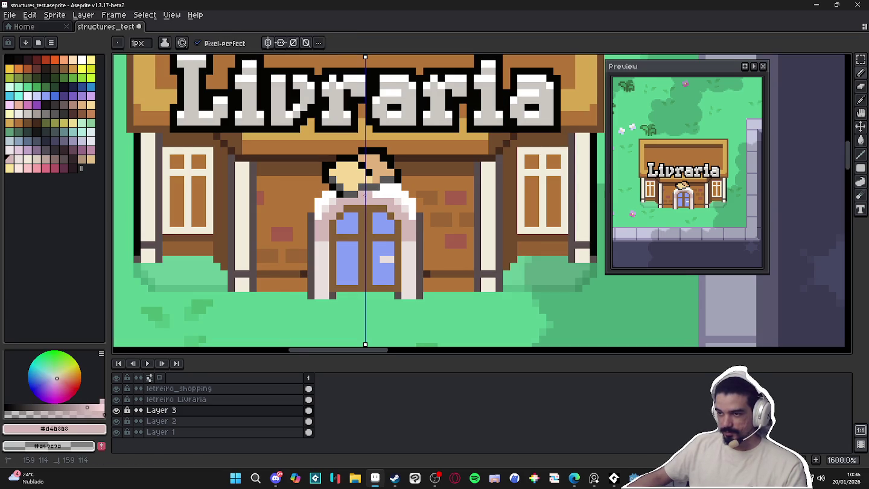
left_click(381, 194)
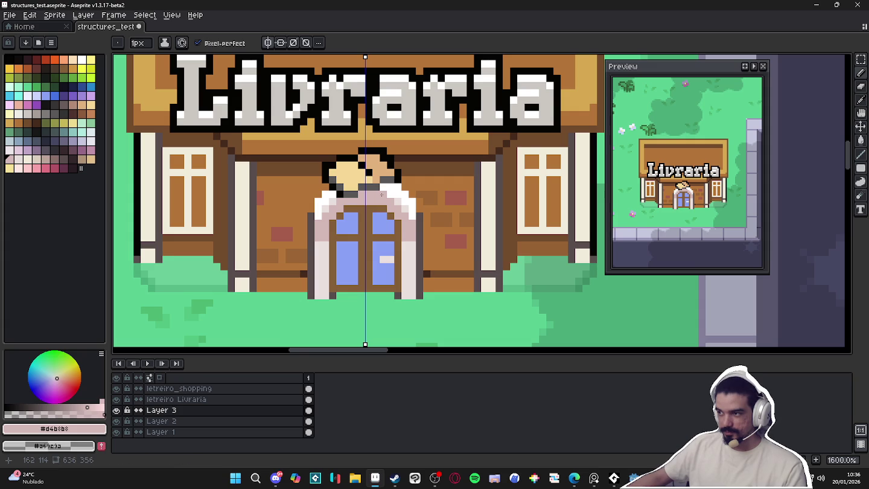
key("ctrl+z")
scroll(382, 194, "up", 2)
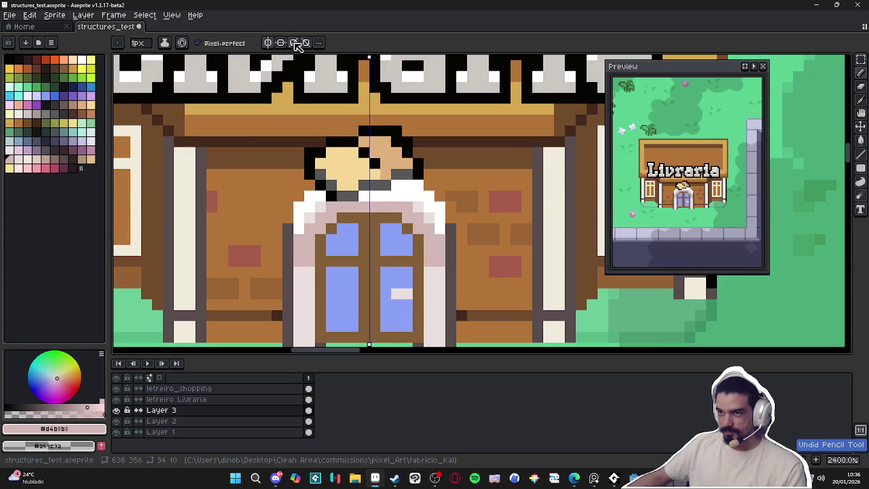
left_click(267, 42)
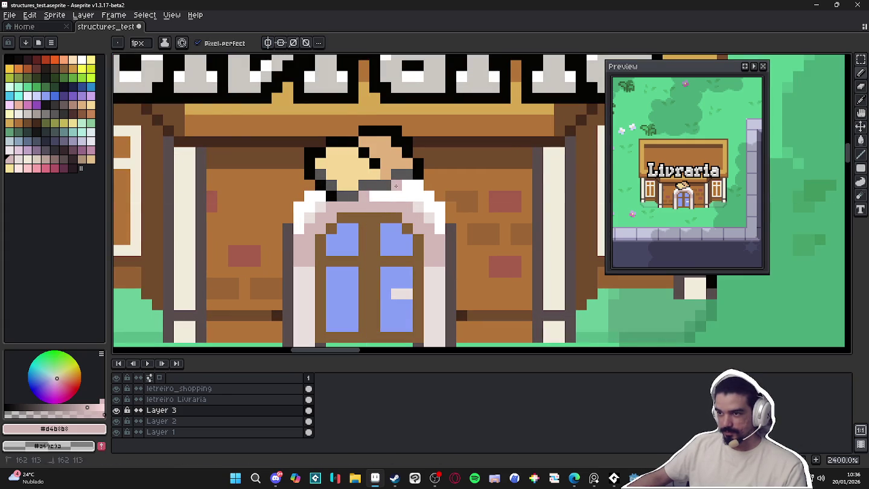
Sample the door frame's light pink and try a slightly different pink shade
scroll(392, 200, "down", 6)
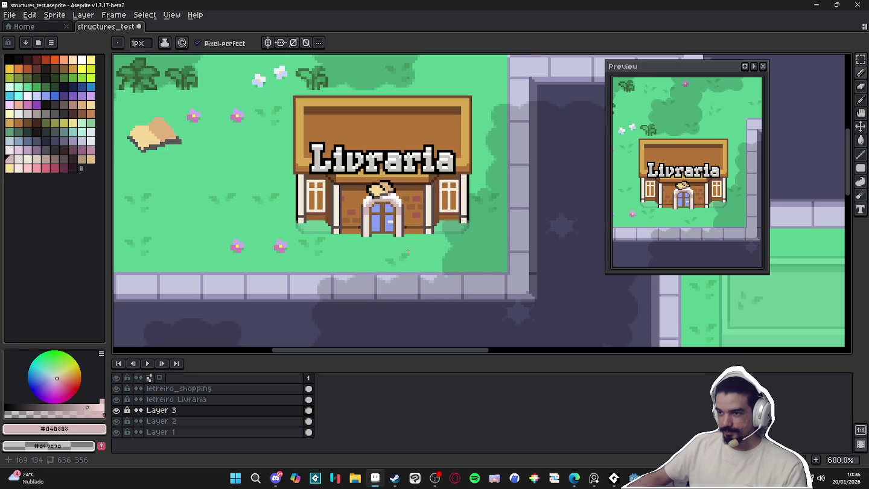
left_click_drag(408, 251, 403, 244)
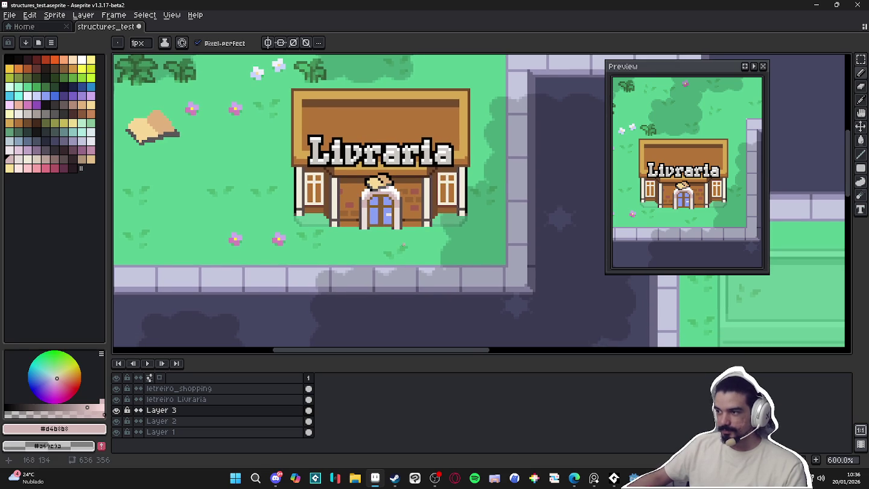
scroll(372, 240, "up", 3)
scroll(371, 239, "up", 3)
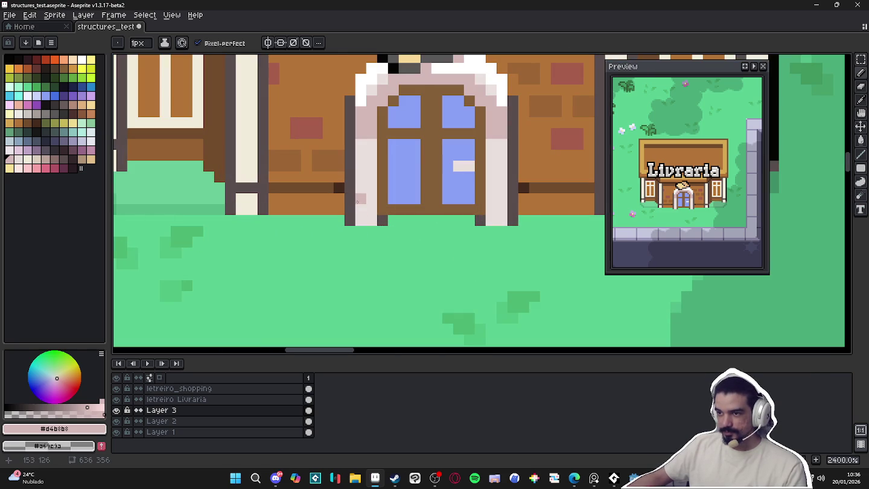
left_click(358, 199, "alt")
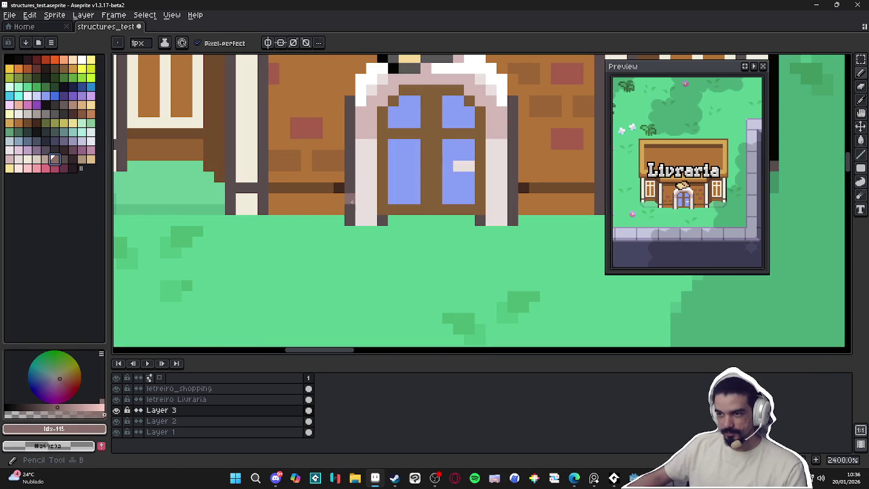
left_click(46, 159)
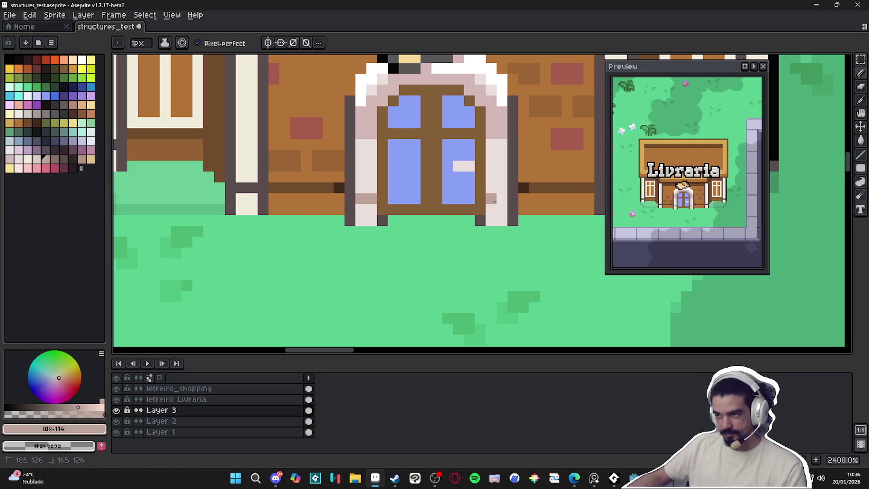
scroll(507, 206, "down", 3)
scroll(508, 212, "down", 3)
scroll(504, 214, "up", 4)
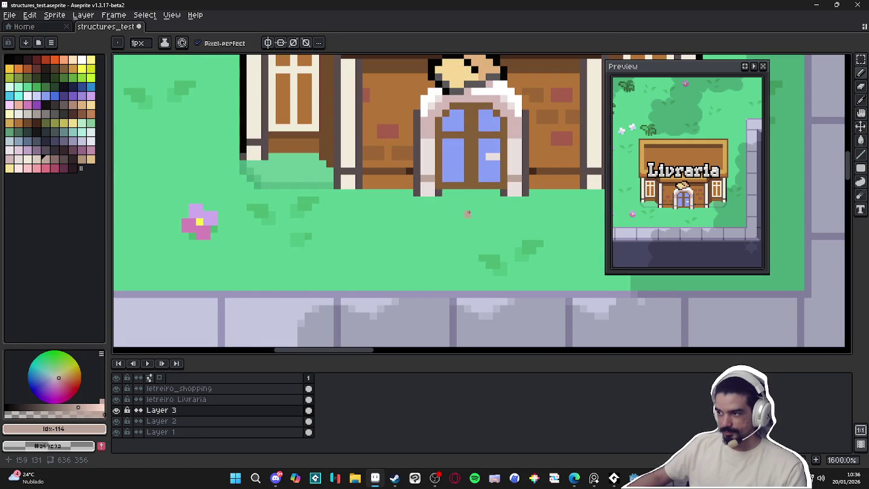
Draw a dark brown line across the door top with a 1px brush
left_click(467, 128, "alt")
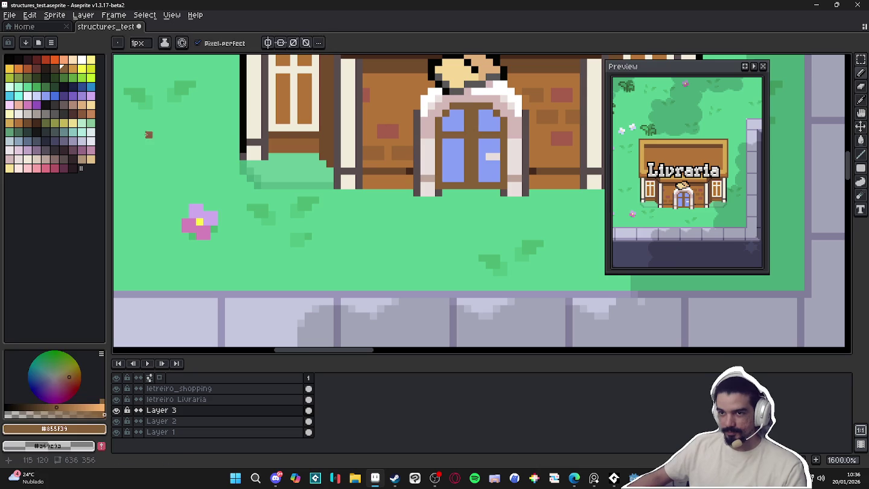
left_click_drag(454, 105, 491, 106)
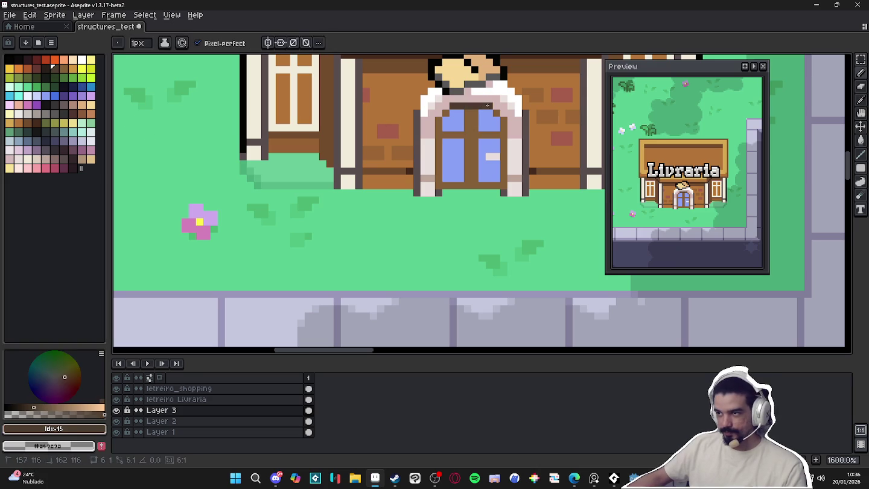
key("plus")
key("minus")
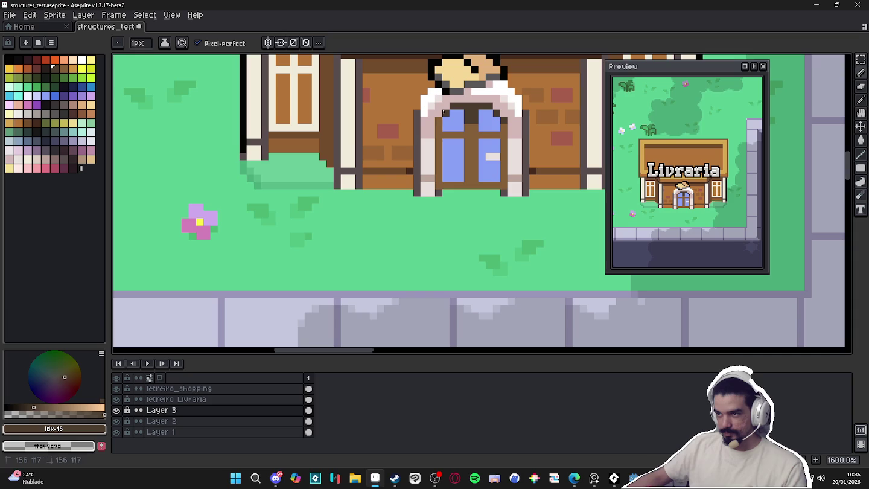
scroll(447, 175, "down", 5)
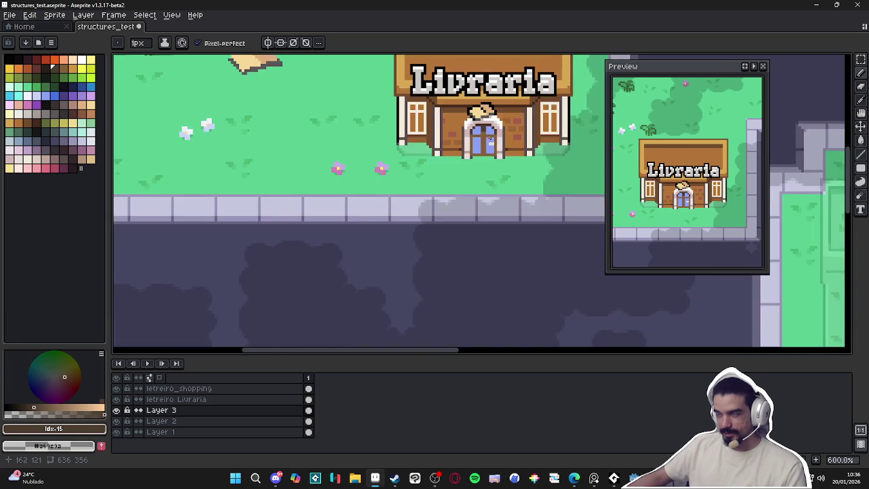
Save structures_test.aseprite twice while zooming out to 300% to review the town map
key("ctrl+s")
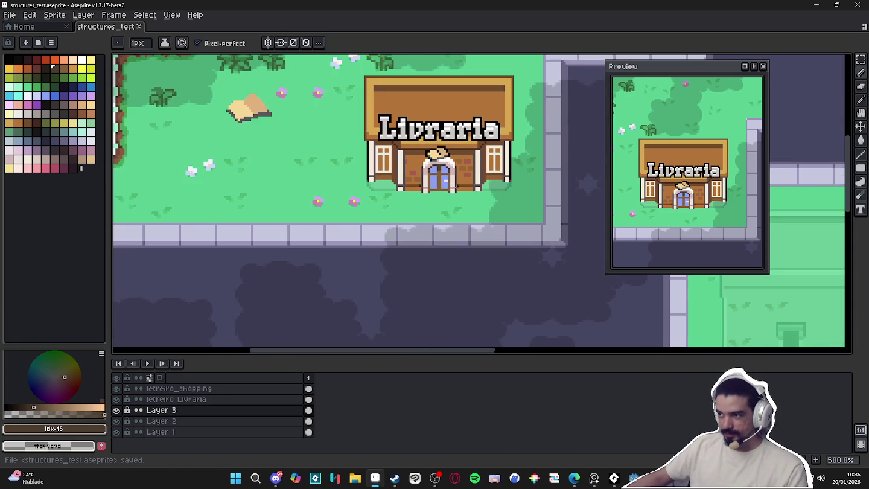
scroll(381, 209, "down", 1)
scroll(380, 209, "down", 1)
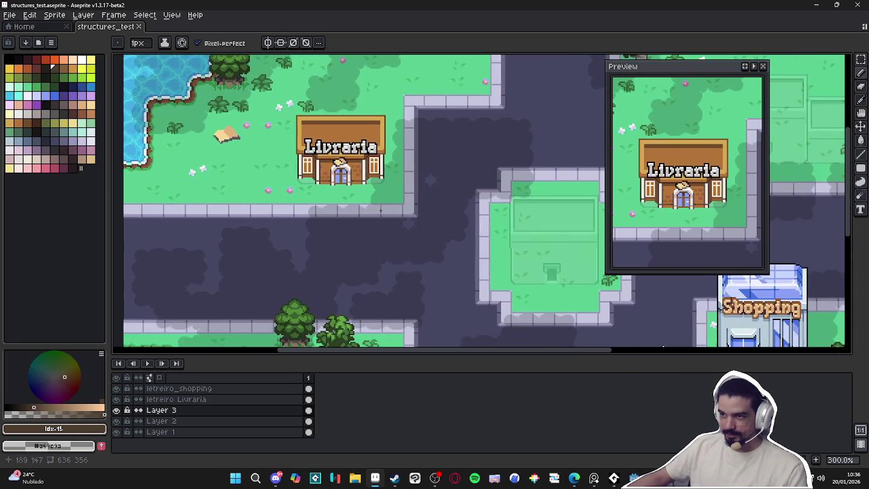
scroll(380, 209, "down", 1)
scroll(388, 200, "up", 1)
key("ctrl+s")
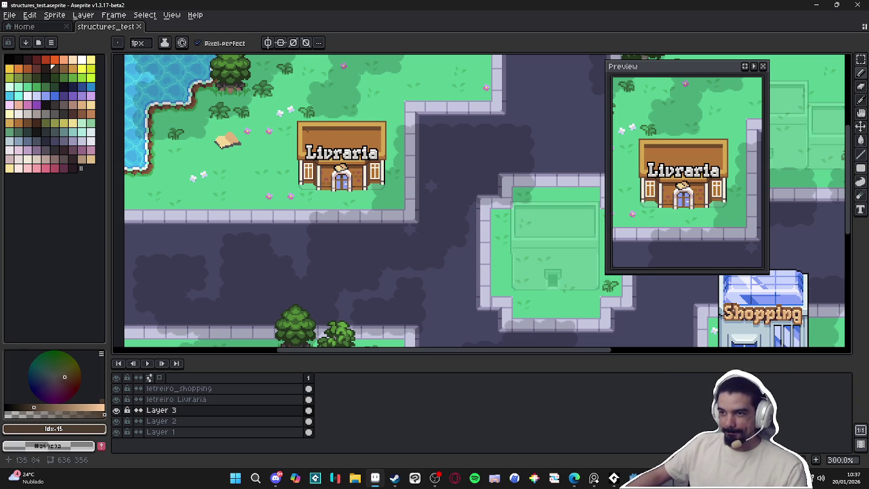
scroll(373, 160, "up", 4)
key("alt")
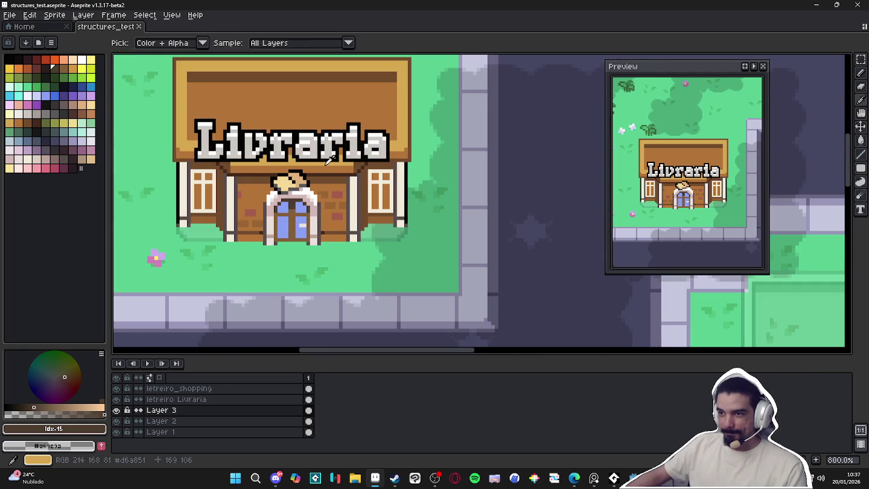
Draw a light-yellow highlight line along the Livraria sign's top border
left_click(331, 159, "alt")
scroll(292, 108, "up", 3)
scroll(285, 141, "up", 1)
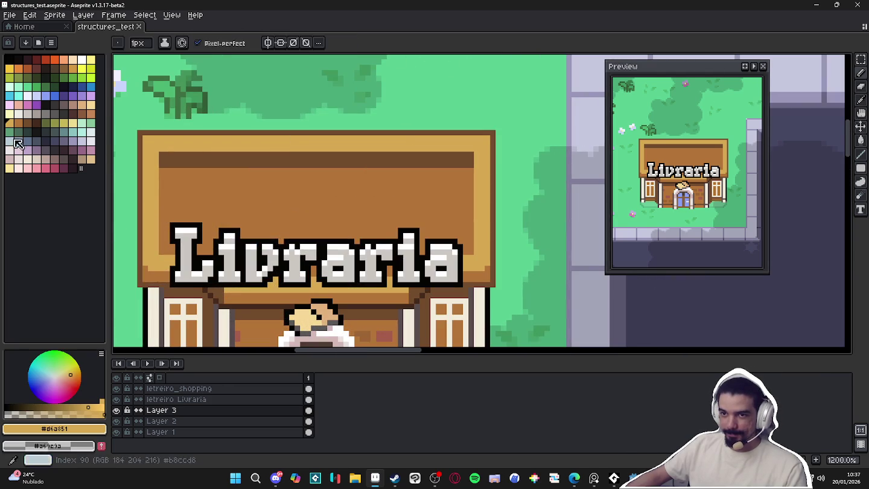
left_click(91, 115)
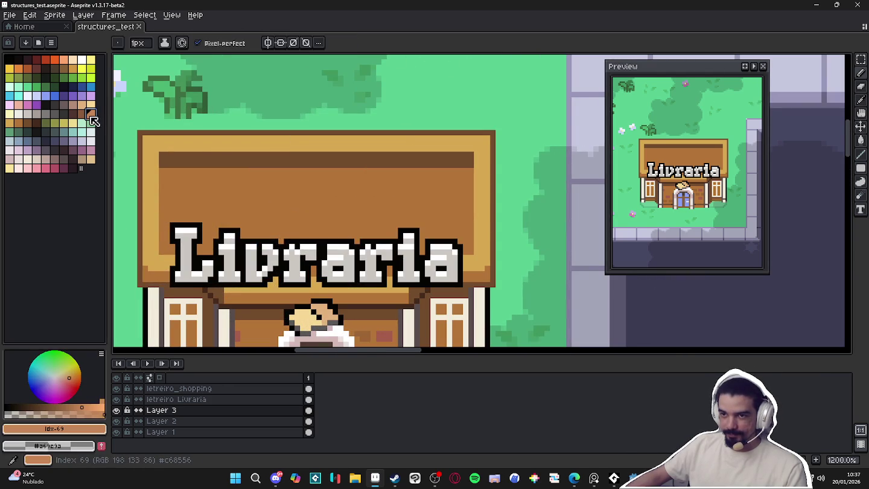
left_click(168, 147, "alt")
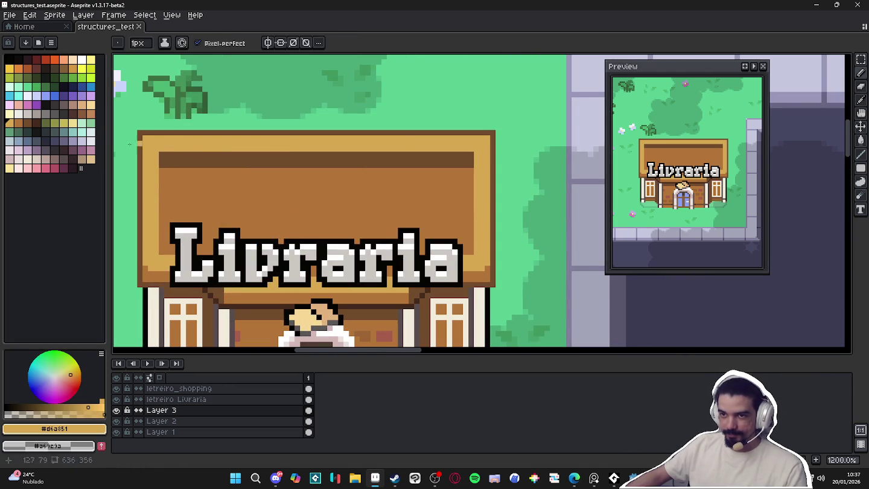
left_click(74, 122)
left_click(161, 148)
left_click(389, 149, "shift")
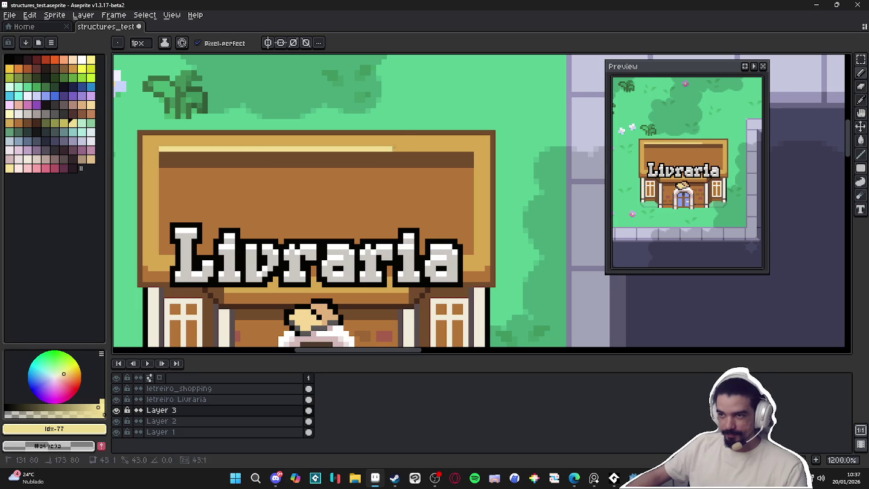
Save structures_test.aseprite
scroll(473, 149, "down", 6)
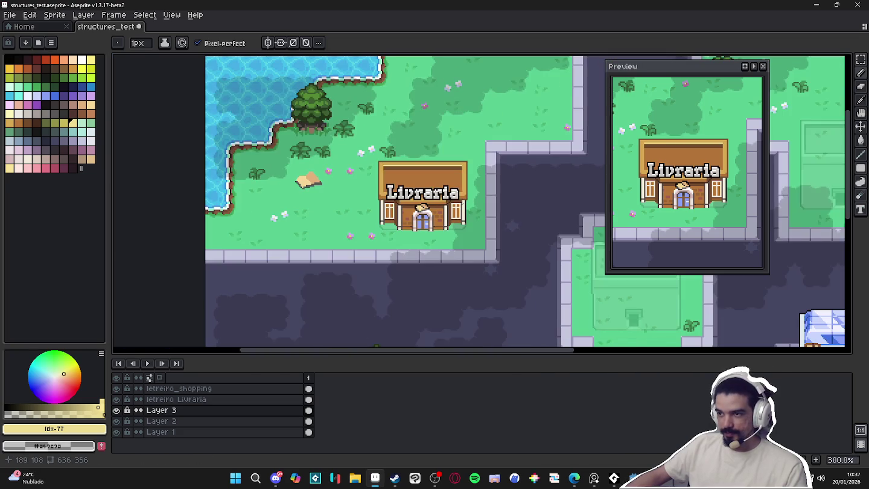
left_click_drag(548, 139, 514, 134)
key("ctrl+s")
scroll(326, 150, "up", 4)
scroll(326, 149, "down", 2)
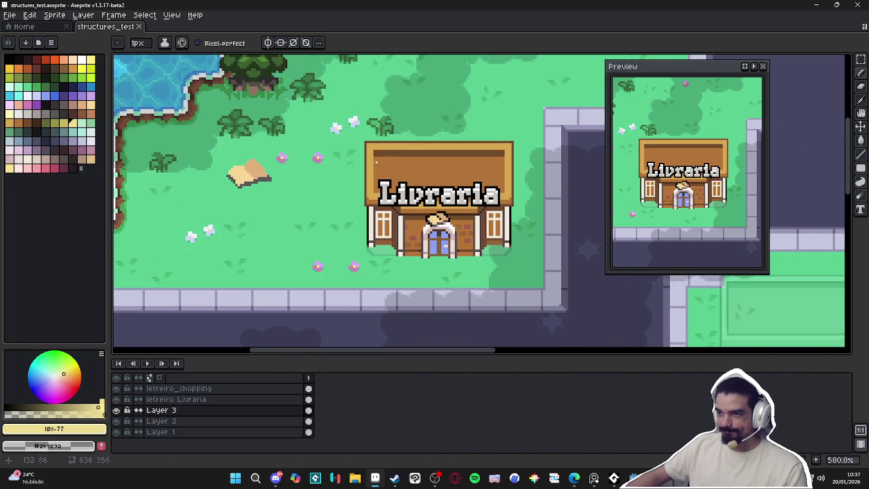
scroll(378, 162, "down", 1)
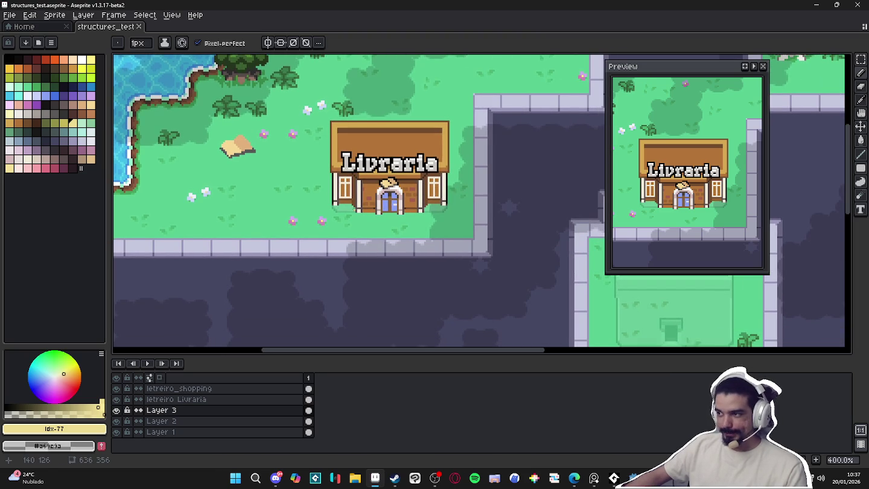
scroll(317, 116, "up", 3)
scroll(447, 204, "down", 5)
Eyedrop the dark brown #452a1b from the Livraria front
left_click_drag(627, 306, 428, 212)
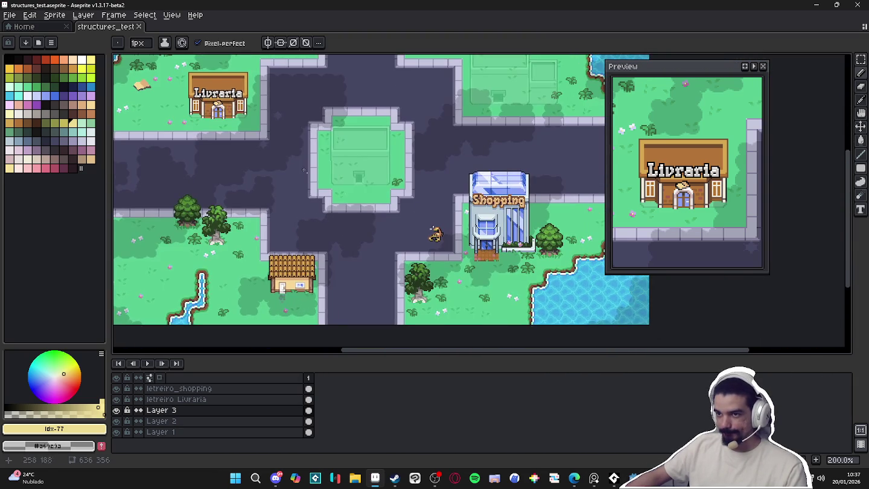
scroll(335, 277, "up", 3)
scroll(334, 277, "up", 1)
scroll(334, 277, "up", 4)
left_click(323, 275, "alt")
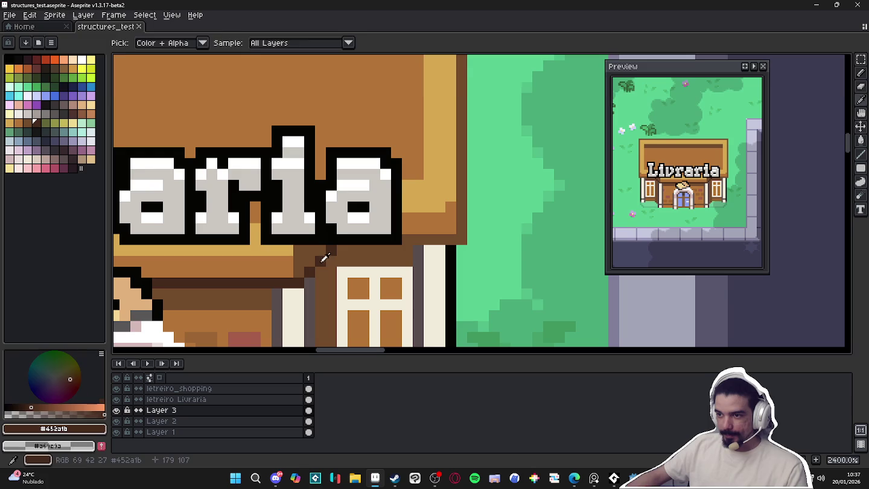
Paint dark brown #452a1b shading strokes along the roof's lower edge above the left window
left_click_drag(324, 274, 414, 262)
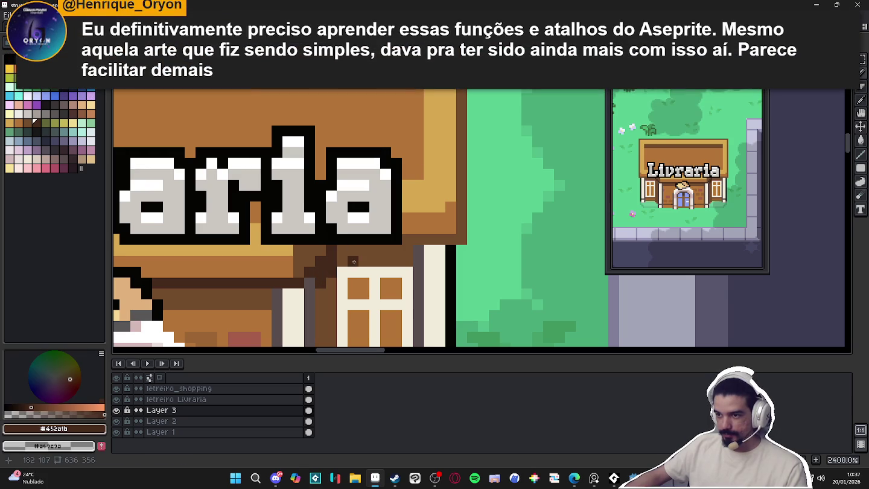
scroll(413, 262, "down", 6)
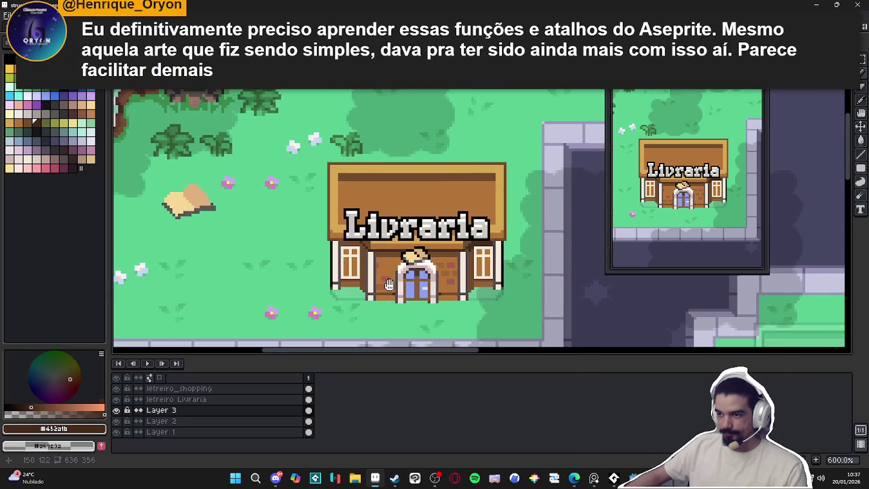
scroll(402, 257, "up", 4)
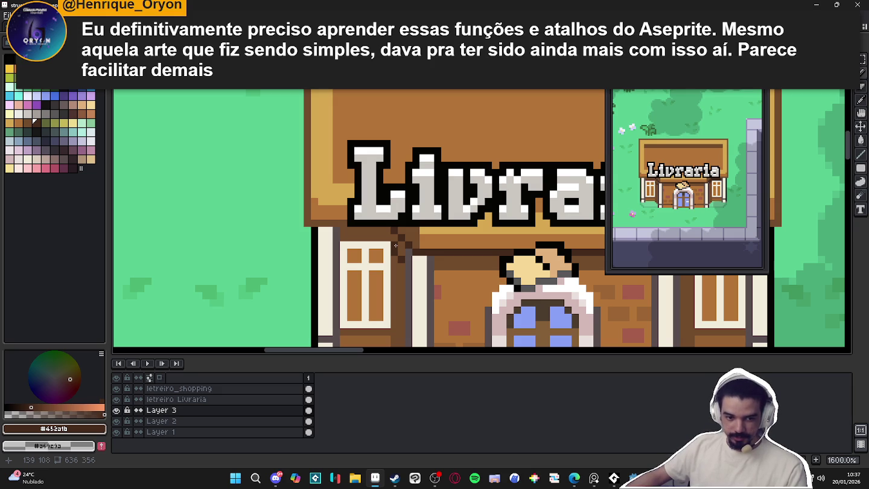
key("b")
mouse_move(395, 236)
left_mouse_down()
mouse_move(343, 235)
mouse_move(388, 232)
left_mouse_up()
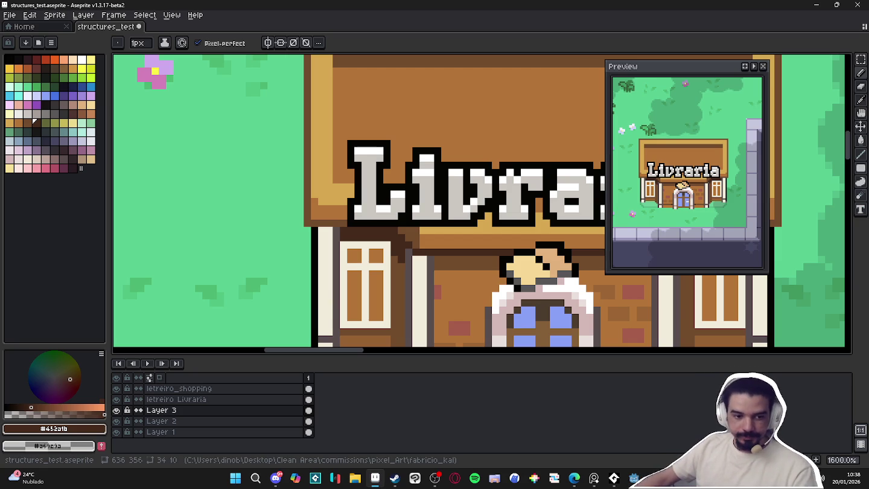
key("alt+Tab")
scroll(439, 252, "down", 5)
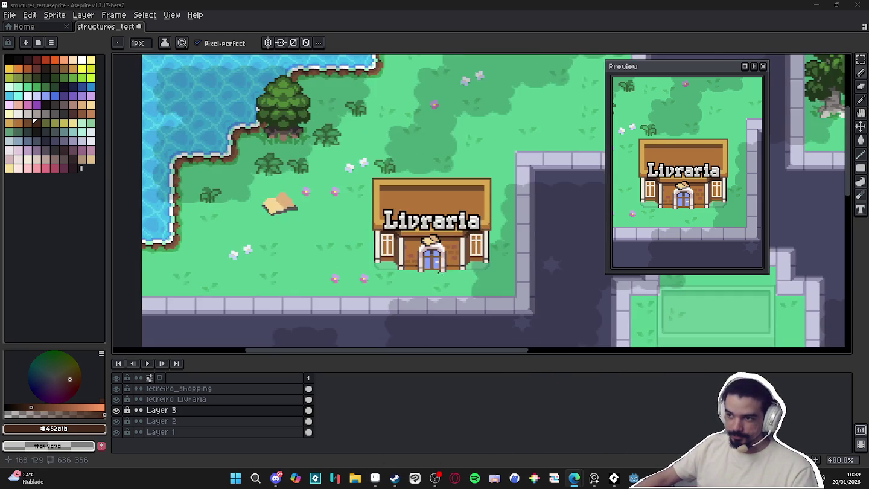
Eyedrop the door's blue glass colour and fill the left window's panes with it
scroll(237, 188, "up", 2)
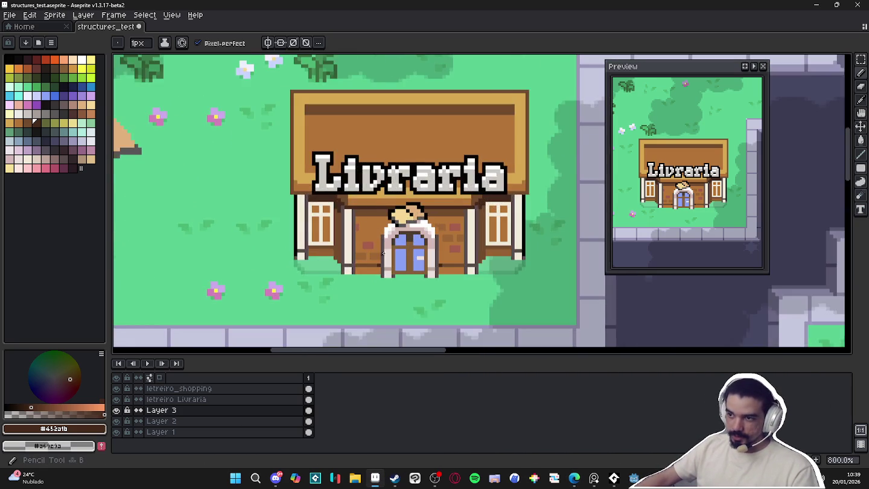
scroll(237, 187, "up", 2)
left_click(237, 187, "alt")
scroll(237, 187, "up", 1)
left_click_drag(237, 187, 231, 244)
left_click_drag(264, 175, 267, 235)
Fill the right window's panes with the same blue
scroll(268, 236, "down", 2)
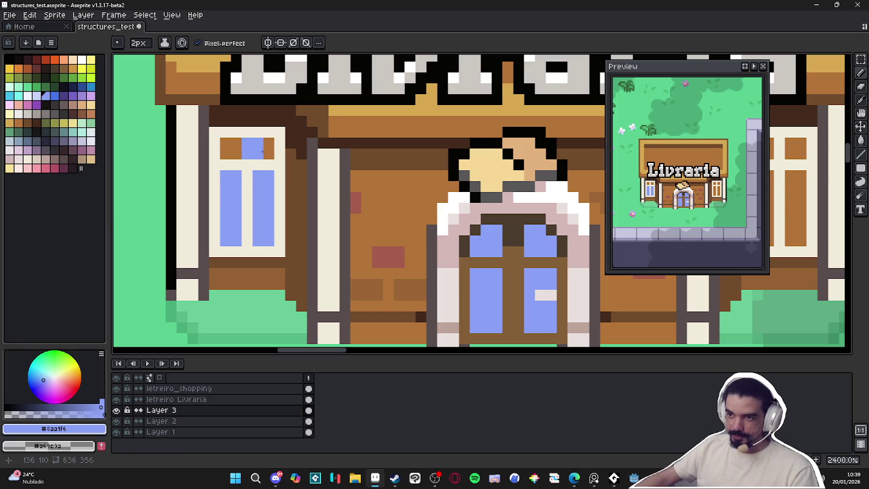
scroll(257, 193, "down", 3)
scroll(258, 193, "down", 3)
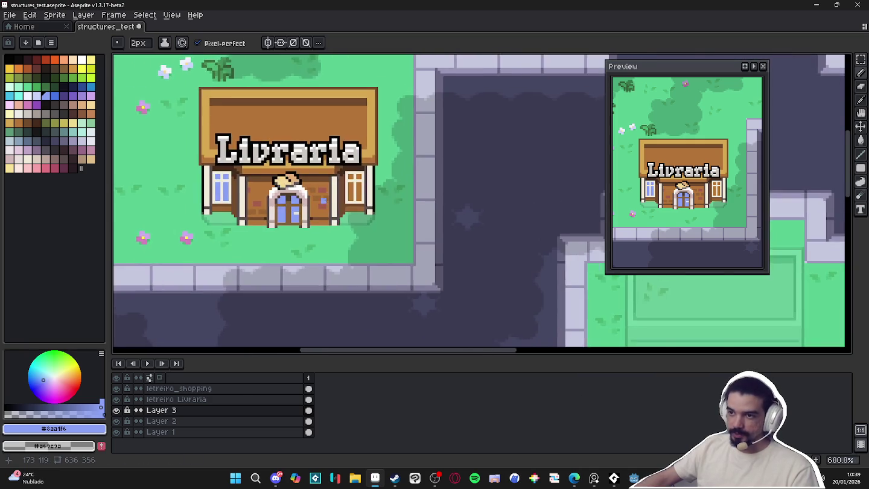
scroll(338, 176, "up", 5)
left_click(370, 158)
left_click(392, 158)
mouse_move(393, 182)
left_mouse_down()
mouse_move(392, 221)
mouse_move(373, 183)
left_mouse_up()
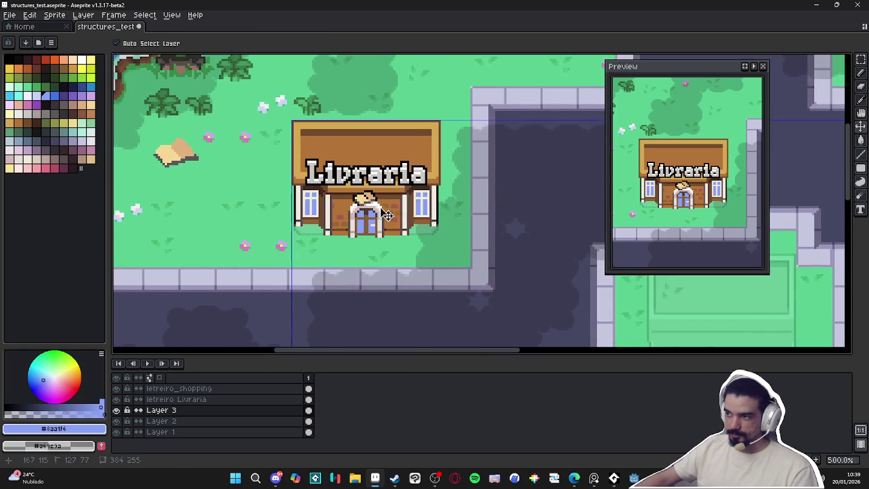
Shade the lower panes of both side windows darker blue and save
scroll(255, 194, "up", 4)
left_click(336, 205, "alt")
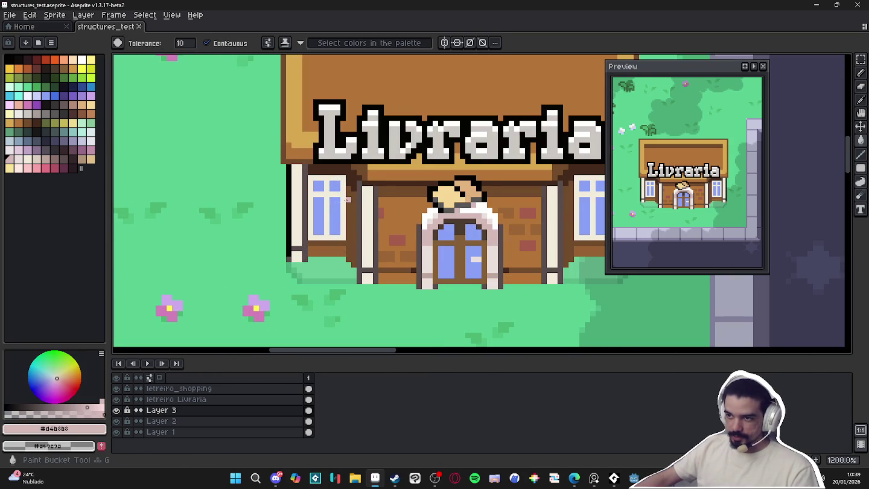
scroll(461, 211, "down", 2)
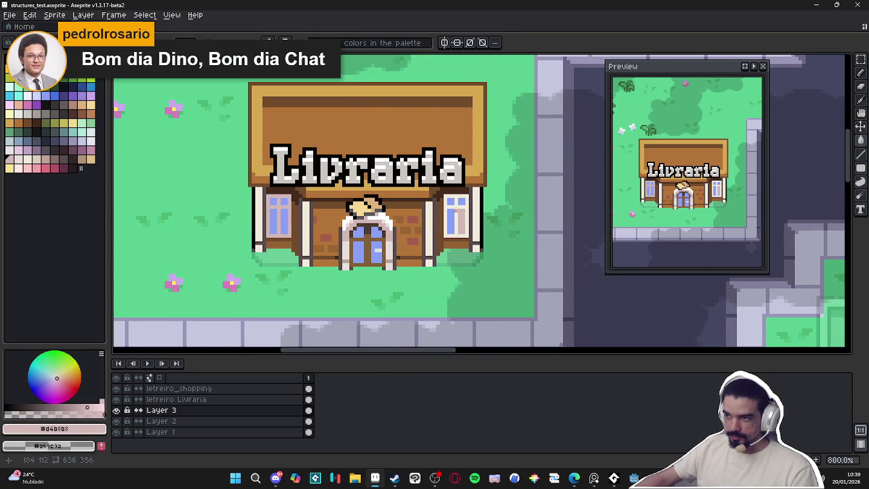
scroll(447, 216, "down", 1)
scroll(438, 216, "up", 3)
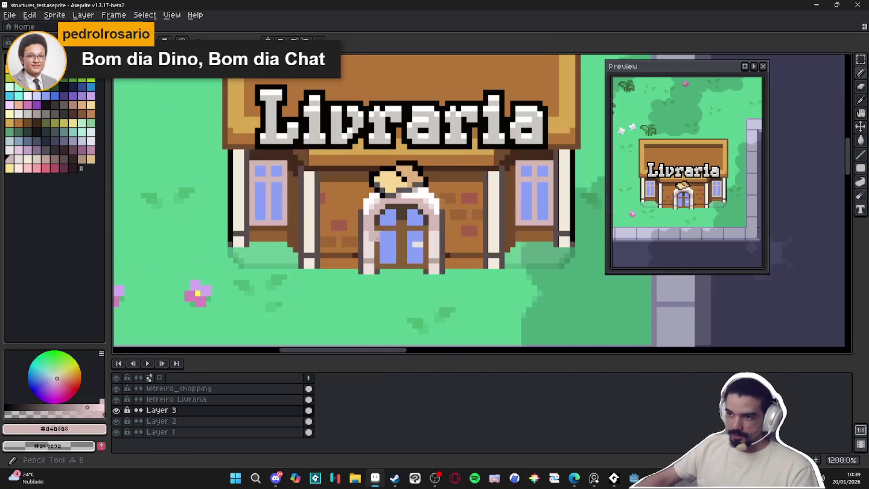
left_click(61, 100)
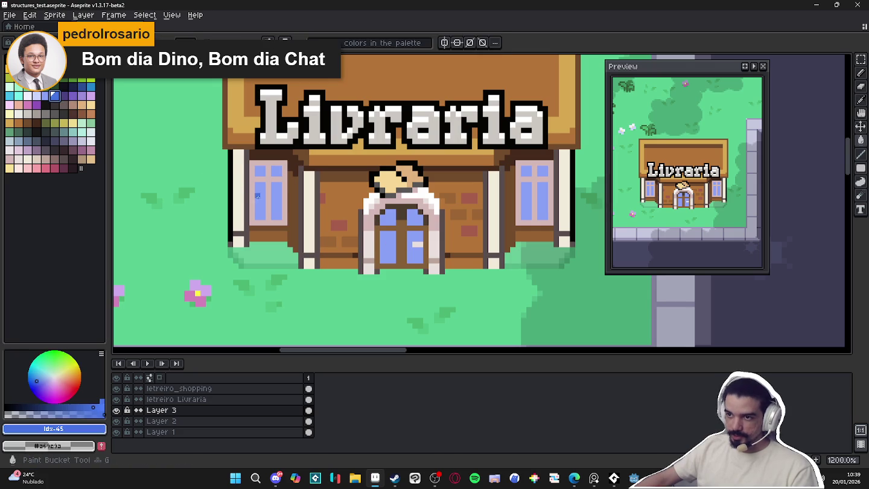
left_click_drag(259, 187, 282, 193)
left_click_drag(418, 184, 293, 208)
mouse_move(402, 209)
left_mouse_down()
mouse_move(402, 244)
mouse_move(418, 244)
left_mouse_up()
scroll(339, 242, "up", 1)
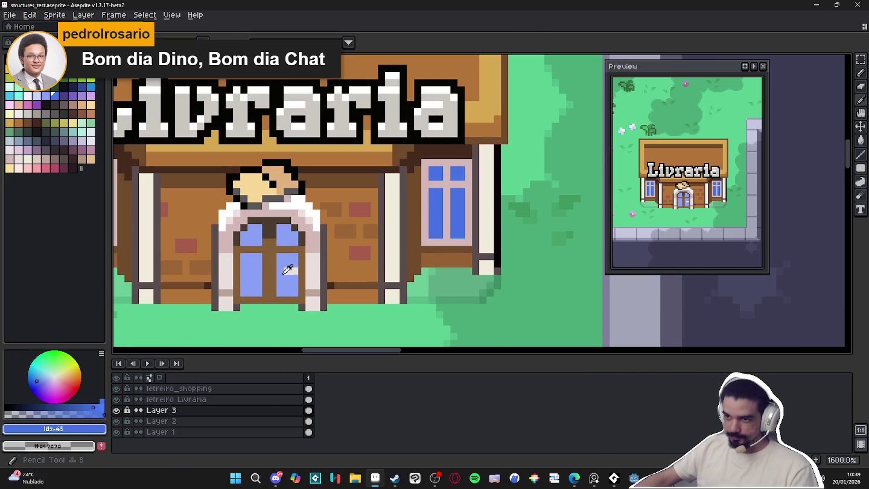
key("ctrl+s")
Add light-blue highlight pixels to the side windows' lower panes
scroll(365, 267, "right", 1)
scroll(375, 266, "up", 2)
mouse_move(421, 202)
left_mouse_down()
mouse_move(421, 217)
mouse_move(422, 172)
mouse_move(435, 218)
left_mouse_up()
left_click(460, 217)
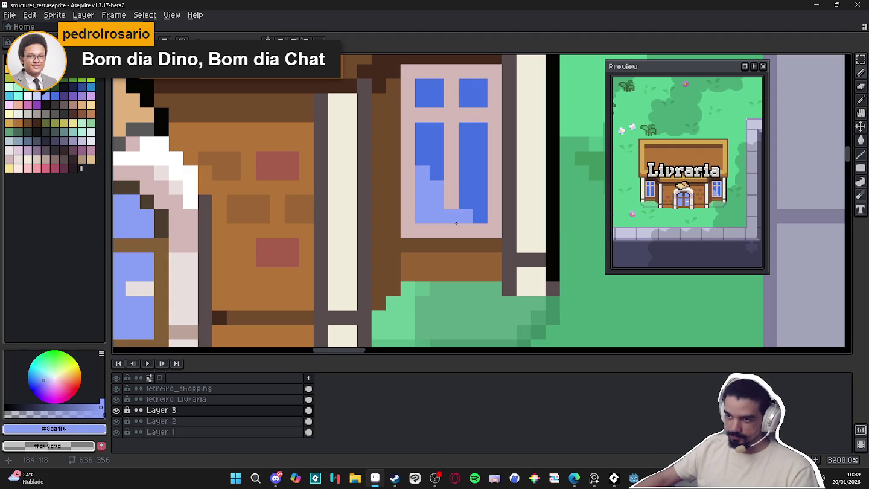
scroll(461, 216, "down", 3)
scroll(260, 242, "up", 1)
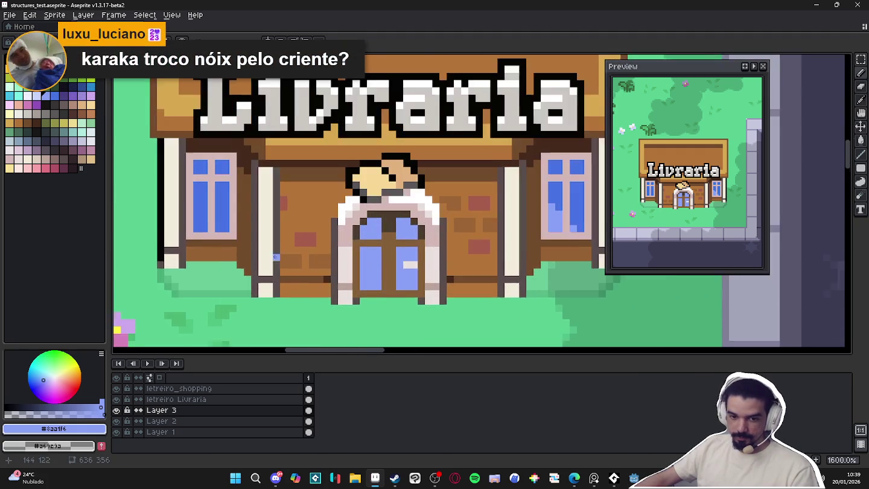
scroll(361, 266, "up", 2)
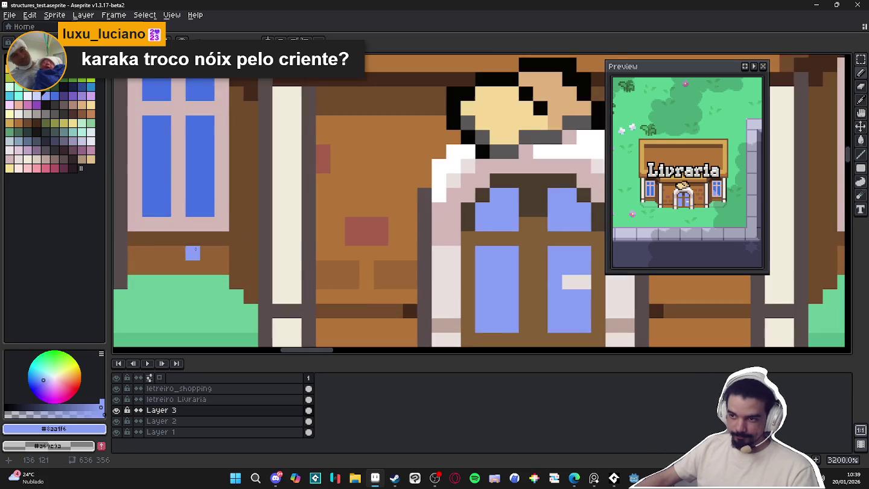
scroll(225, 231, "down", 2)
scroll(225, 232, "up", 1)
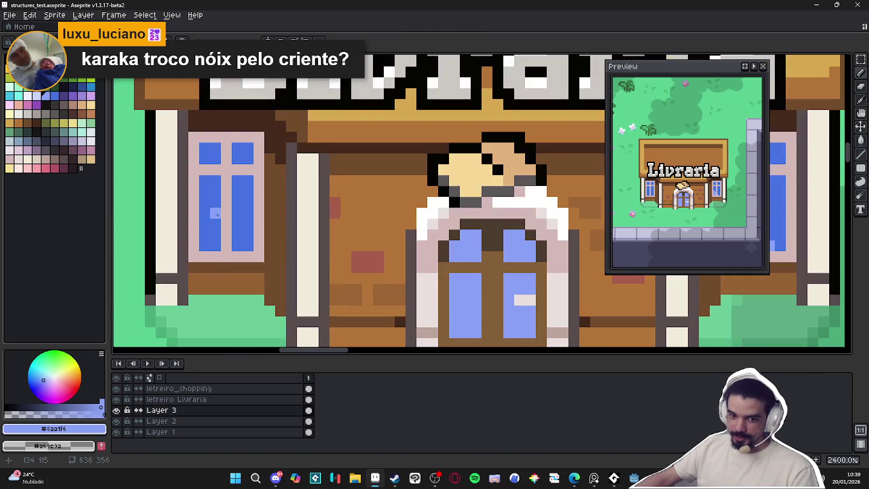
scroll(217, 247, "up", 1)
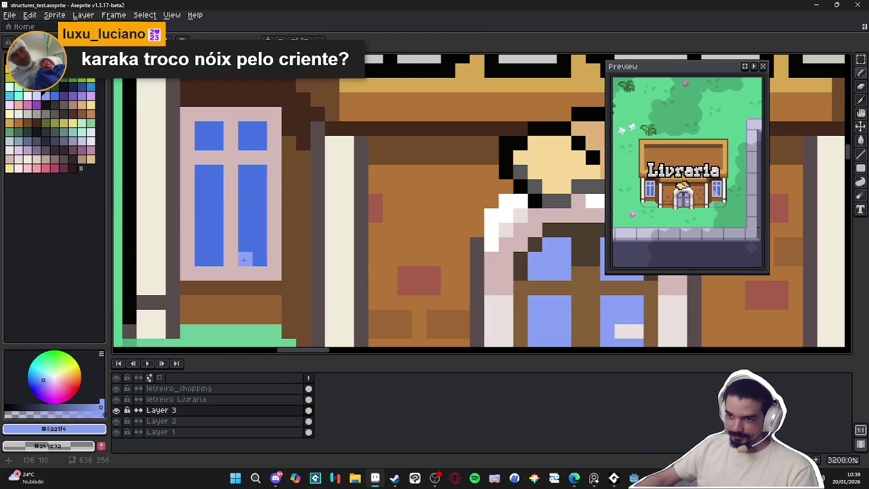
left_click(202, 214)
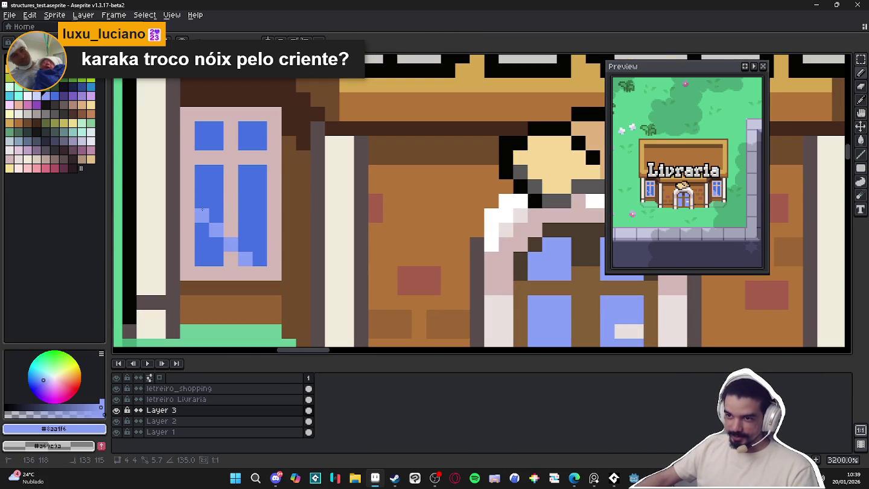
left_click_drag(214, 228, 204, 252)
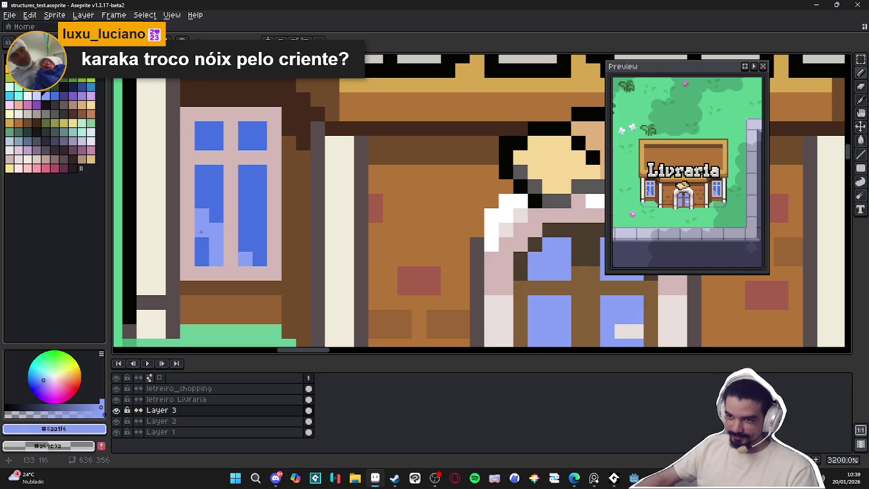
Paint stepped light-blue highlights in the door's left and right glass panes
scroll(205, 255, "down", 2)
scroll(294, 254, "down", 2)
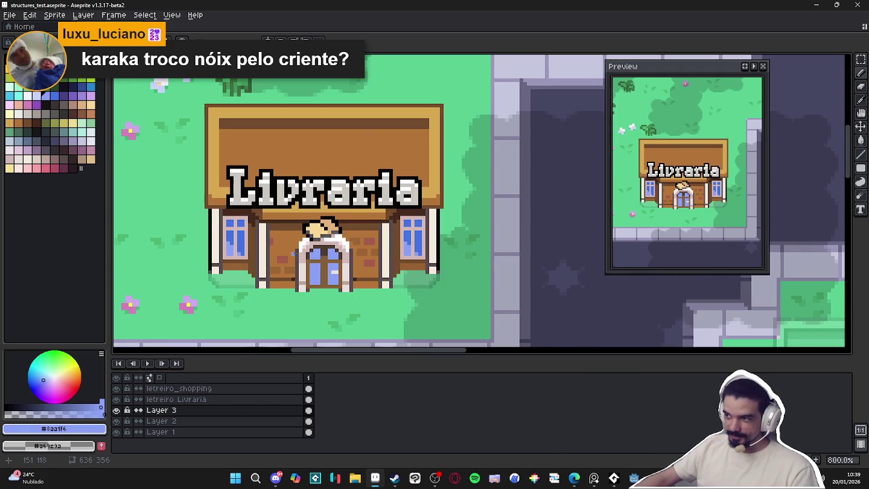
scroll(359, 250, "up", 3)
mouse_move(213, 266)
left_mouse_down()
mouse_move(423, 263)
mouse_move(384, 274)
left_mouse_up()
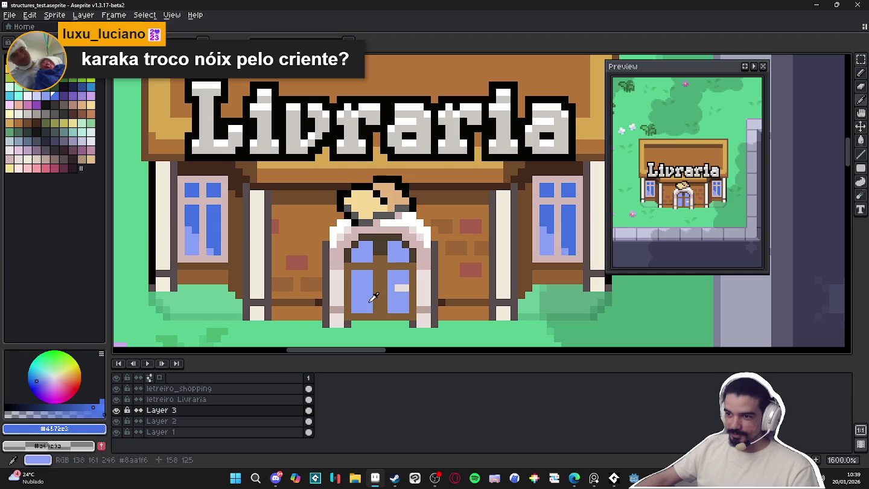
scroll(327, 222, "down", 2)
scroll(327, 221, "down", 3)
scroll(326, 221, "down", 1)
scroll(338, 235, "down", 1)
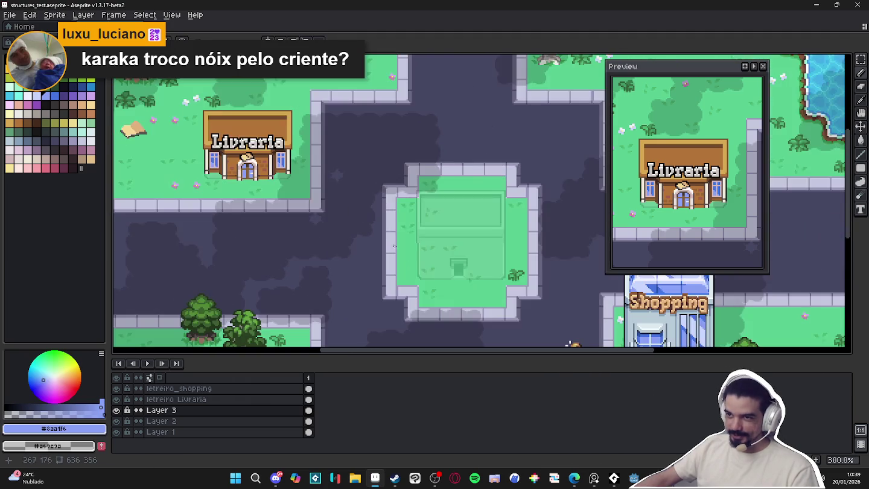
scroll(378, 258, "right", 3)
scroll(423, 286, "right", 3)
scroll(557, 303, "up", 2)
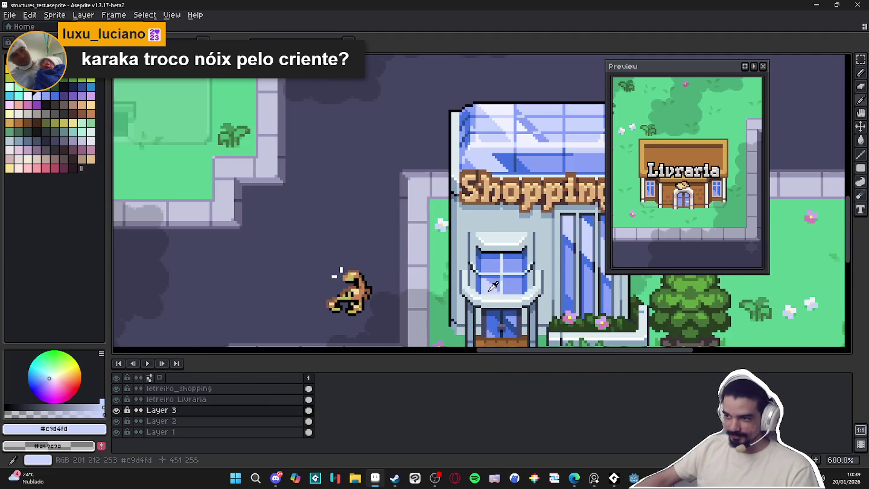
scroll(579, 297, "down", 1)
scroll(340, 256, "left", 3)
scroll(341, 257, "down", 1)
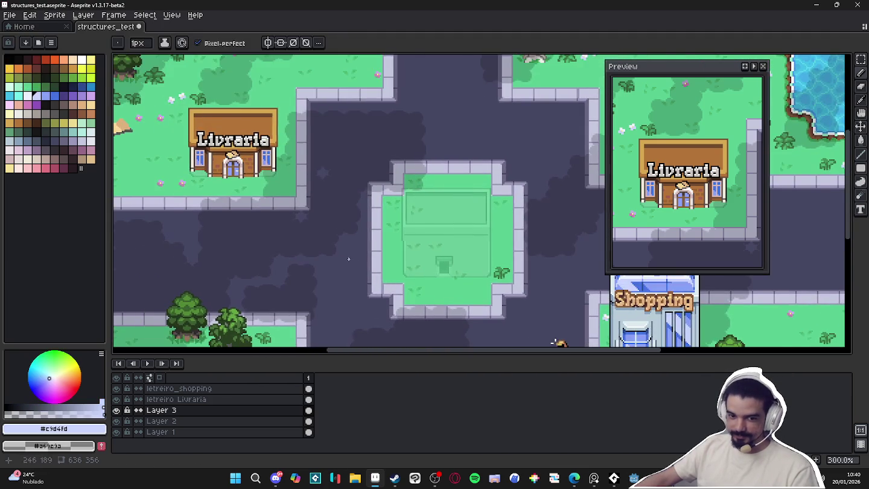
scroll(367, 284, "up", 1)
scroll(362, 301, "up", 3)
scroll(359, 314, "left", 3)
scroll(300, 198, "up", 3)
scroll(314, 247, "up", 10)
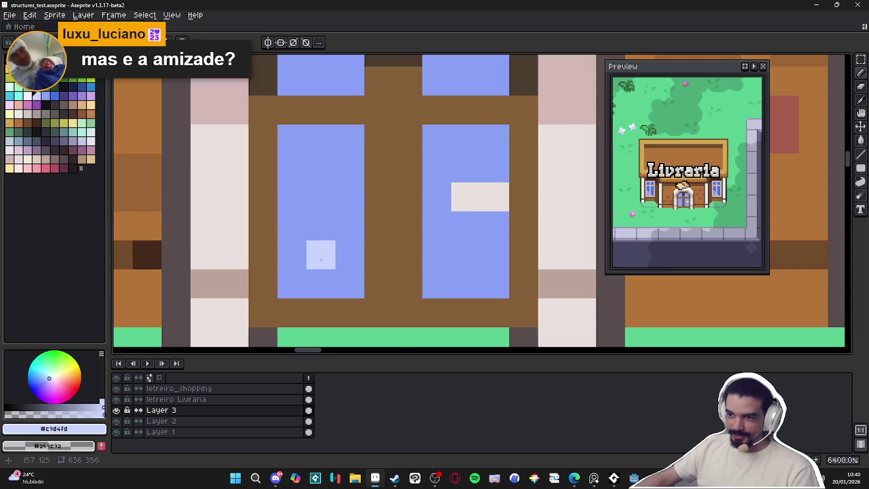
mouse_move(350, 283)
left_mouse_down()
mouse_move(301, 239)
mouse_move(350, 285)
left_mouse_up()
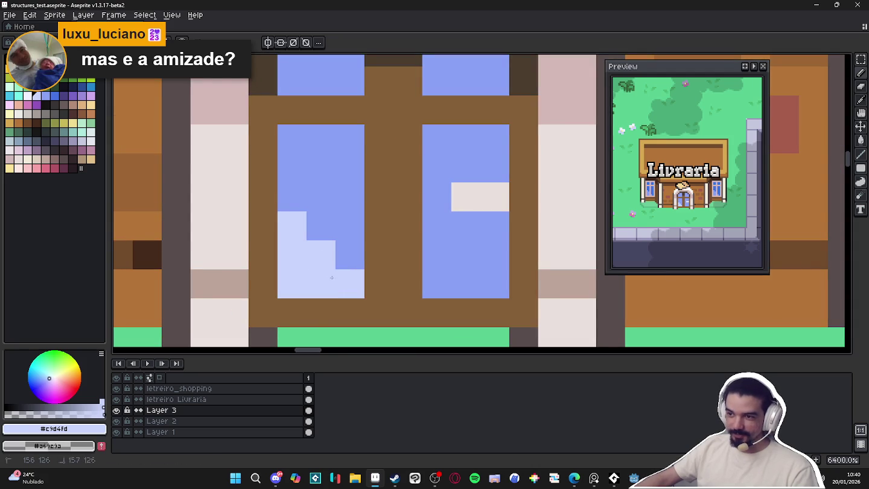
left_click_drag(437, 284, 464, 284)
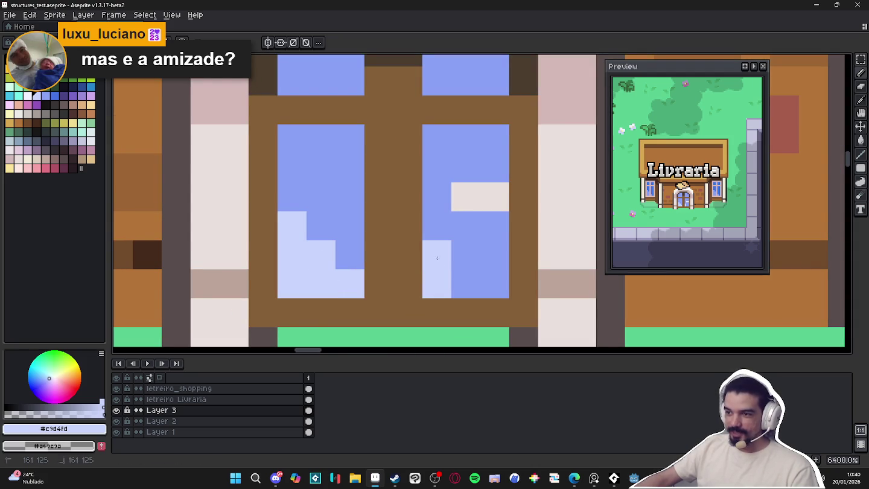
Paint the door's upper panes solid blue #4572e3
scroll(447, 267, "down", 3)
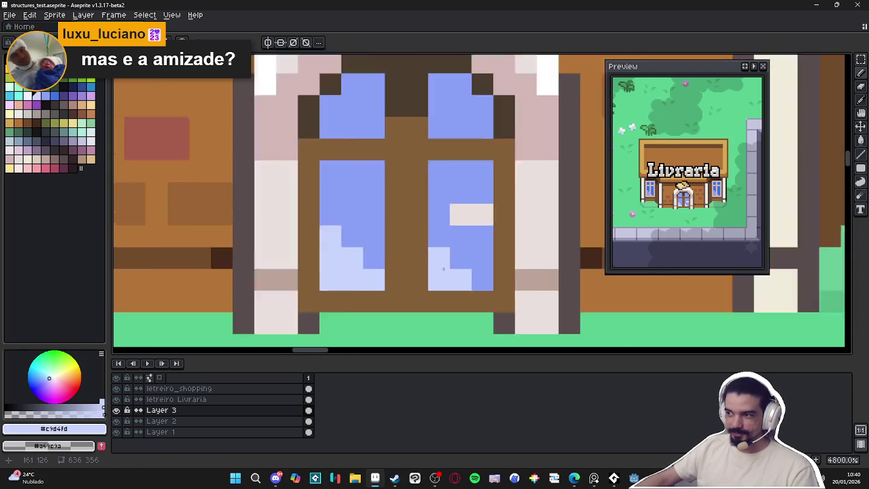
scroll(446, 267, "down", 2)
scroll(252, 160, "down", 1)
left_click(238, 155)
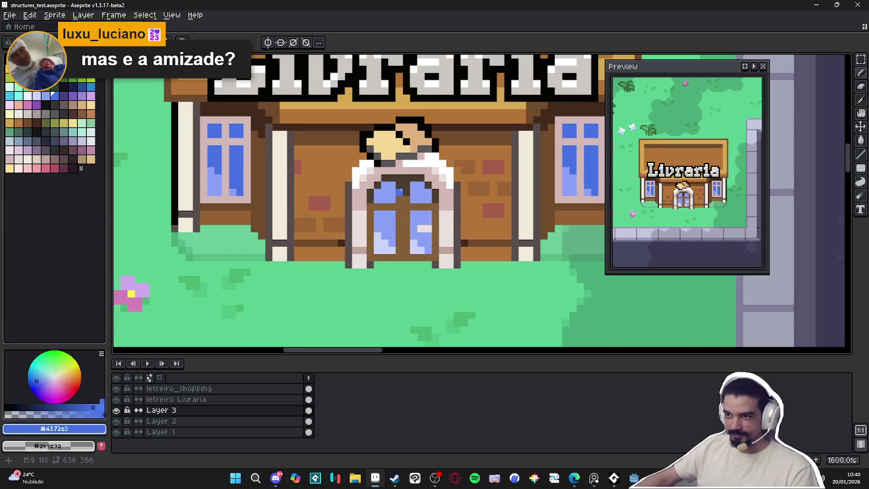
scroll(380, 192, "up", 1)
left_click(380, 193)
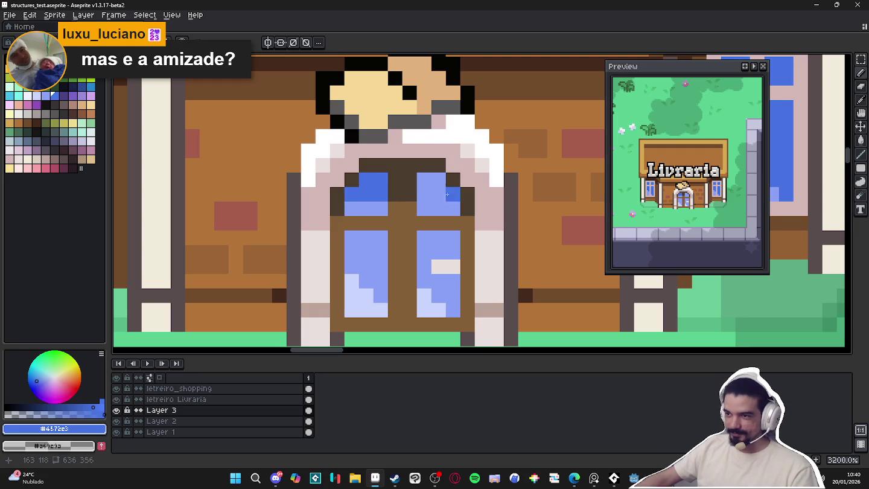
left_click_drag(422, 181, 447, 205)
scroll(441, 204, "down", 3)
scroll(449, 217, "down", 3)
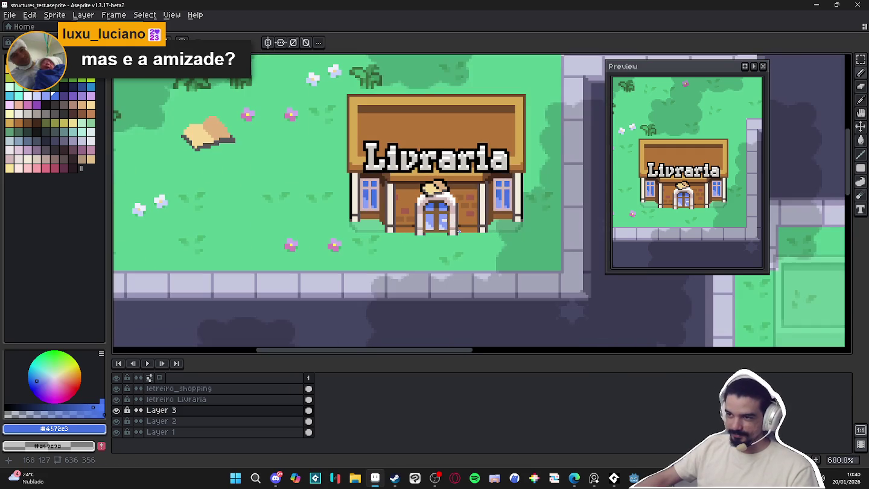
scroll(459, 231, "down", 1)
scroll(433, 215, "up", 7)
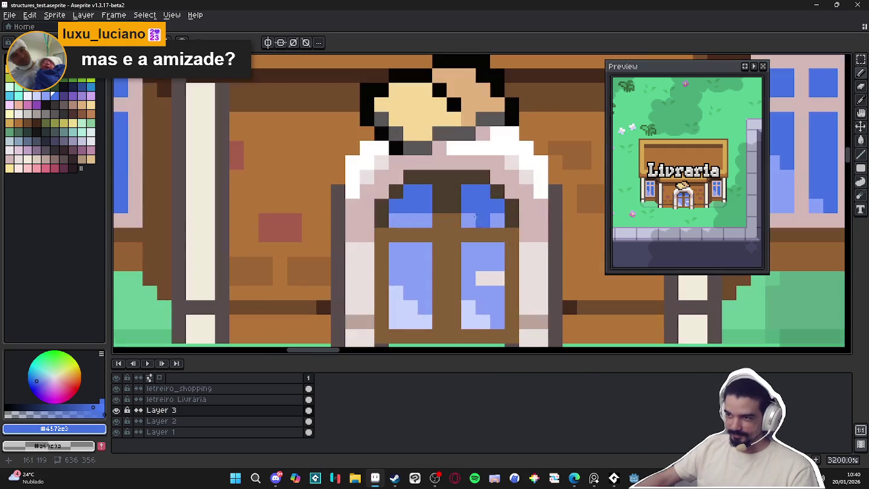
mouse_move(424, 216)
left_mouse_down()
mouse_move(393, 219)
mouse_move(452, 221)
left_mouse_up()
Draw a dark brown #4c3d2c crossbar across the door below the upper panes
left_click(445, 202, "alt")
left_click_drag(392, 246, 508, 250)
scroll(507, 250, "down", 1)
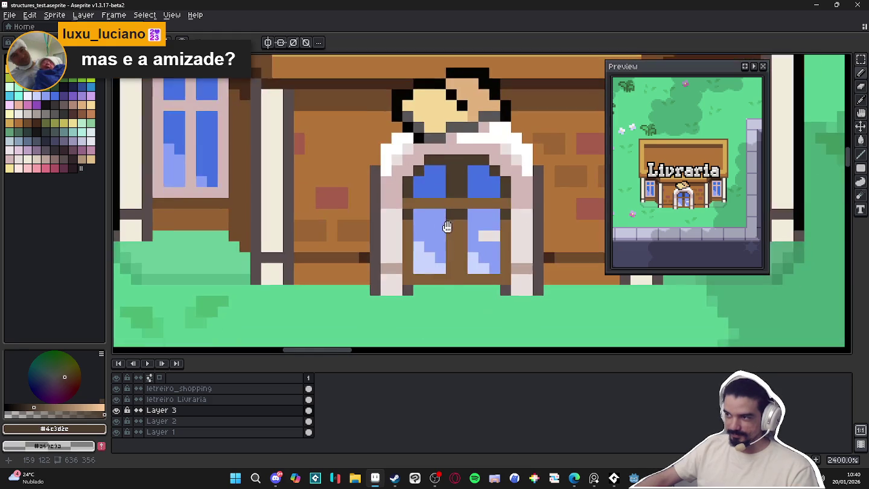
scroll(477, 259, "down", 2)
scroll(477, 259, "down", 2)
left_click_drag(477, 258, 451, 236)
Save the file and place a dark brown pixel in the window pane
key("ctrl+s")
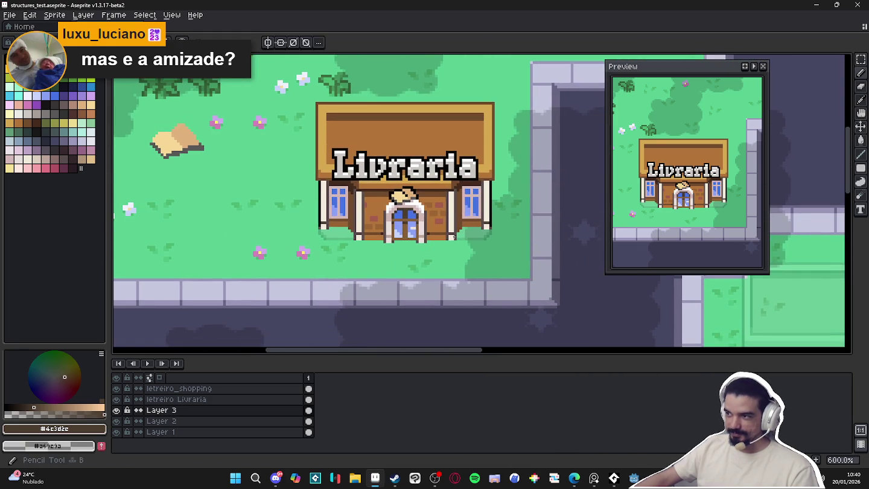
scroll(464, 197, "up", 4)
scroll(466, 199, "up", 2)
left_click(479, 236)
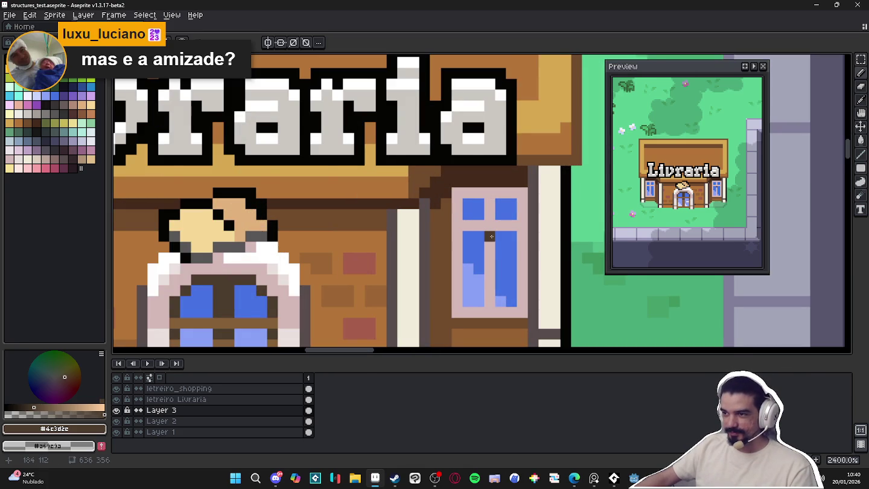
scroll(492, 236, "down", 2)
scroll(492, 237, "up", 1)
Select palette colour index 115 and undo the stray pencil stroke
left_click(491, 236, "alt")
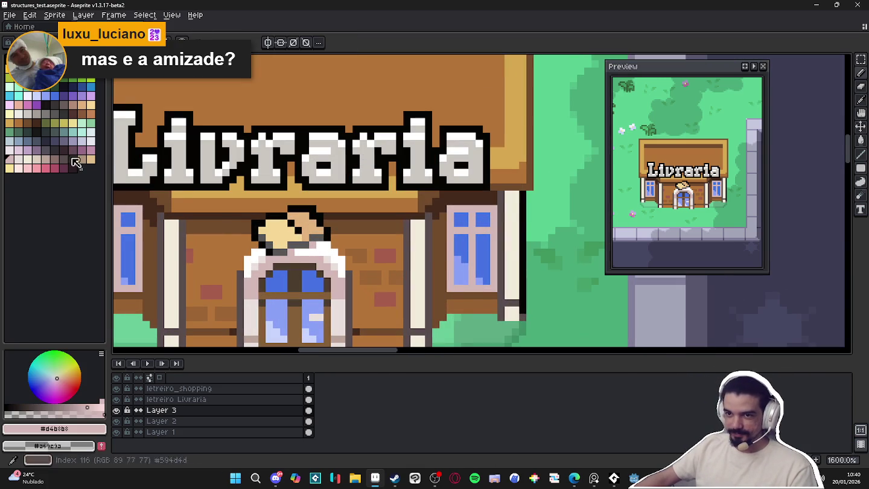
left_click(57, 162)
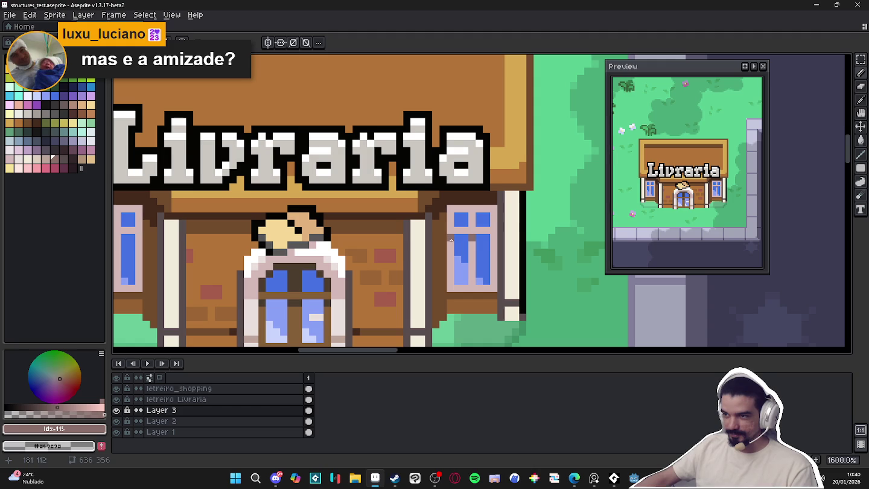
scroll(493, 237, "down", 1)
scroll(493, 238, "up", 1)
scroll(493, 237, "down", 3)
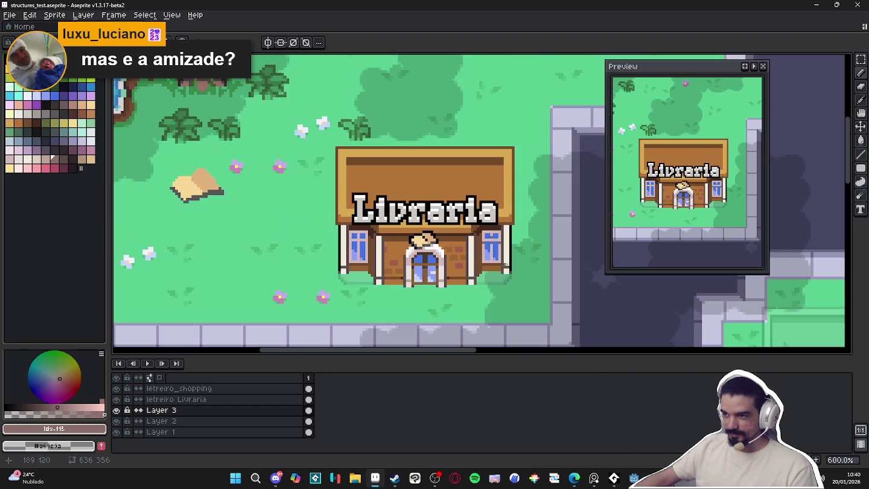
key("m")
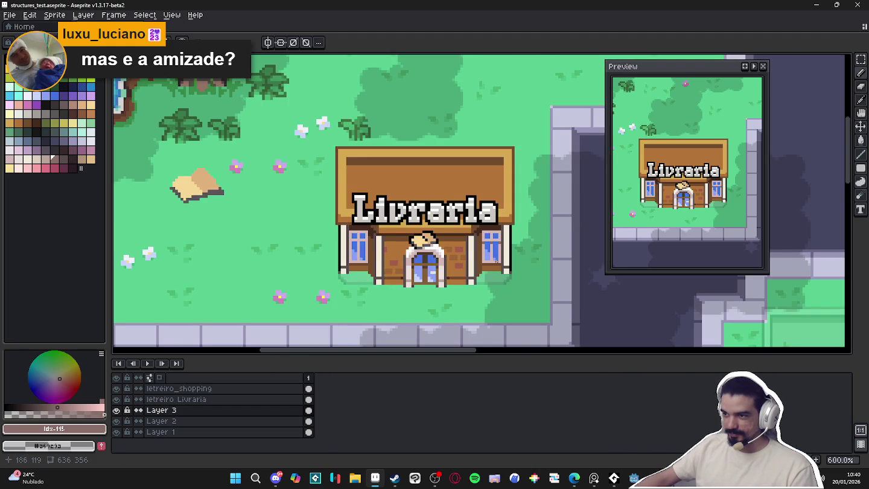
scroll(493, 261, "up", 3)
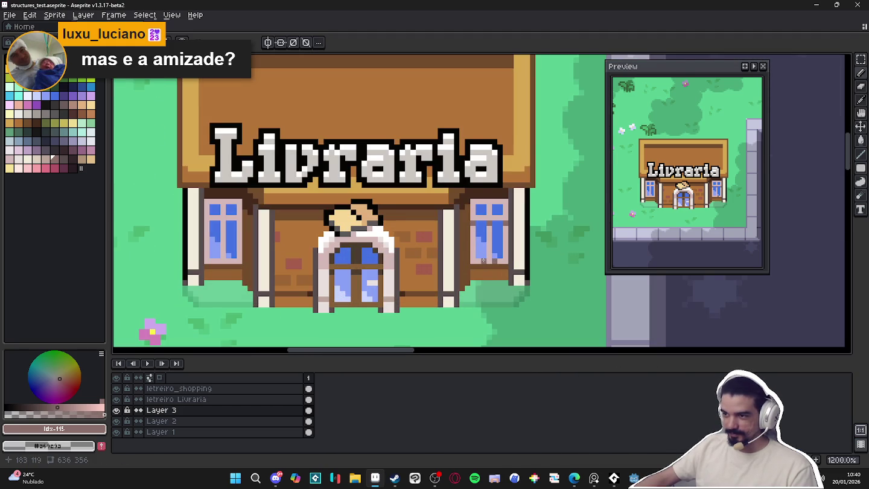
key("ctrl+z")
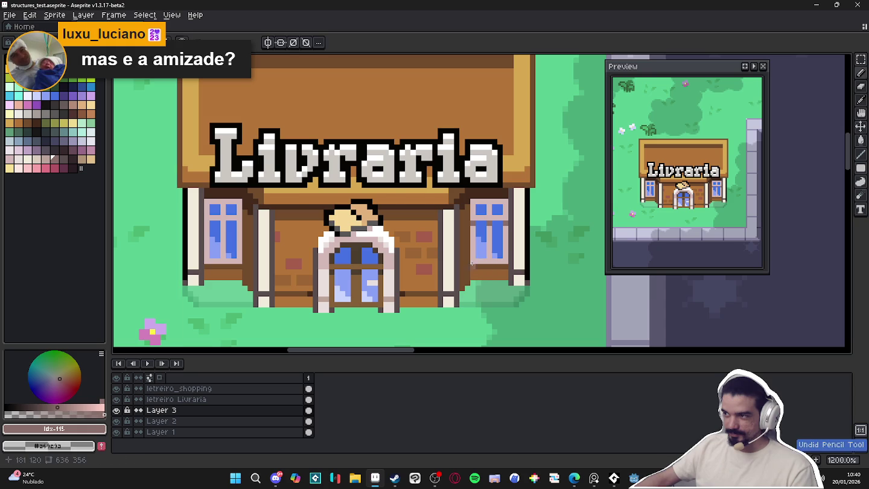
scroll(474, 262, "down", 2)
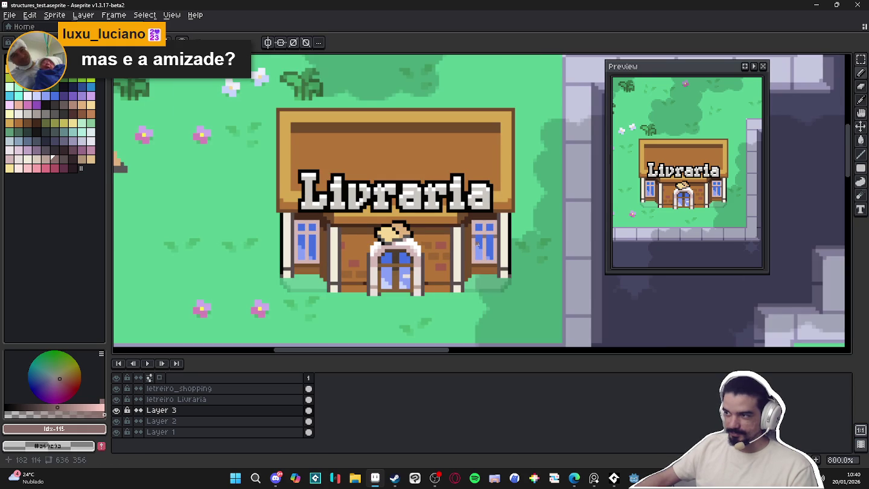
scroll(345, 230, "up", 5)
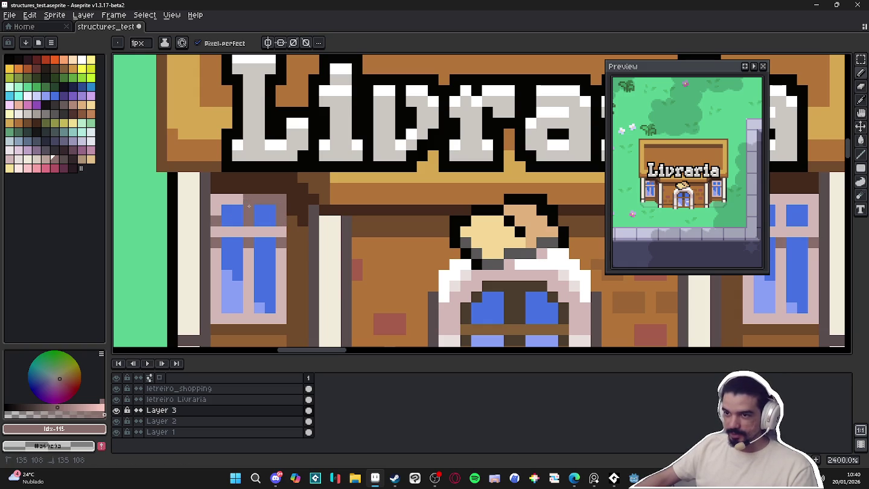
Darken the left window's top frame and the right window's centre bar, then save
left_click_drag(216, 199, 216, 207)
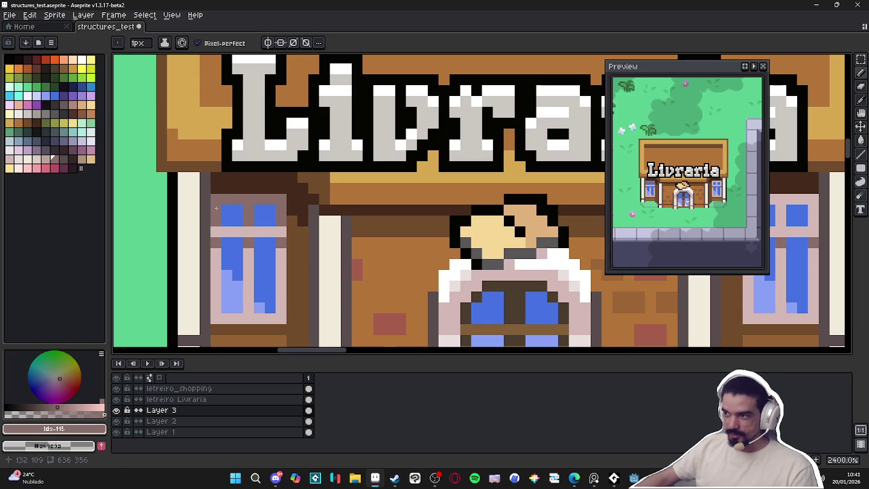
scroll(225, 206, "down", 4)
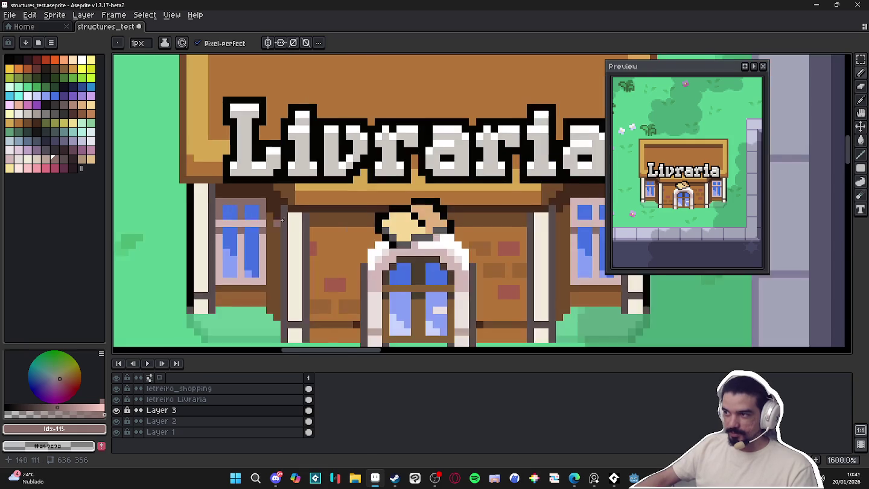
scroll(464, 220, "up", 4)
mouse_move(483, 223)
left_mouse_down()
mouse_move(484, 199)
mouse_move(454, 198)
mouse_move(517, 228)
left_mouse_up()
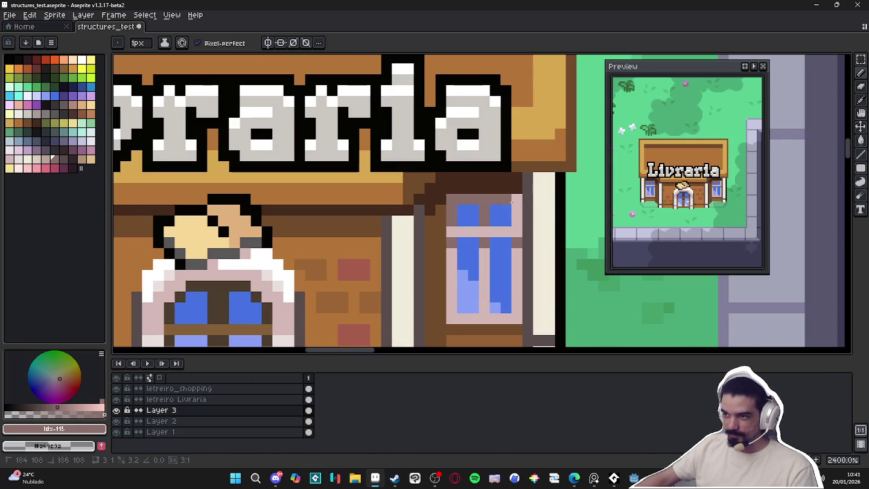
scroll(515, 222, "down", 2)
scroll(515, 222, "down", 3)
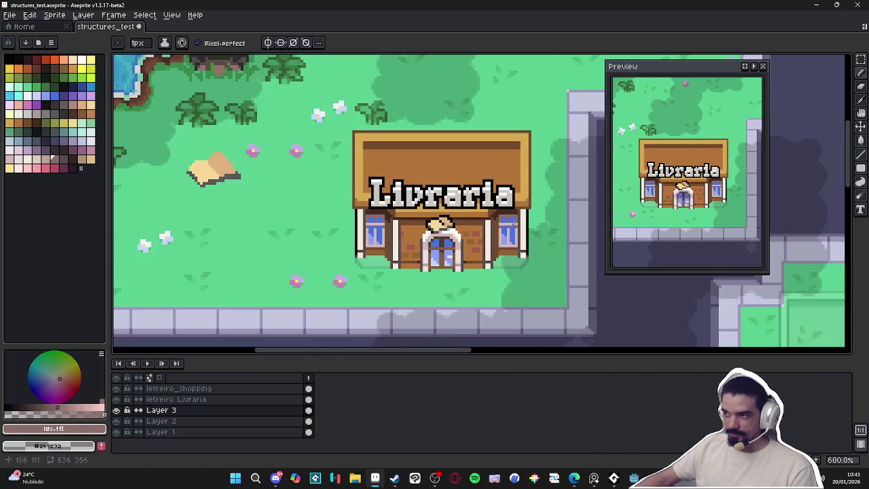
key("ctrl+s")
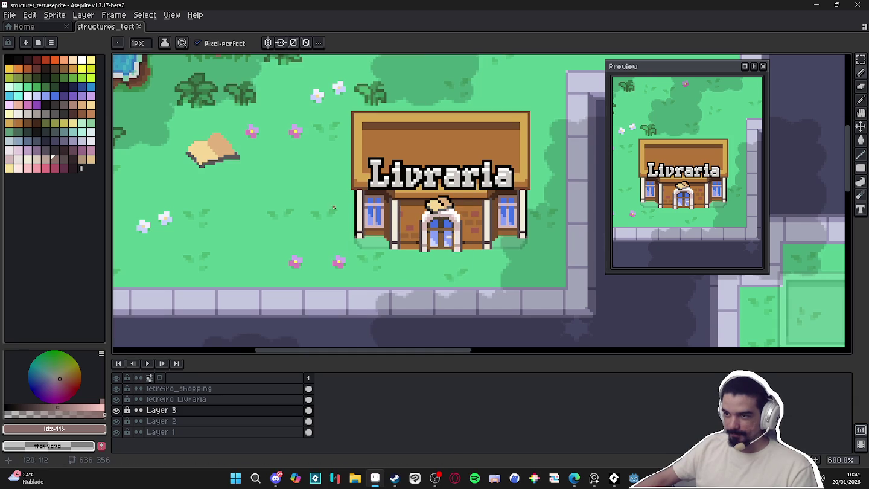
scroll(384, 204, "up", 5)
scroll(400, 198, "down", 5)
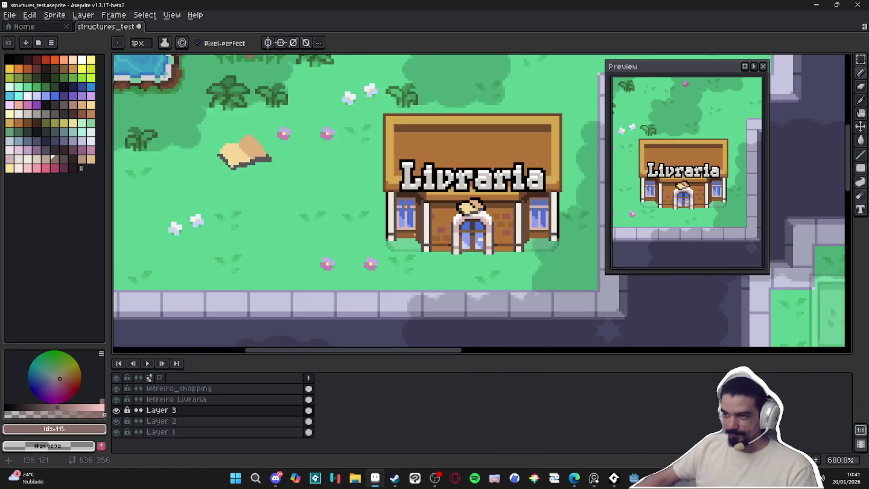
left_click_drag(418, 240, 400, 224)
key("ctrl+s")
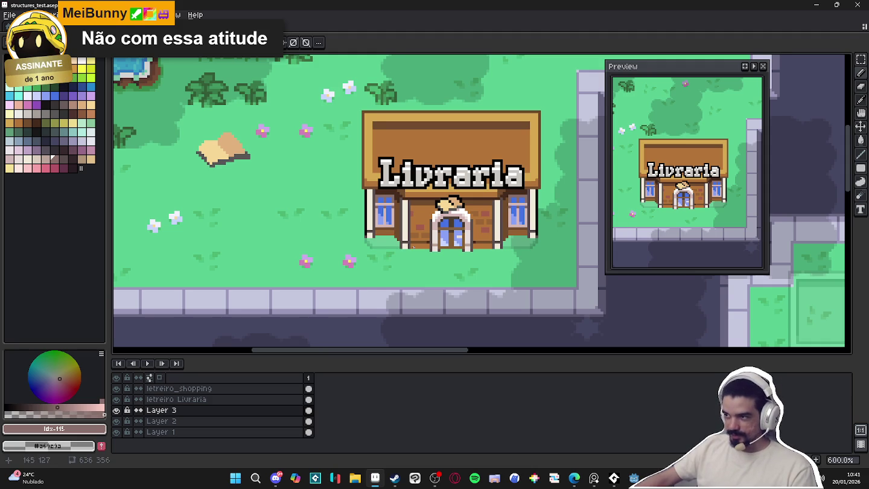
key("ctrl+s")
Save structures_test.aseprite and zoom out to review the roads and Shopping building
scroll(435, 243, "down", 1)
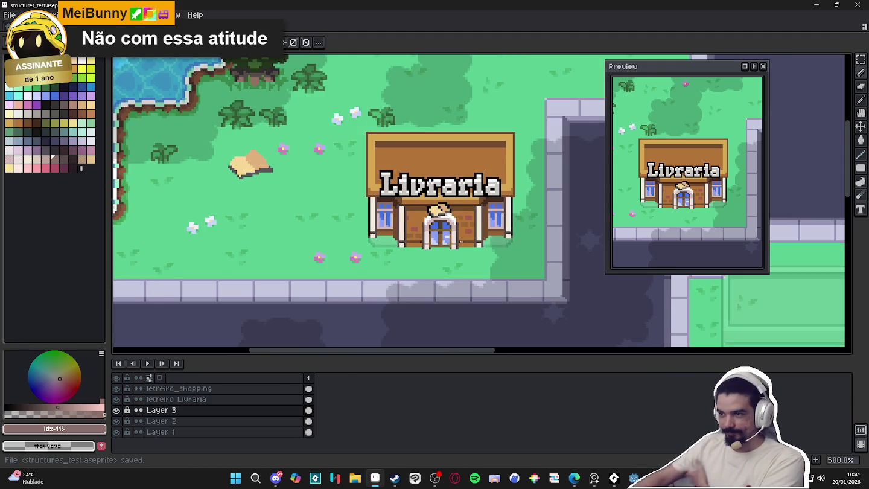
scroll(462, 242, "down", 1)
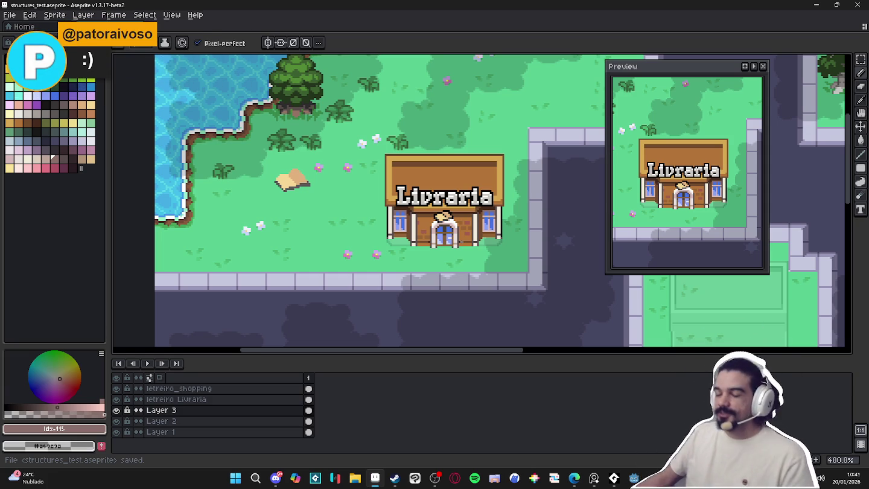
scroll(428, 163, "down", 1)
key("ctrl+s")
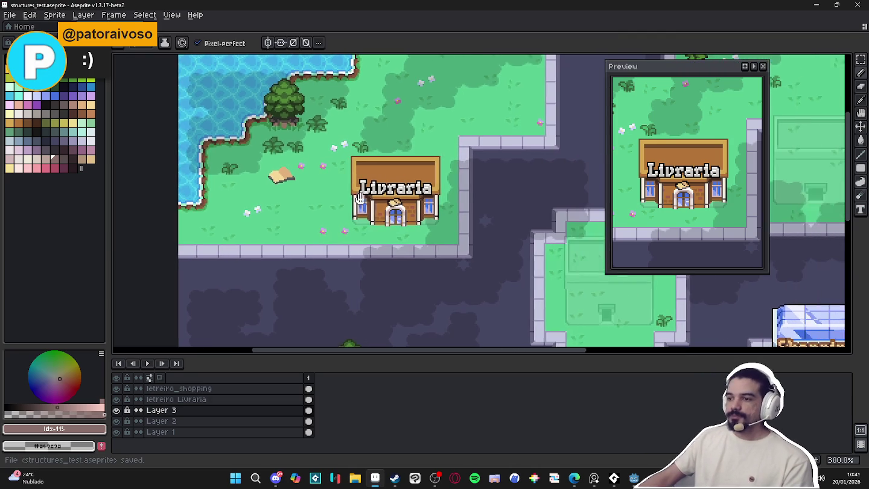
scroll(422, 181, "down", 1)
left_click_drag(416, 191, 288, 152)
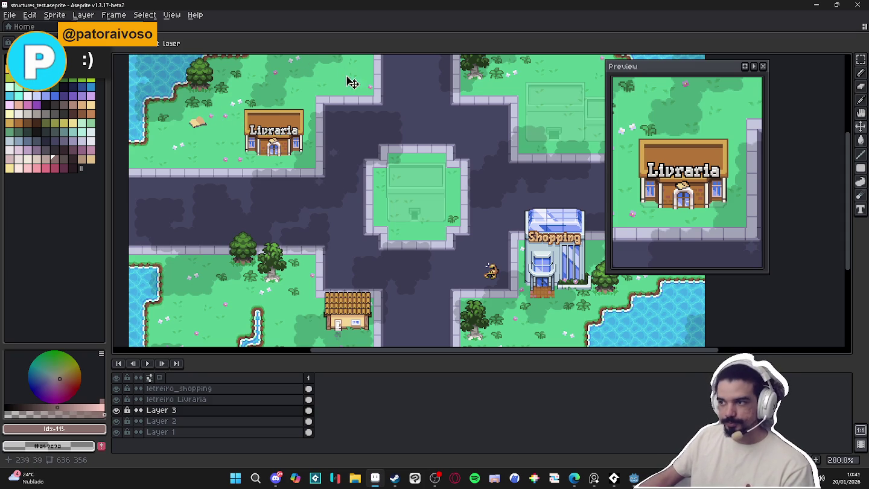
scroll(320, 111, "up", 1)
scroll(288, 123, "down", 1)
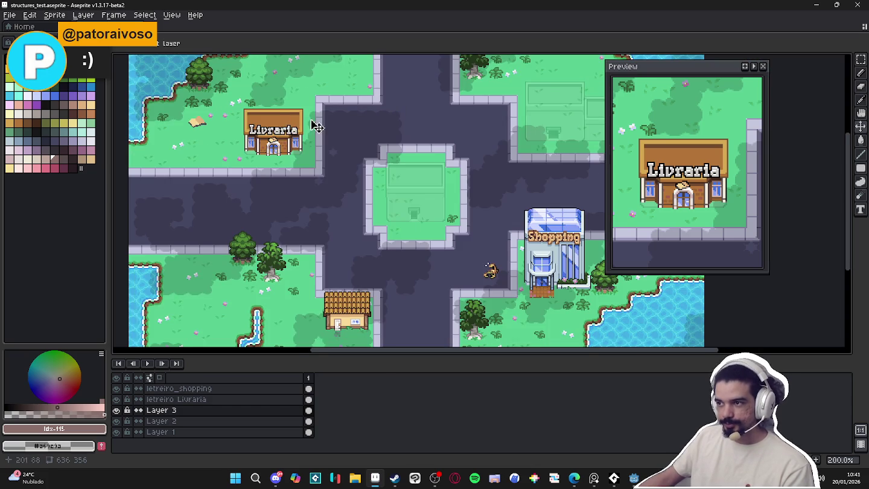
left_click_drag(318, 125, 290, 138)
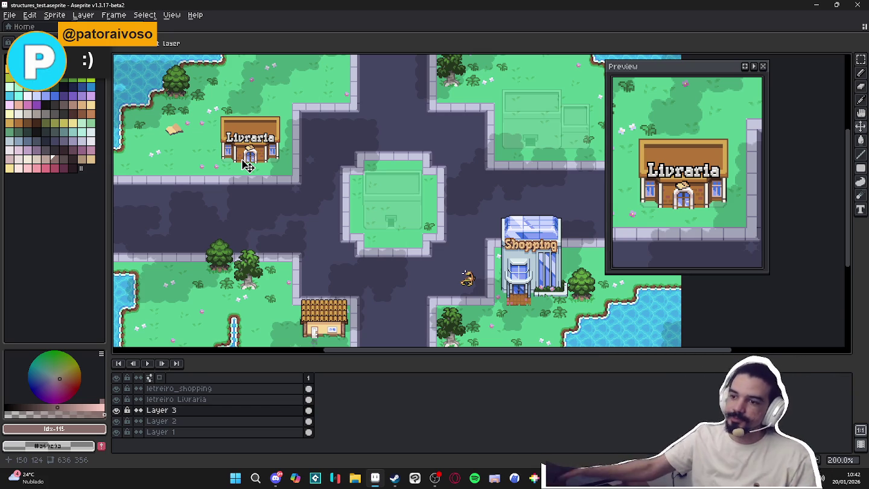
scroll(248, 166, "up", 6)
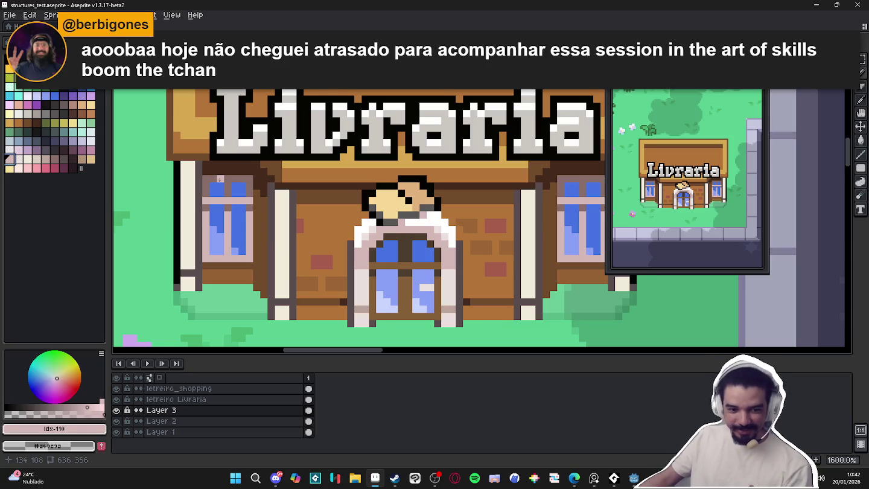
Colour the top pixel of the Livraria's left pillar pink
left_click(187, 165)
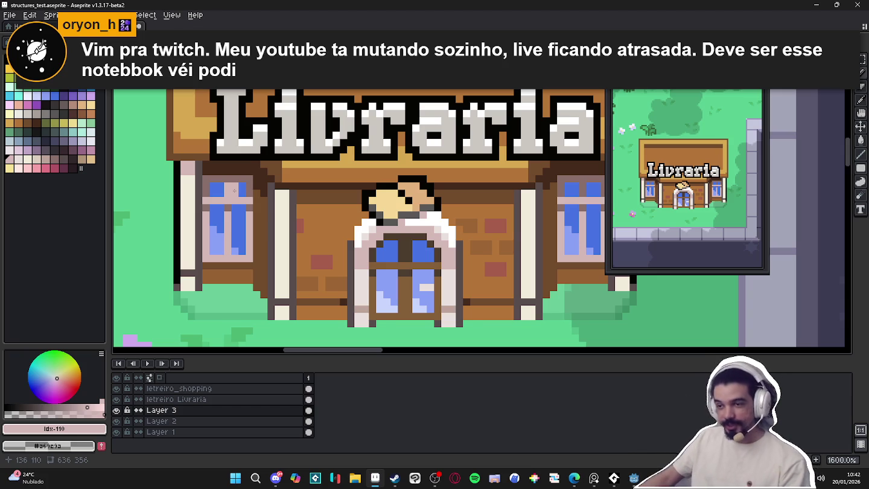
scroll(422, 224, "right", 2)
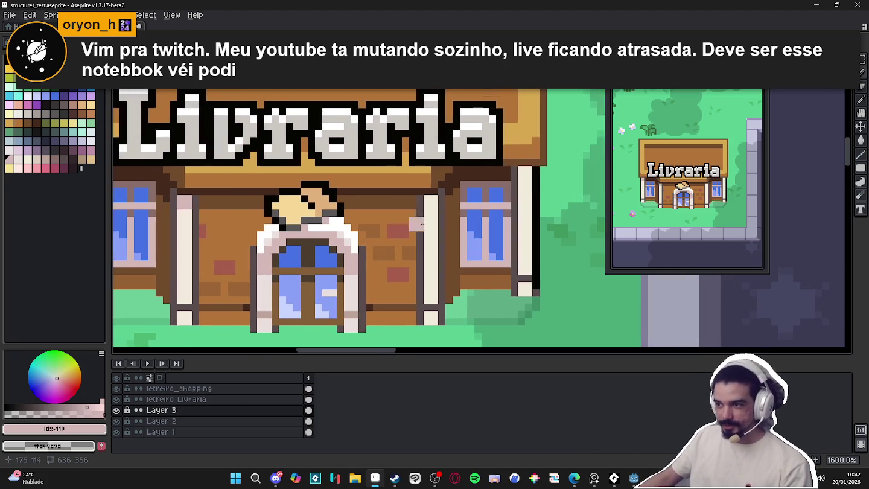
scroll(546, 184, "down", 4)
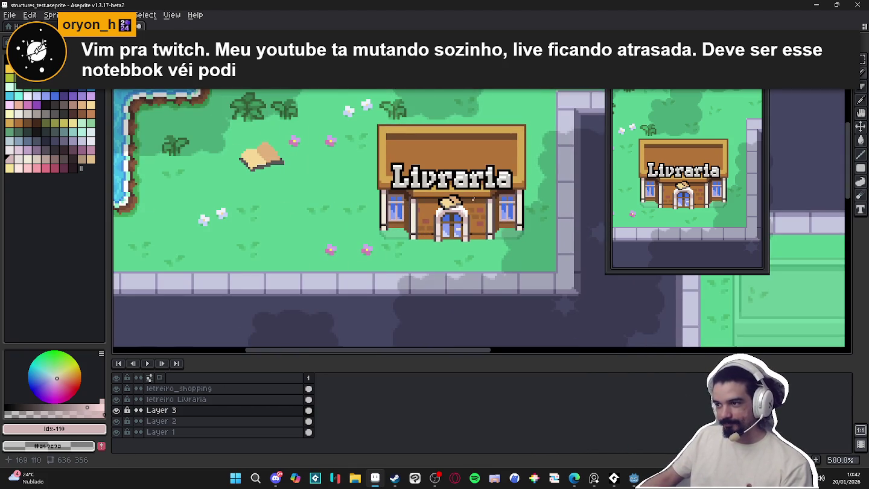
scroll(383, 193, "up", 4)
Sample the cream and pale pink shades, then paint the right pillar darker
left_click(383, 198, "alt")
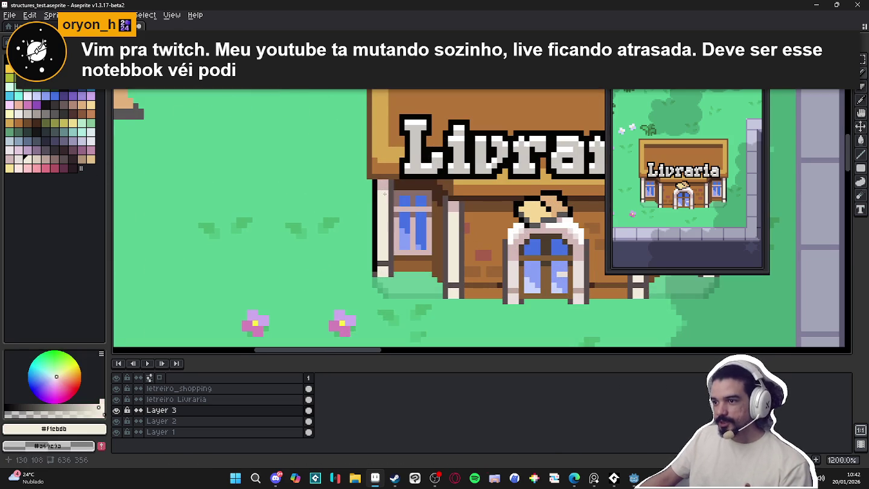
left_click(381, 192, "alt")
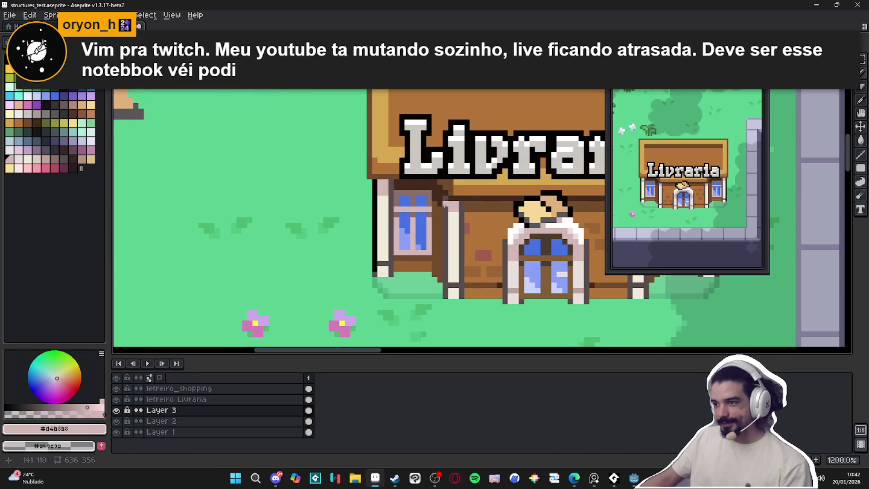
scroll(445, 206, "down", 3)
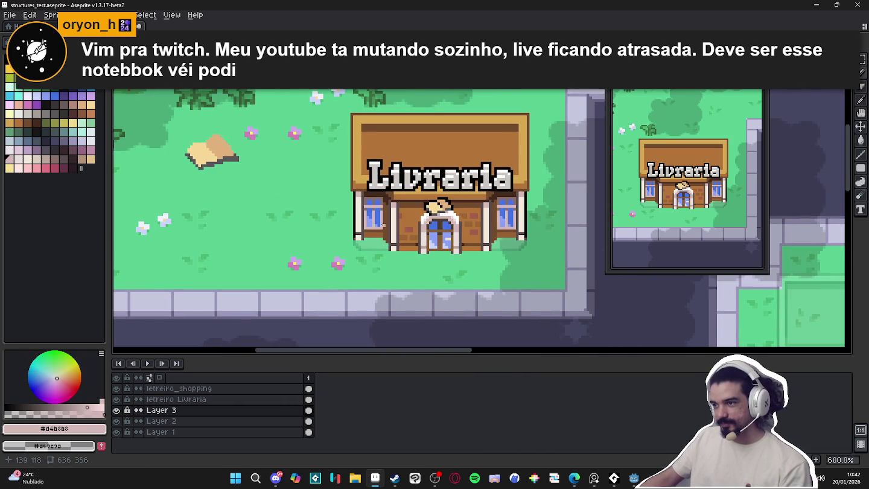
scroll(362, 215, "up", 1)
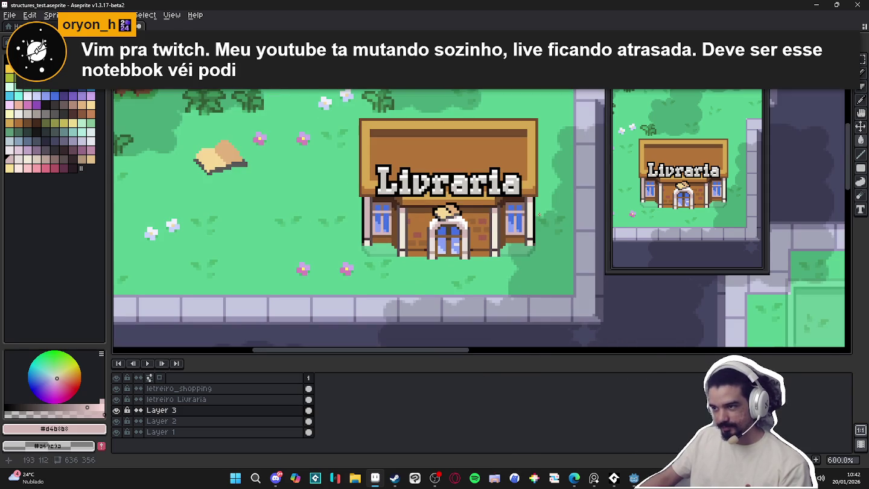
left_click_drag(533, 213, 533, 241)
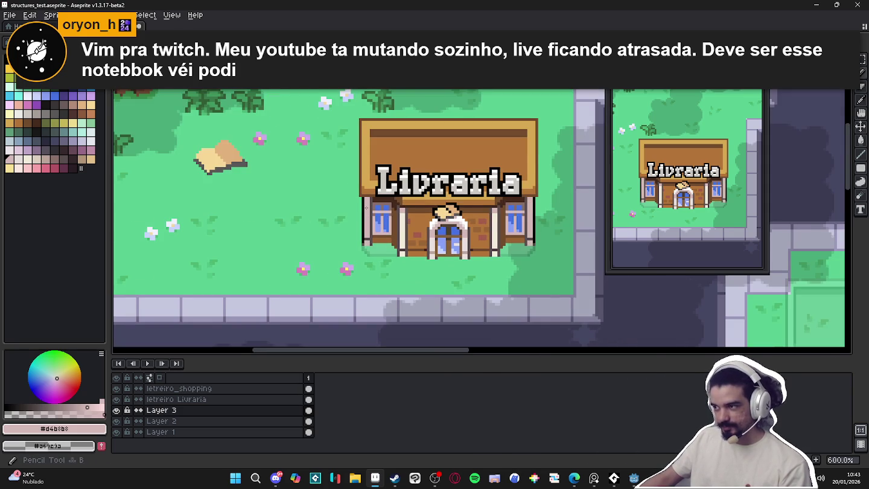
scroll(348, 186, "up", 4)
Choose a pink palette colour and save structures_test.aseprite
left_click(91, 151)
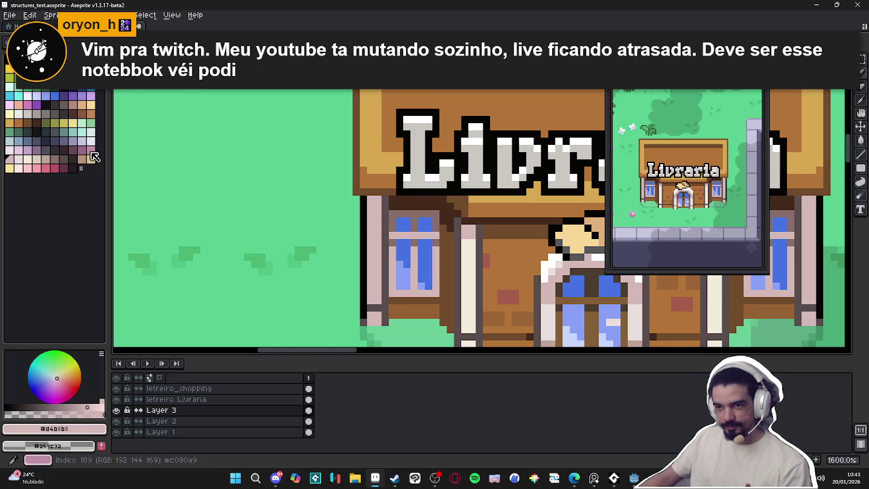
scroll(386, 215, "down", 5)
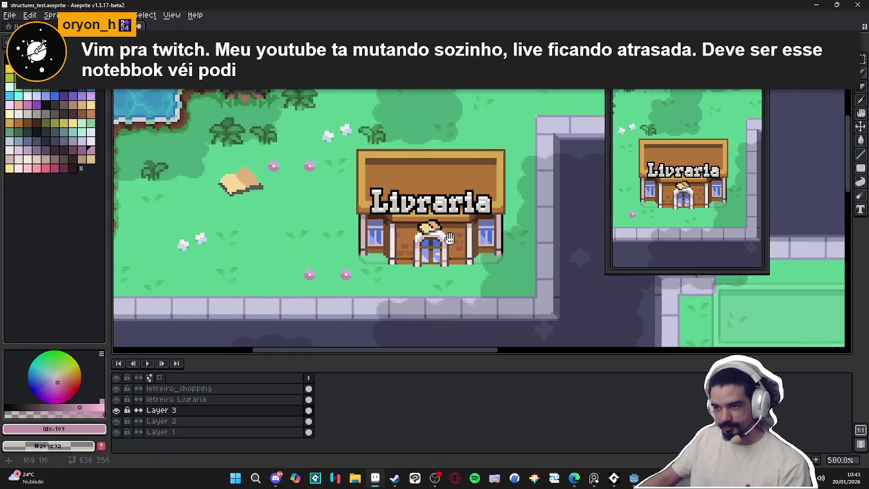
scroll(427, 224, "up", 4)
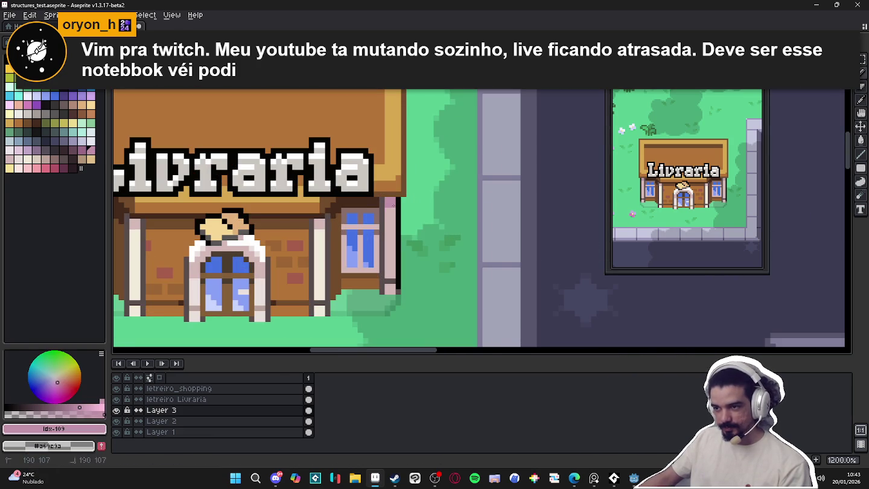
scroll(393, 205, "down", 1)
scroll(397, 233, "down", 1)
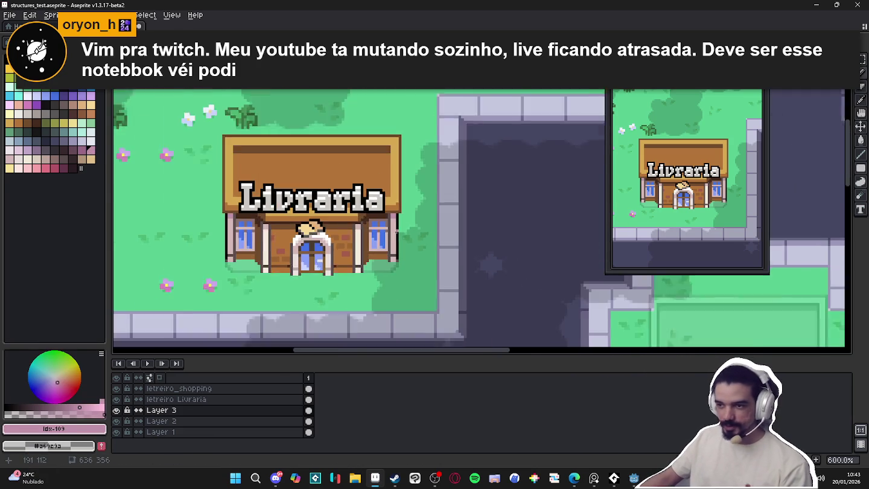
scroll(397, 232, "down", 1)
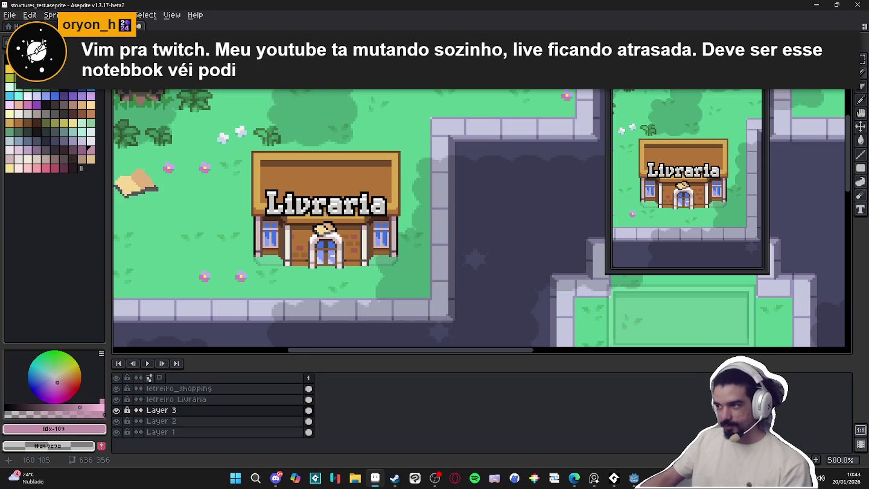
scroll(318, 212, "down", 1)
scroll(374, 160, "down", 2)
key("ctrl+s")
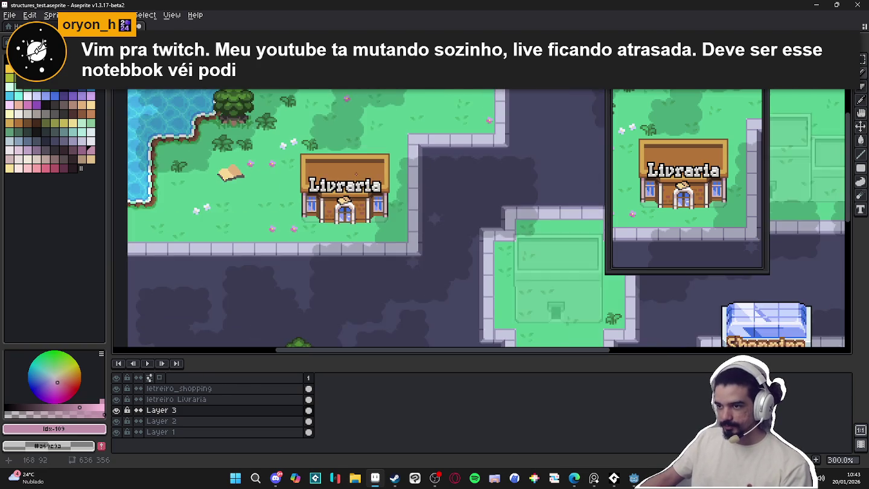
scroll(351, 179, "up", 1)
scroll(350, 181, "up", 2)
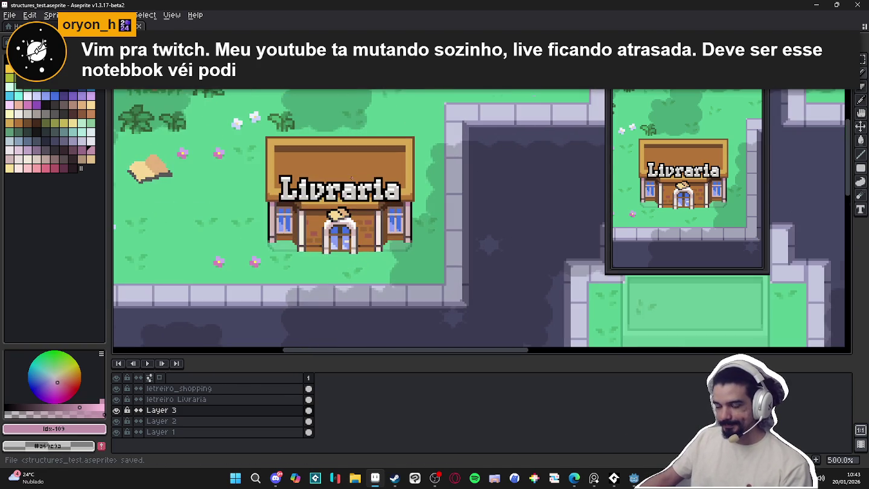
scroll(353, 178, "down", 2)
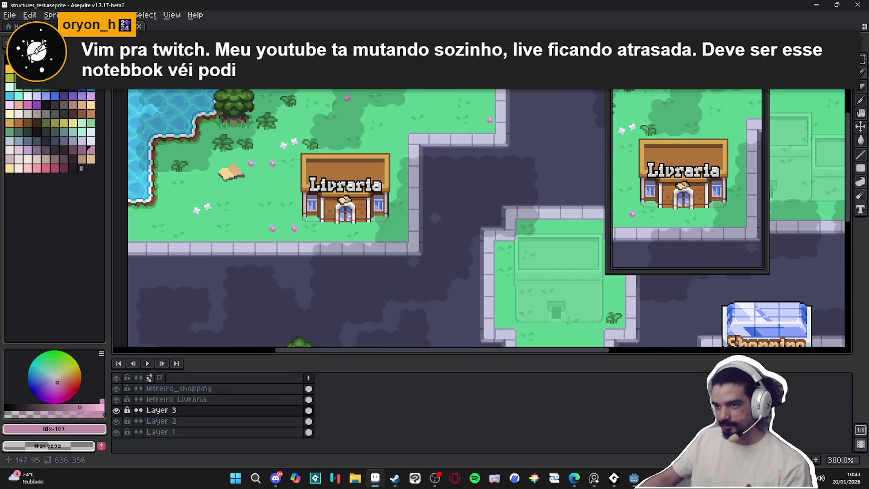
Pan back to centre the Livraria shop on the canvas and select black from the palette
scroll(475, 343, "down", 2)
scroll(475, 343, "up", 2)
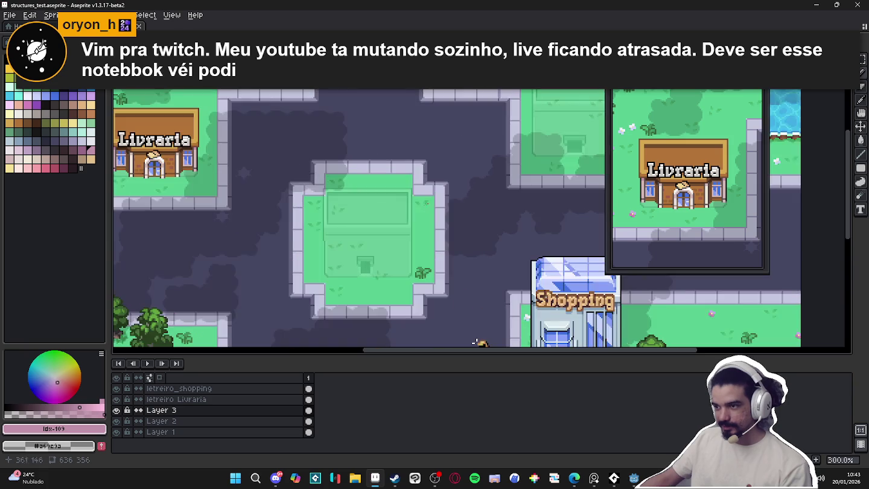
left_click_drag(241, 188, 341, 208)
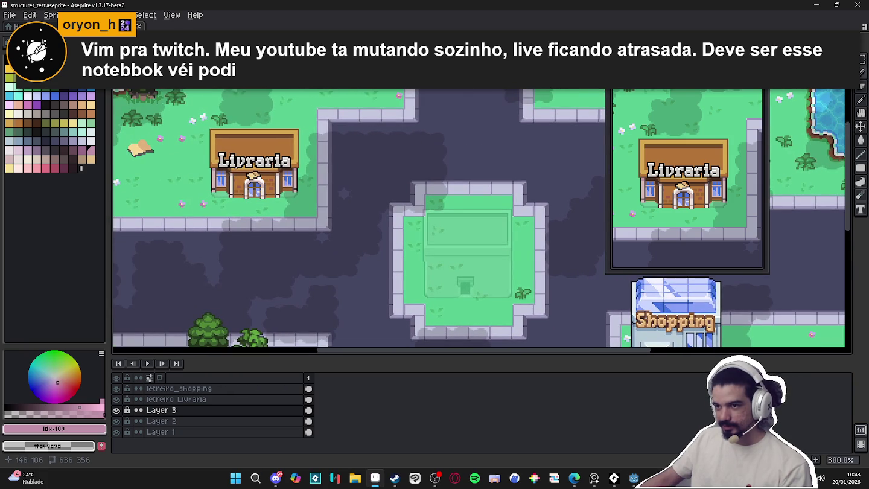
scroll(228, 166, "up", 4)
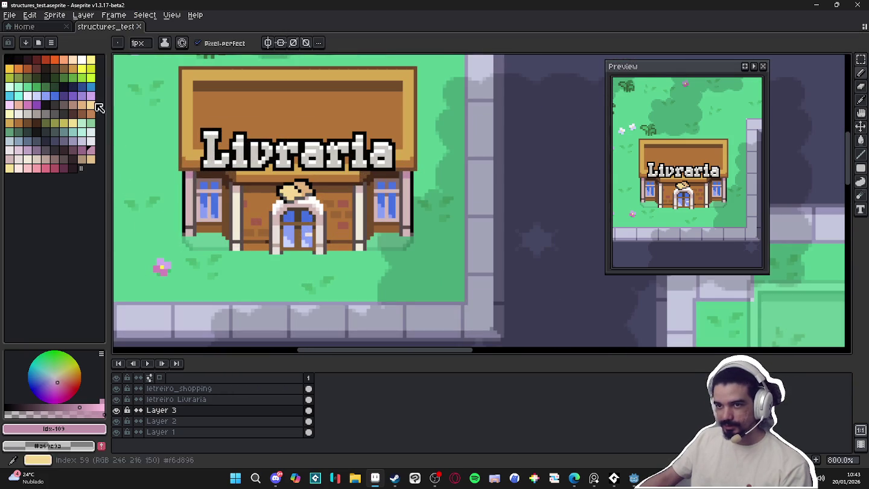
left_click(9, 60)
left_click_drag(189, 120, 213, 171)
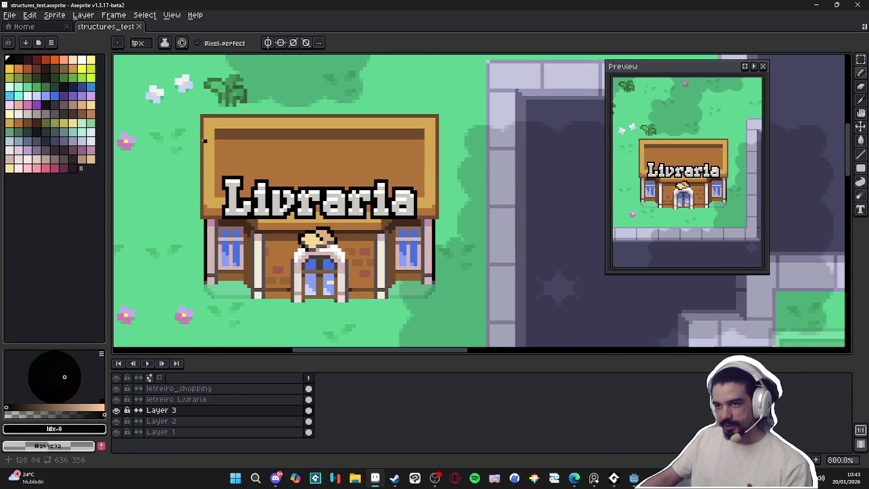
Select the building's upper half and apply an Inside black outline to it
key("m")
left_click_drag(187, 101, 463, 236)
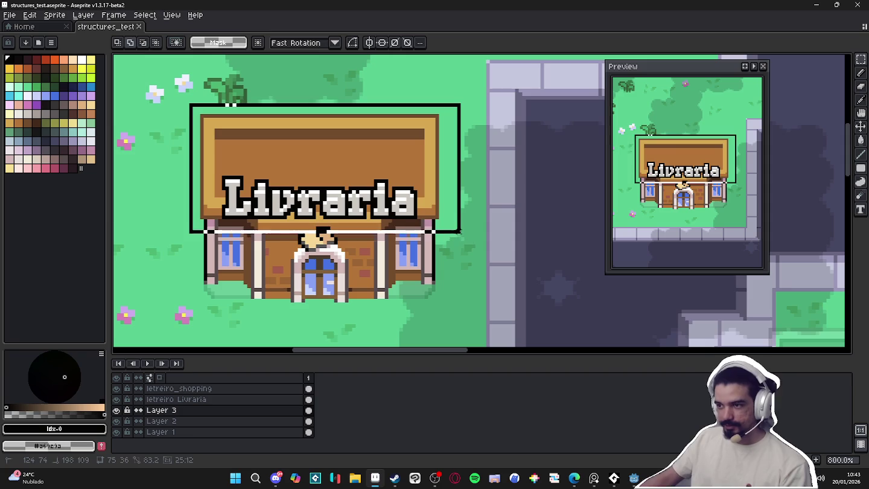
key("shift+o")
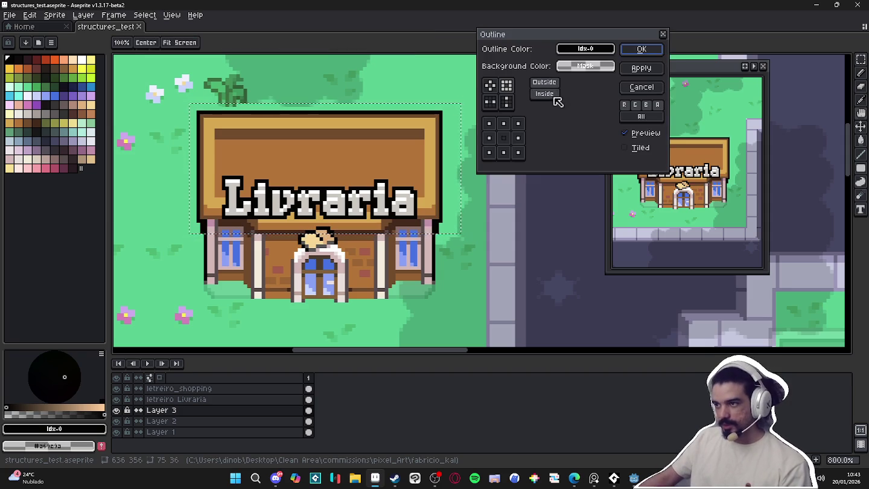
left_click(544, 93)
left_click(641, 50)
Return to the pencil and save structures_test.aseprite
key("b")
scroll(269, 195, "up", 3)
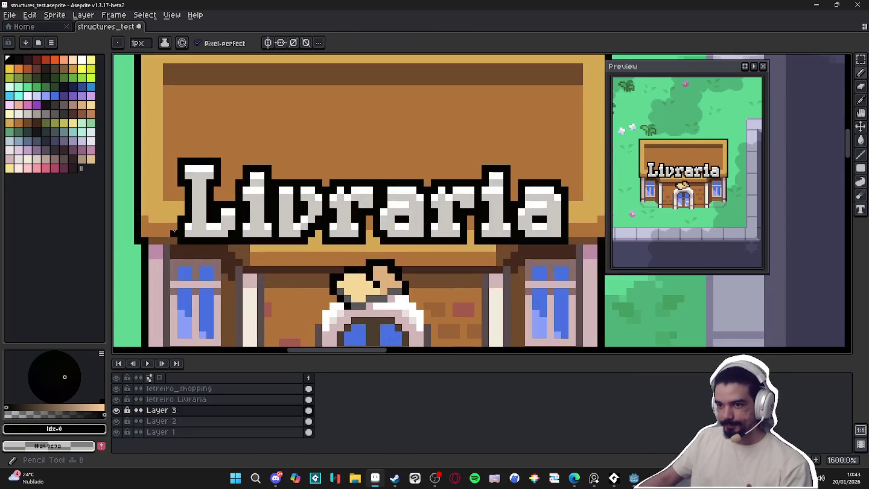
scroll(189, 226, "down", 2)
scroll(379, 233, "up", 1)
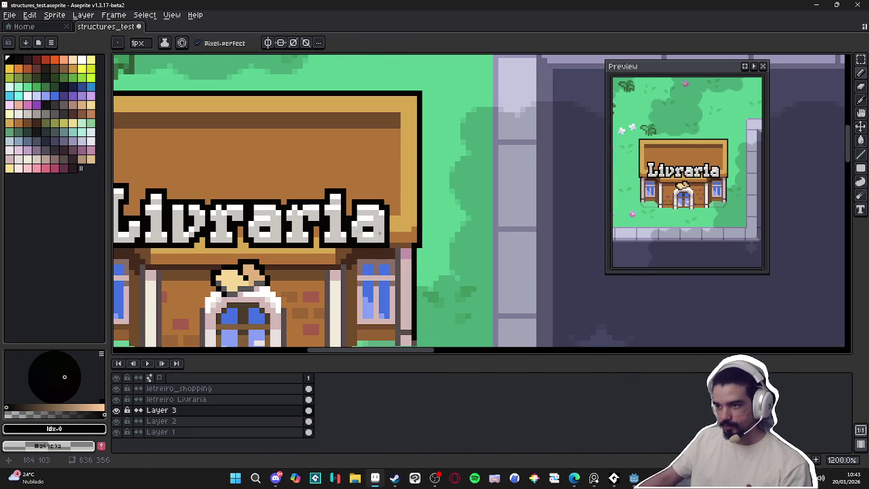
scroll(392, 278, "down", 5)
key("ctrl+s")
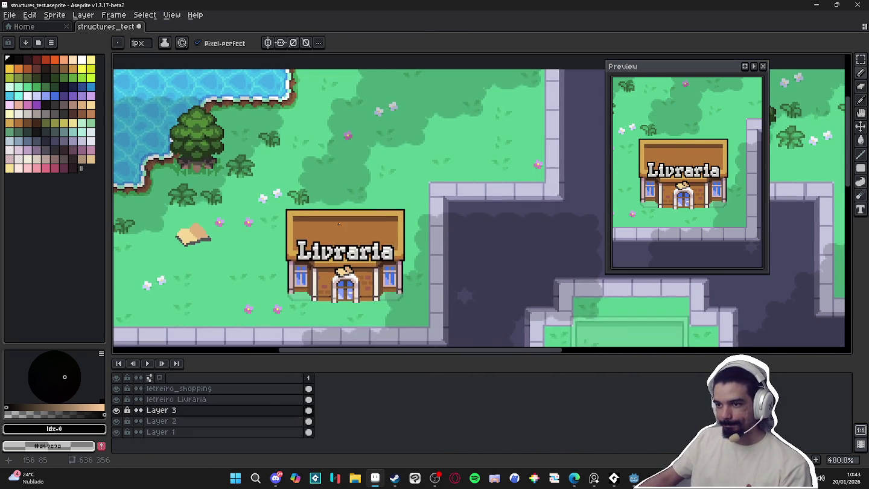
scroll(388, 158, "up", 1)
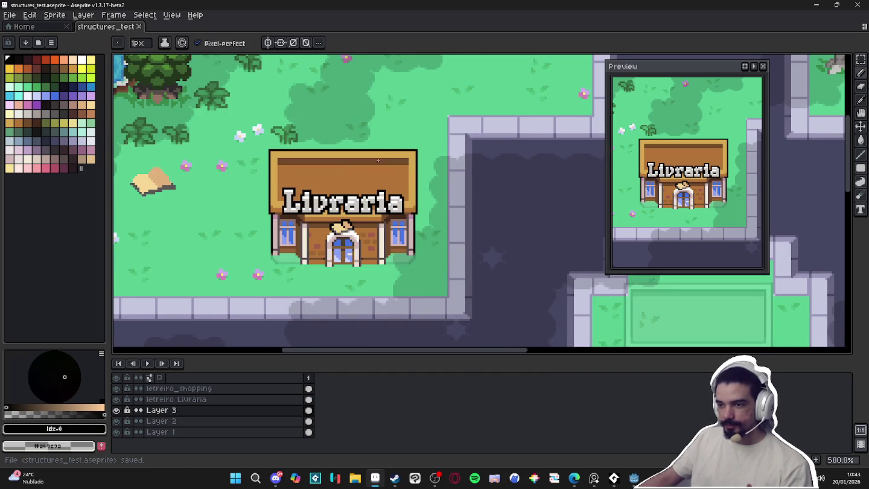
scroll(349, 159, "down", 1)
left_click_drag(349, 160, 316, 135)
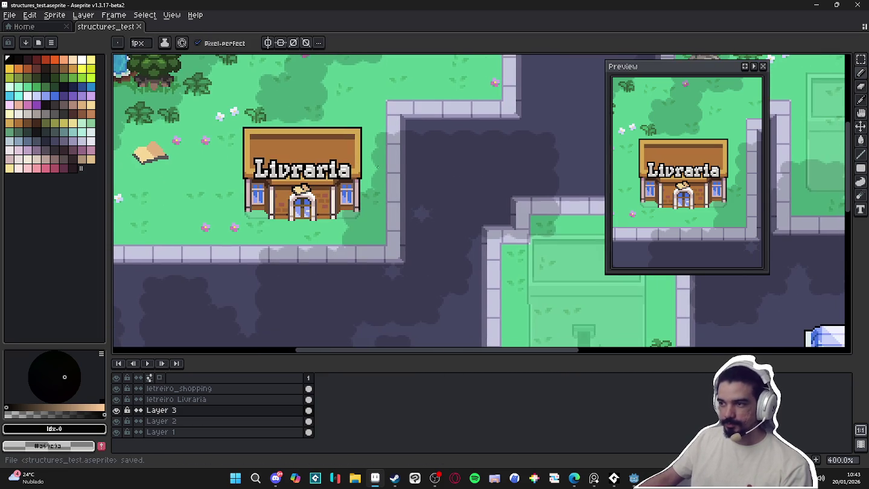
scroll(674, 230, "up", 2)
scroll(674, 230, "up", 2)
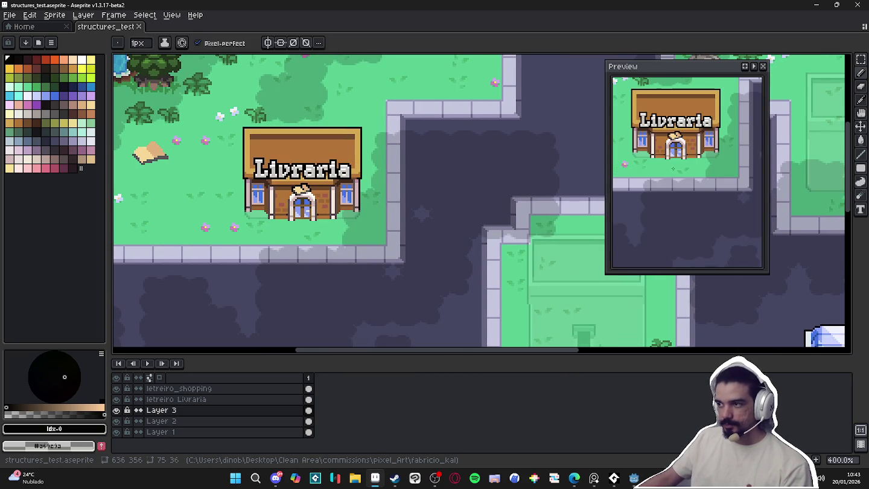
scroll(677, 174, "down", 2)
scroll(677, 174, "up", 3)
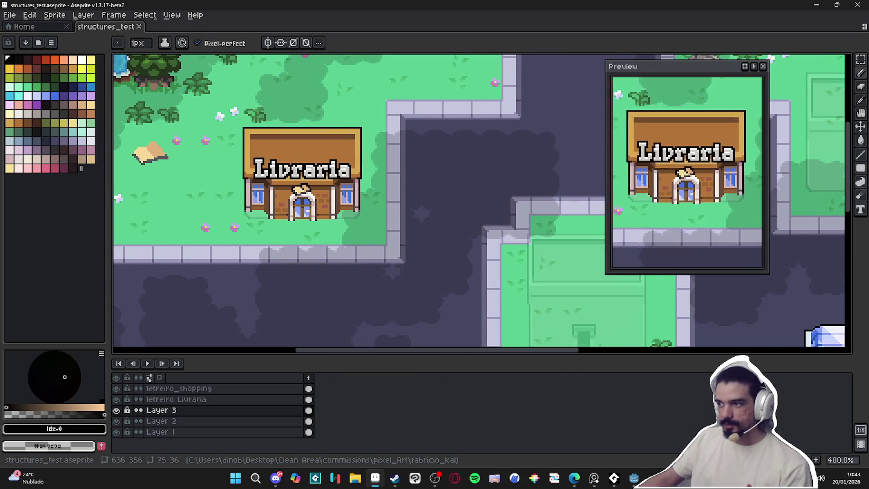
scroll(677, 174, "down", 1)
scroll(223, 114, "up", 2)
key("ctrl+s")
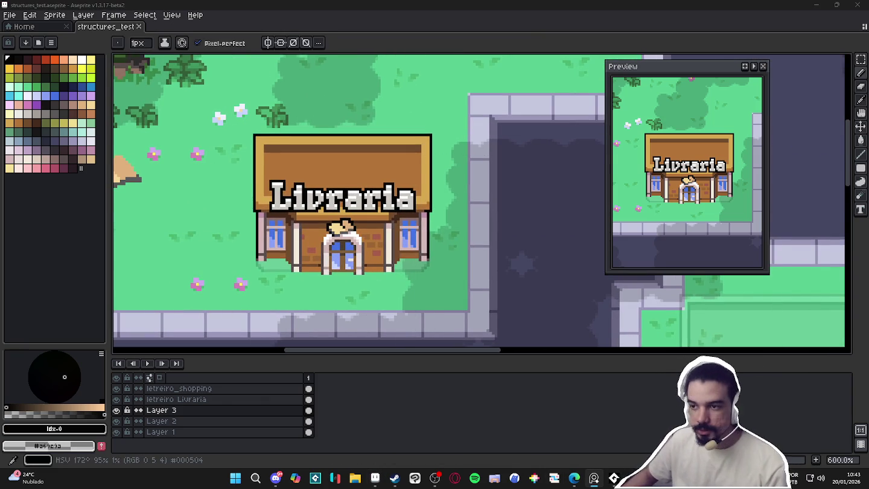
scroll(297, 161, "up", 1)
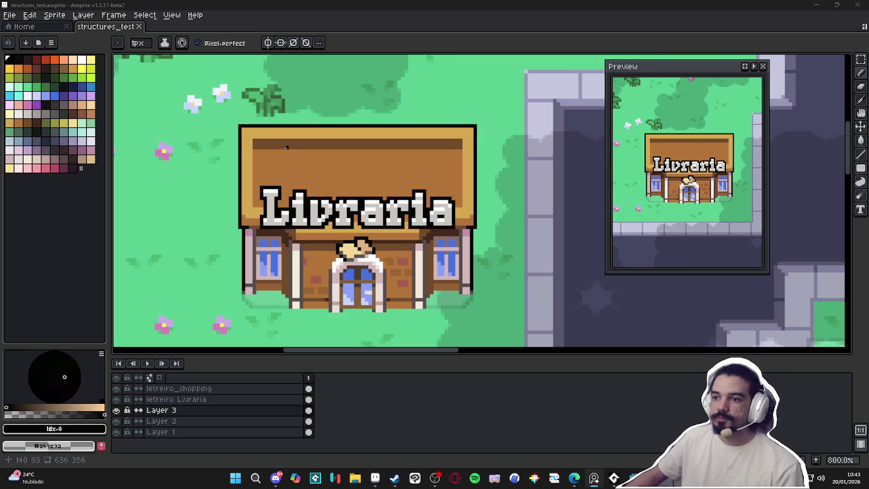
scroll(269, 158, "up", 2)
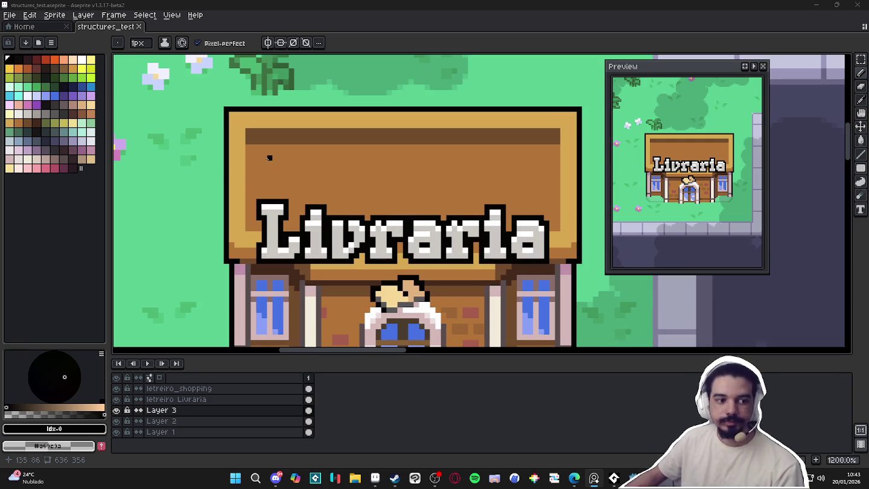
scroll(269, 157, "down", 2)
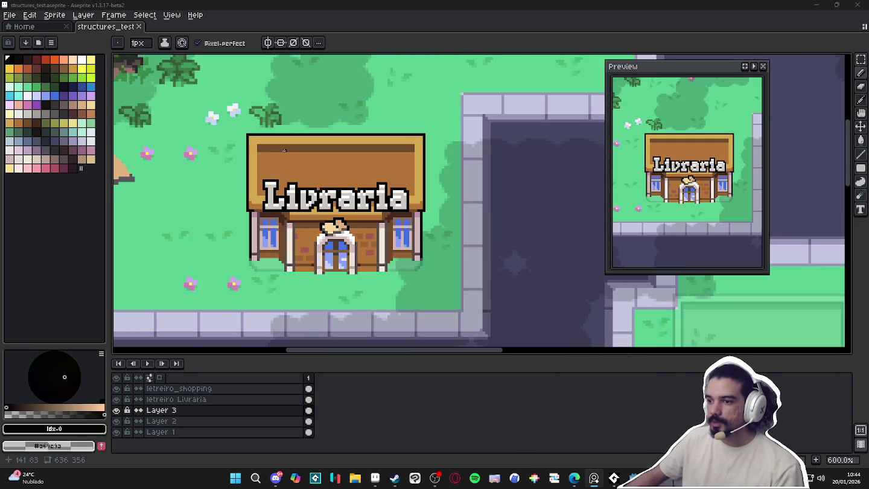
scroll(281, 153, "up", 1)
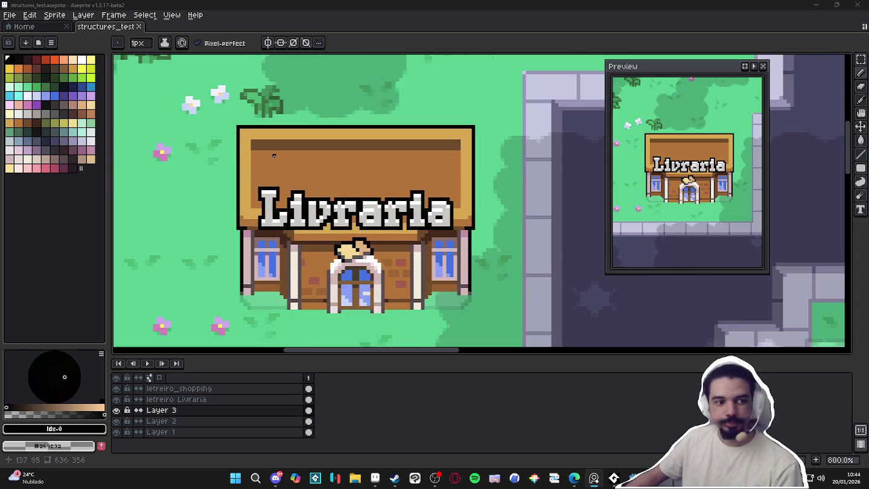
scroll(274, 155, "up", 2)
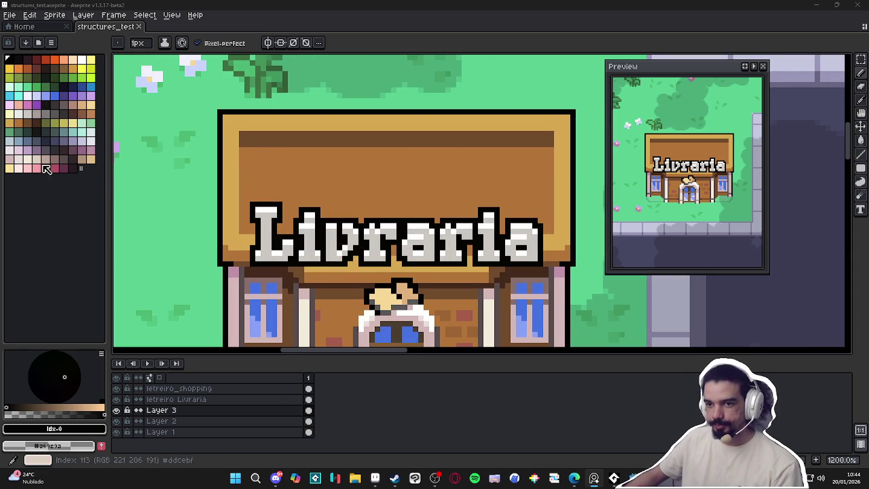
Paint a light lavender panel on the roof with a 2px pencil
left_click(82, 143)
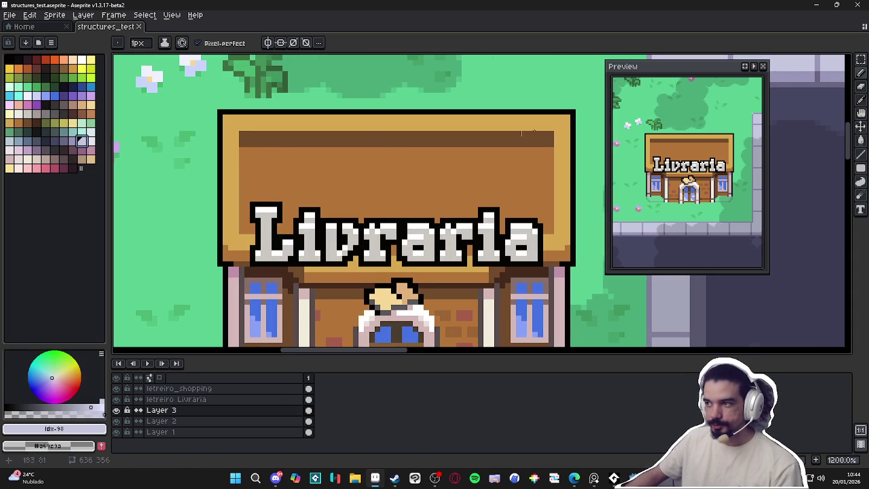
key("plus")
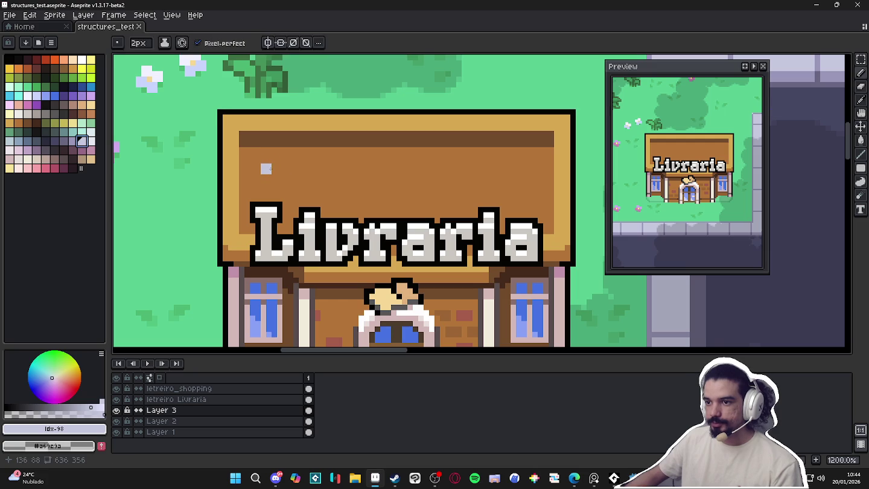
mouse_move(260, 168)
left_mouse_down()
mouse_move(331, 171)
mouse_move(333, 136)
mouse_move(256, 131)
mouse_move(261, 161)
mouse_move(320, 143)
mouse_move(281, 158)
mouse_move(282, 150)
left_mouse_up()
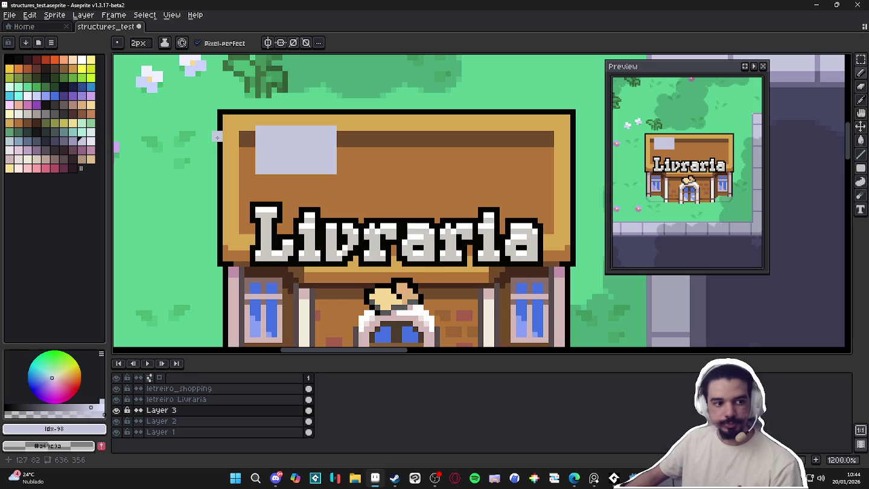
left_click_drag(263, 177, 315, 176)
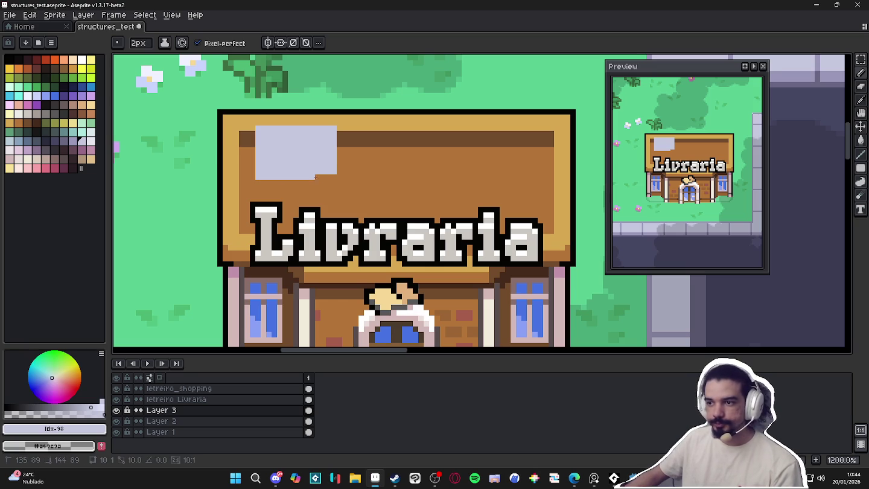
scroll(336, 178, "down", 5)
scroll(325, 175, "down", 3)
scroll(302, 162, "up", 1)
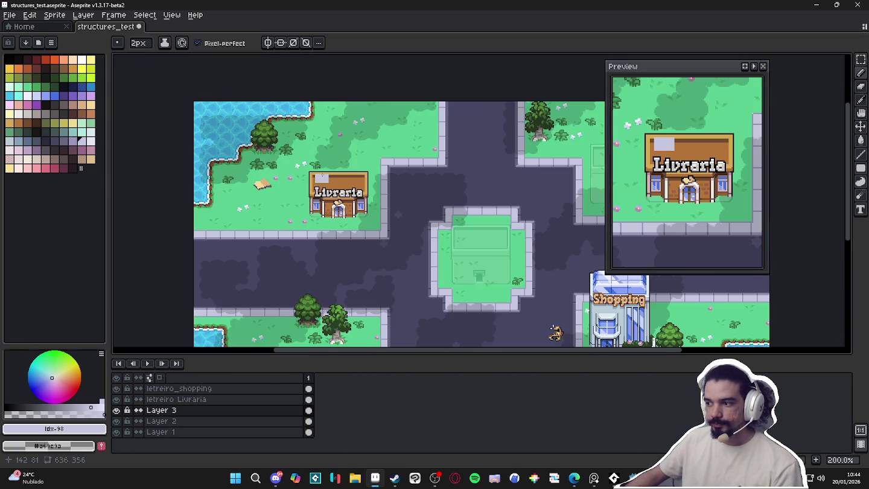
scroll(291, 155, "up", 2)
scroll(278, 160, "up", 1)
scroll(272, 163, "up", 2)
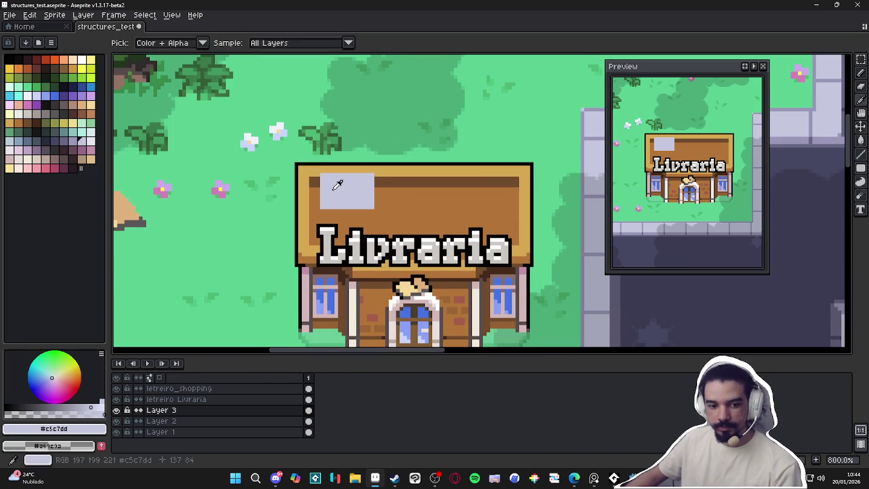
scroll(344, 188, "up", 3)
Shade the panel's lower half darker lavender using a band and bucket fill
left_click(78, 144)
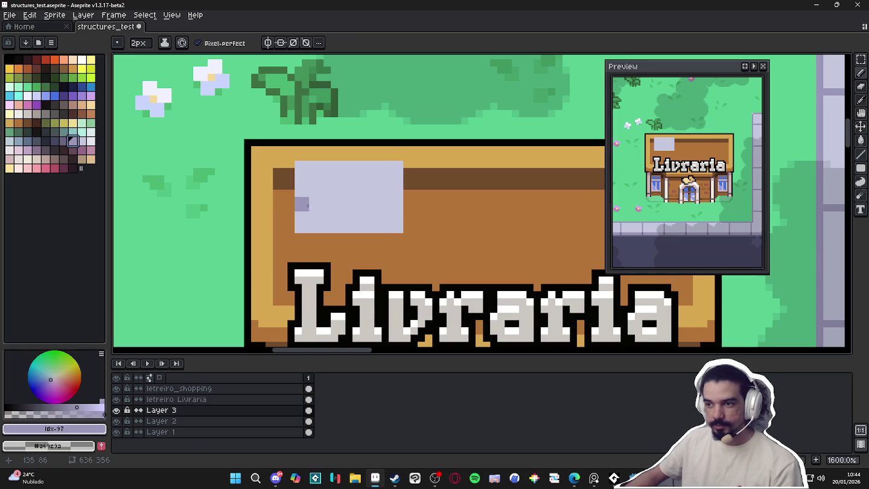
left_click_drag(307, 205, 396, 225)
left_click(366, 218)
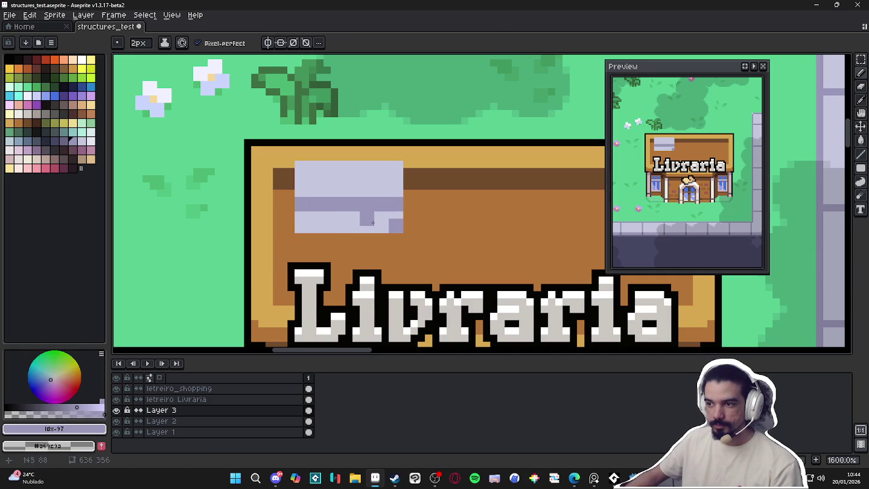
key("g")
left_click(373, 227)
key("b")
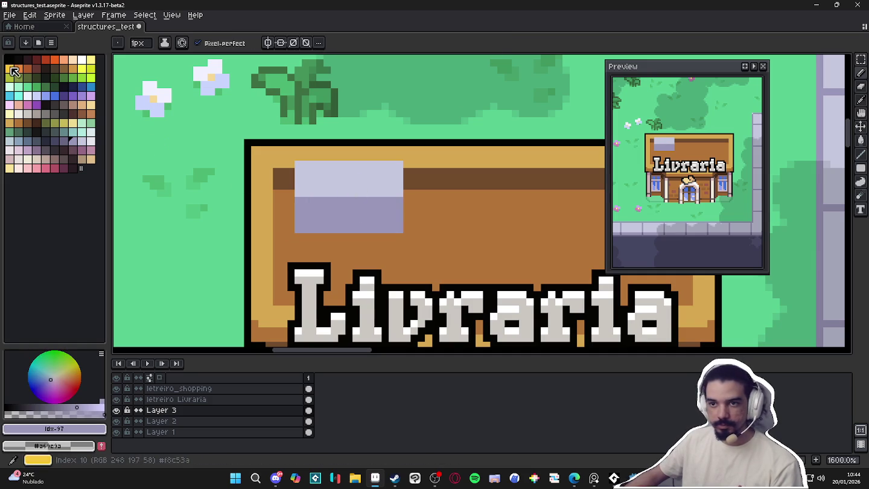
Outline the lavender panel's right, top and left edges in dark navy
left_click(46, 141)
scroll(205, 155, "up", 2)
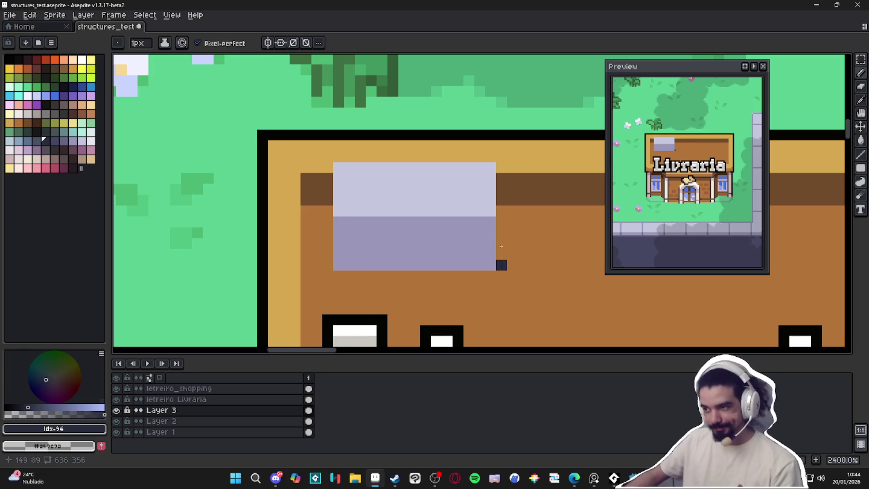
left_click_drag(501, 266, 502, 163)
left_click(502, 155)
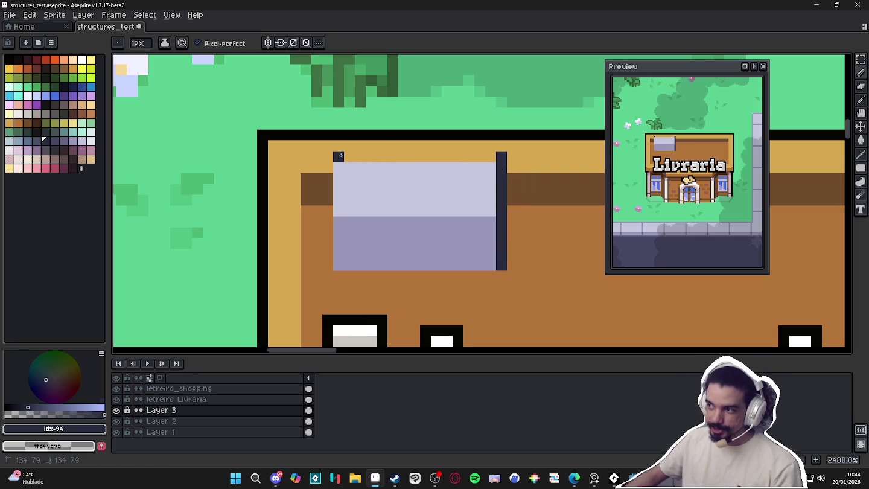
left_click_drag(460, 155, 349, 157)
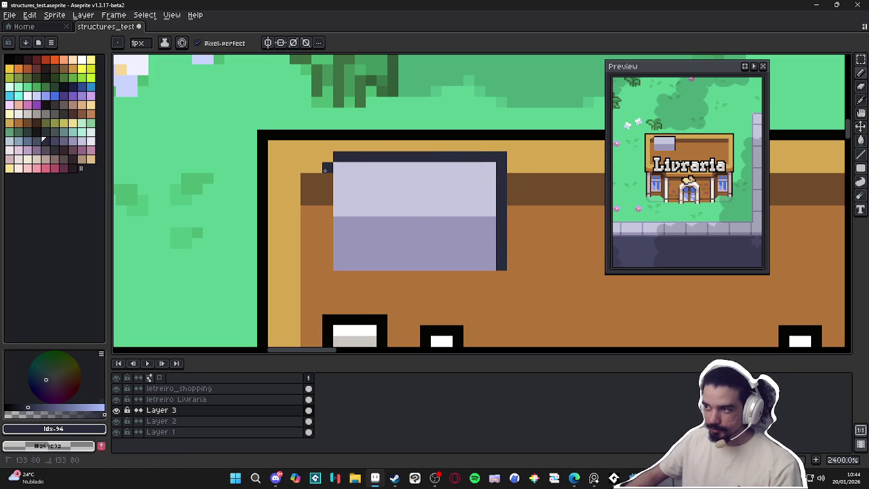
left_click(328, 254, "shift")
left_click(328, 265)
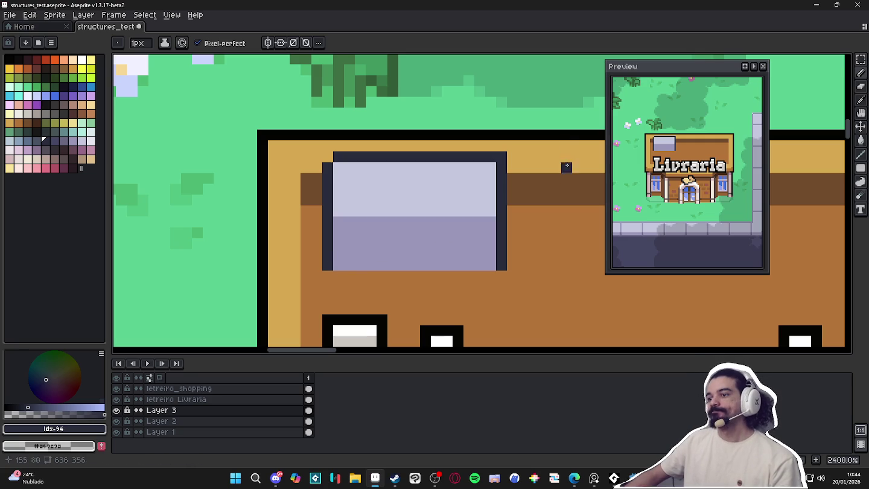
Round off the outline's top-right corner with the roof's tan colour
left_click(518, 147, "alt")
left_click(492, 156)
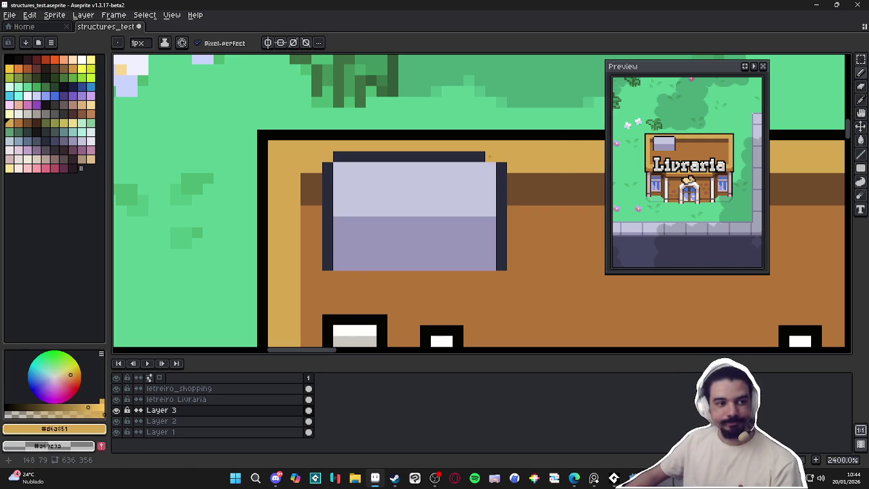
left_click(335, 225, "alt")
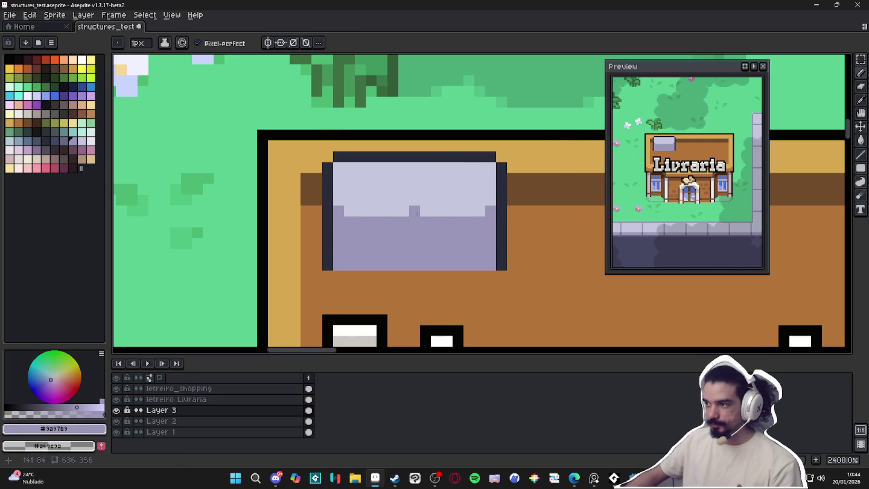
scroll(417, 211, "down", 2)
scroll(422, 211, "down", 1)
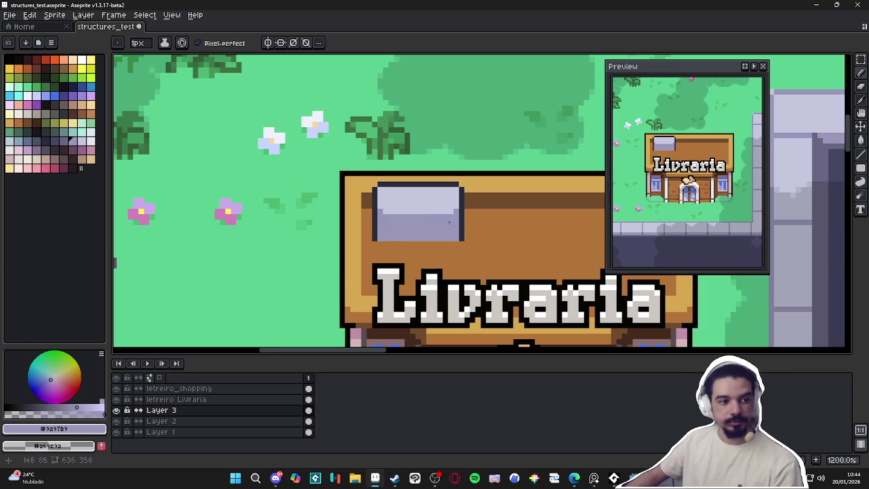
scroll(448, 223, "up", 1)
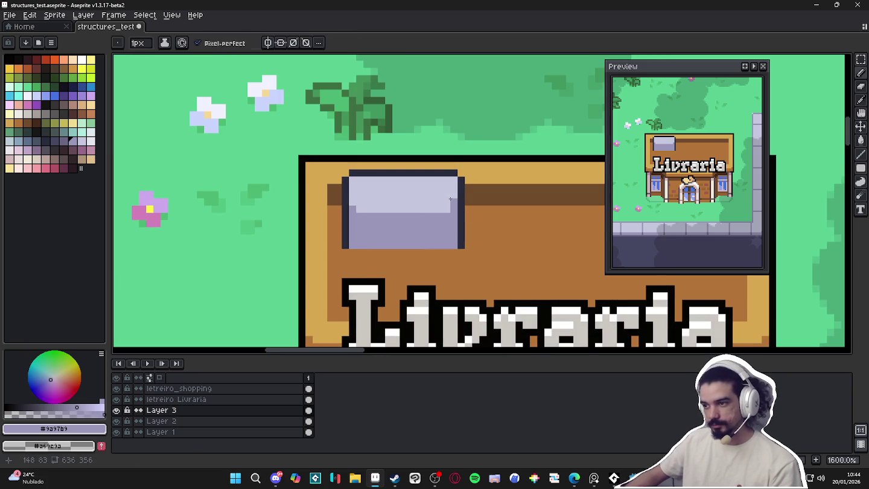
Paint a 2px light lavender flap right of the panel and edge it in dark pixels
left_click(450, 199, "alt")
key("plus")
mouse_move(472, 213)
left_mouse_down()
mouse_move(481, 219)
mouse_move(480, 242)
mouse_move(463, 243)
left_mouse_up()
left_click(463, 240, "alt")
key("minus")
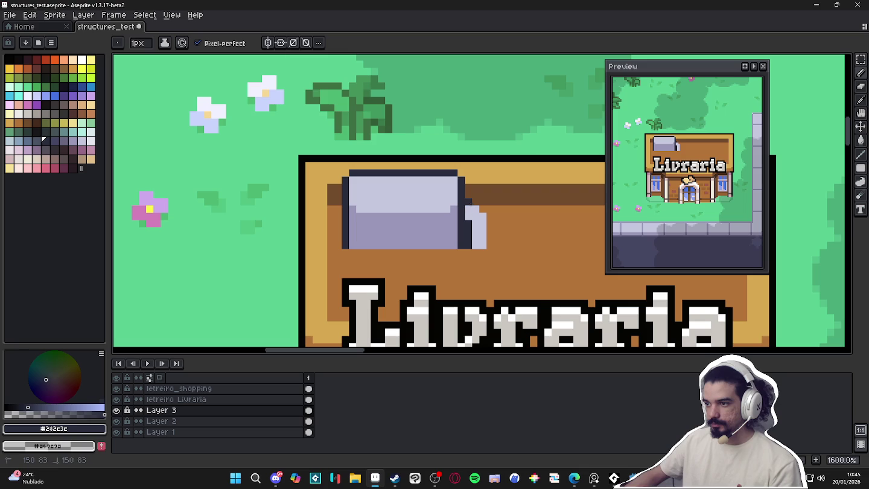
left_click_drag(490, 216, 490, 247)
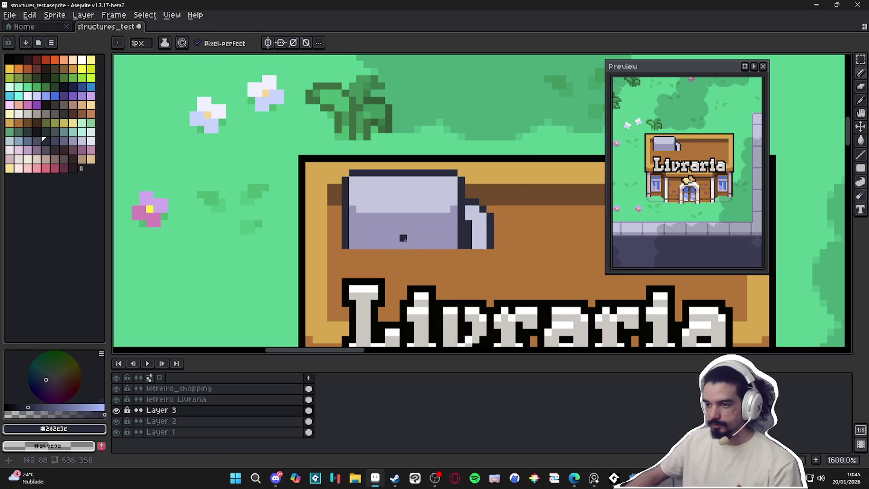
Draw a short dark lavender detail line across the panel
left_click(74, 146)
left_click(63, 140)
mouse_move(381, 231)
left_mouse_down()
mouse_move(420, 231)
mouse_move(403, 247)
left_mouse_up()
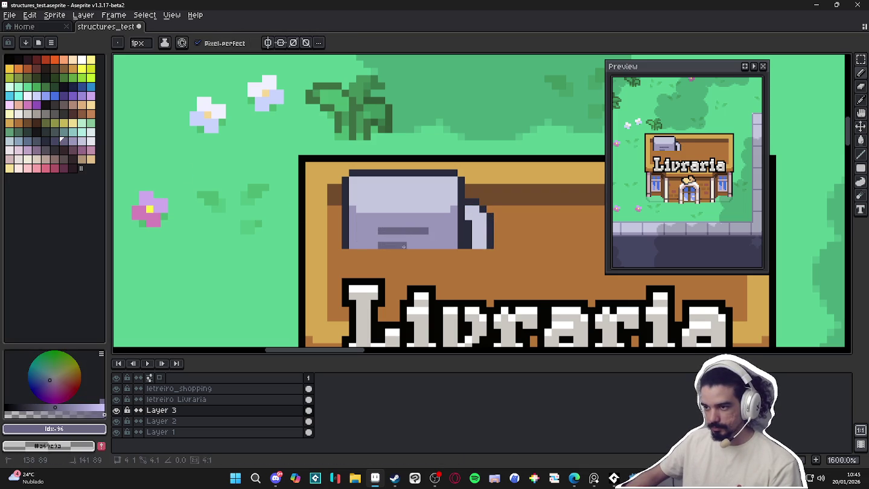
scroll(359, 237, "down", 1)
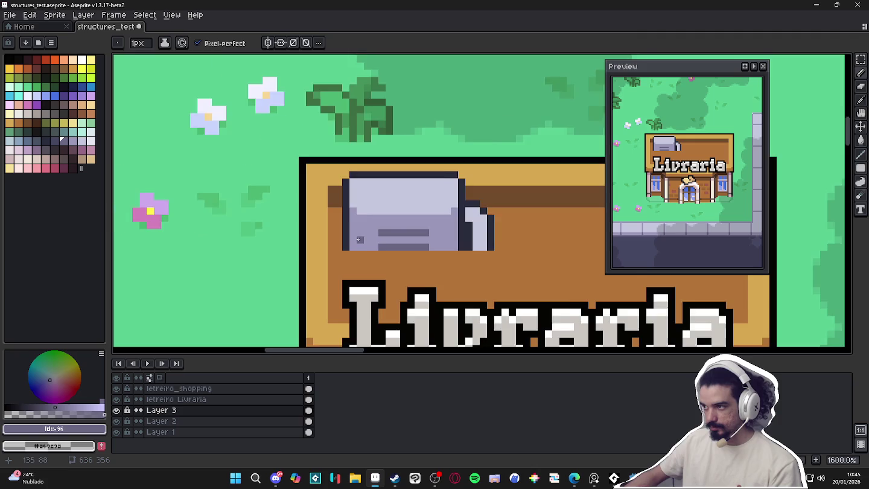
scroll(362, 232, "down", 1)
scroll(368, 223, "down", 1)
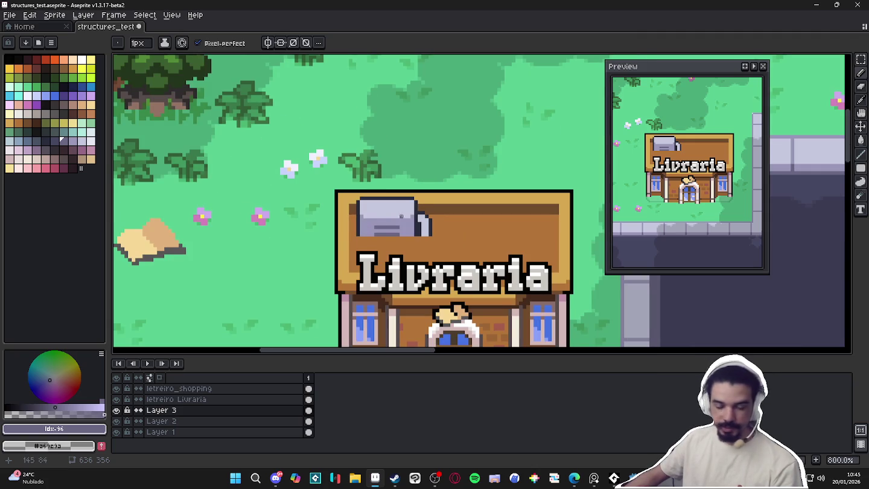
Turn the dark top bump into a custom brush, undoing a stray dot
scroll(368, 223, "up", 2)
scroll(362, 209, "up", 1)
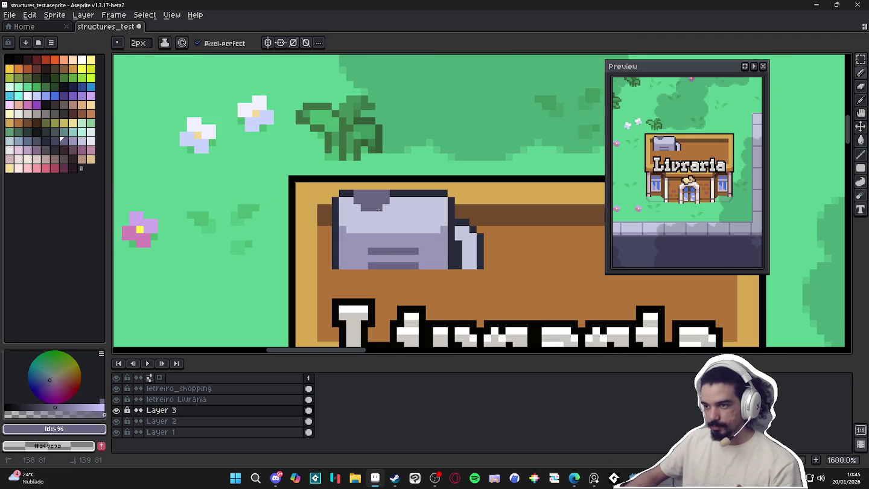
key("w")
left_click(372, 194)
key("ctrl+b")
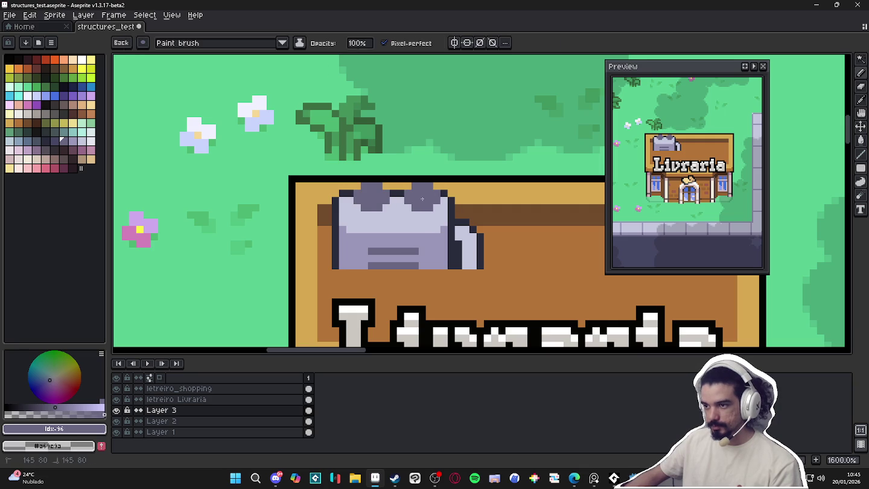
key("Escape")
scroll(411, 223, "down", 4)
left_click(393, 227)
scroll(394, 226, "up", 2)
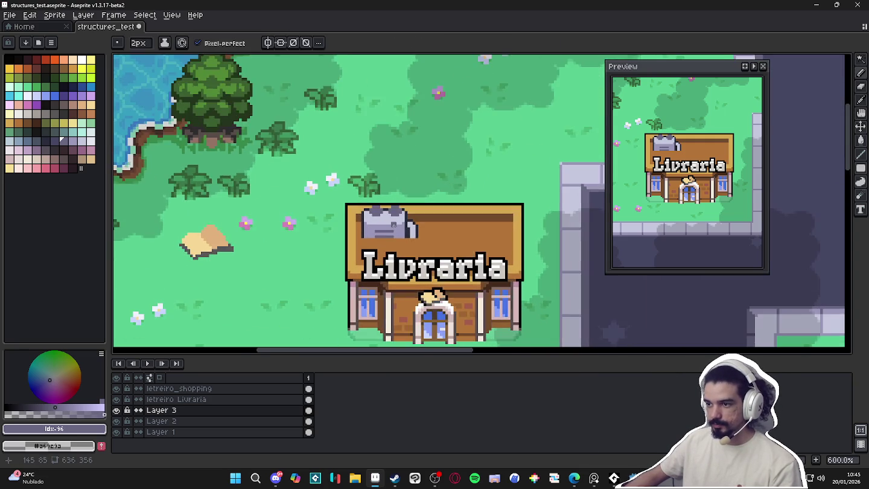
scroll(390, 217, "up", 2)
key("ctrl+z")
scroll(386, 204, "up", 1)
Reselect the bump as a custom brush and stamp a matching second bump beside it
key("w")
left_click(351, 193)
key("ctrl+b")
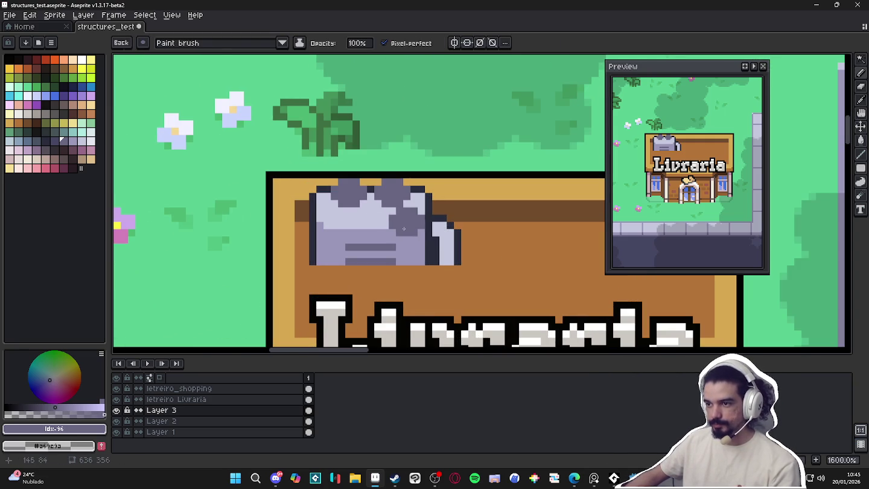
key("Escape")
scroll(386, 206, "down", 4)
scroll(360, 210, "up", 6)
Add 1px mid-lavender shading beside the bumps and dark pixels along the top edge
key("minus")
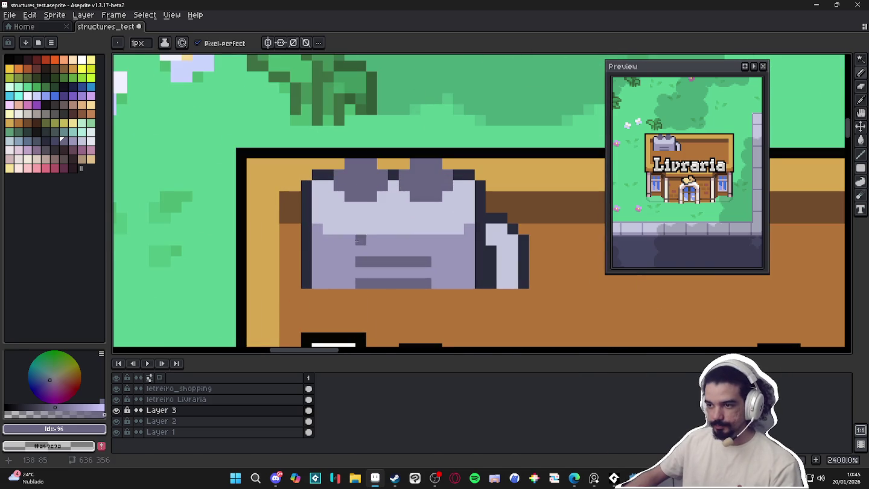
left_click(360, 240, "alt")
left_click(371, 207)
left_click(405, 207)
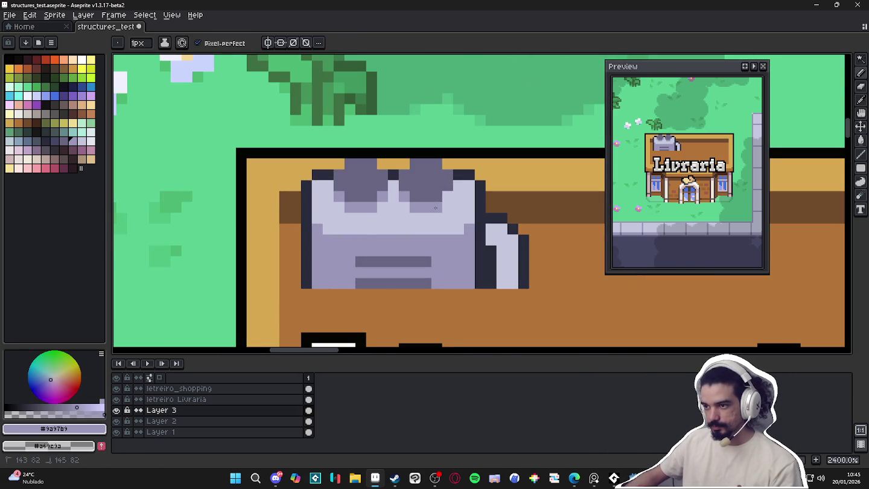
left_click(464, 177, "alt")
left_click(448, 164)
Place dark outline pixels along the roof object's top edge
left_click(416, 165)
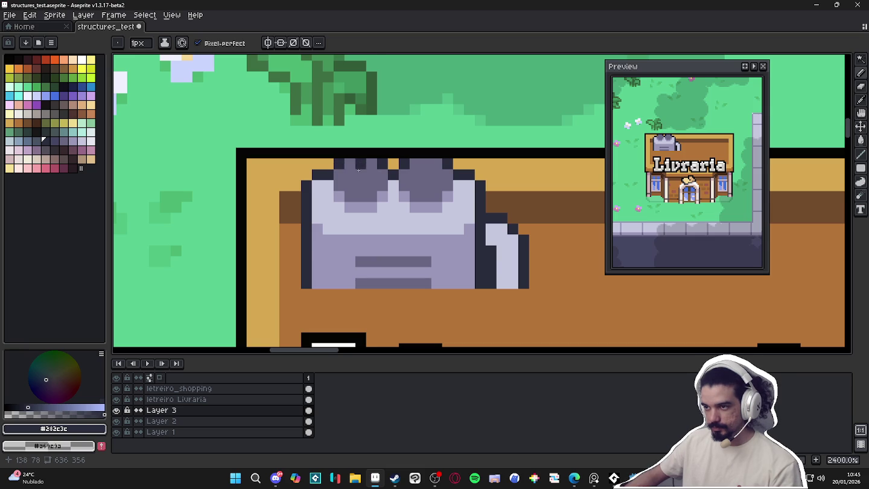
key("ctrl+z")
scroll(343, 169, "up", 1)
left_click(328, 164)
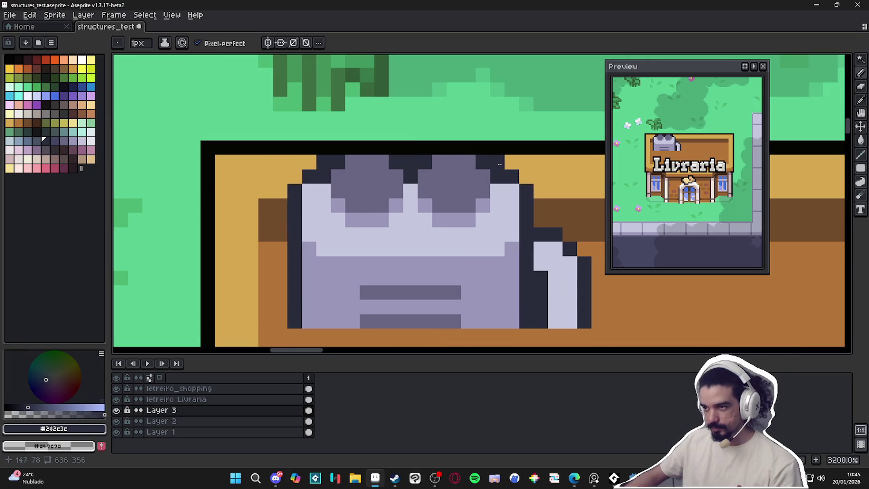
scroll(415, 166, "down", 3)
scroll(284, 84, "down", 1)
scroll(371, 107, "up", 1)
scroll(396, 169, "up", 3)
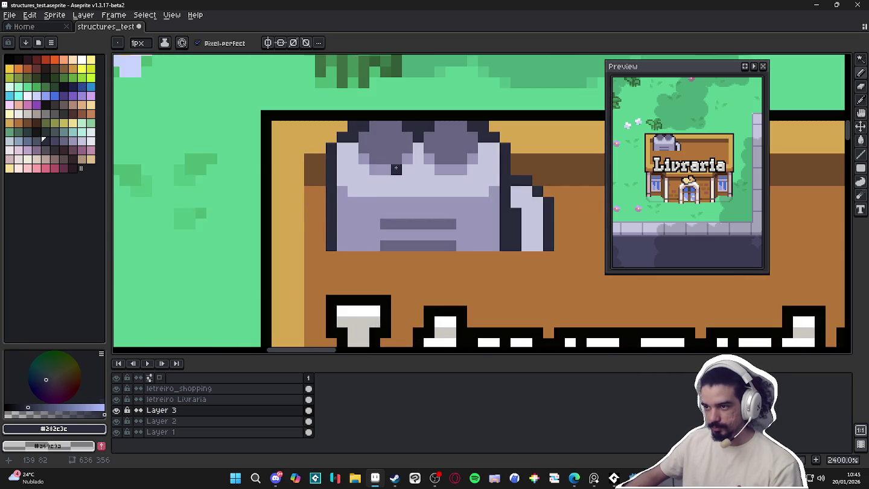
scroll(396, 168, "down", 5)
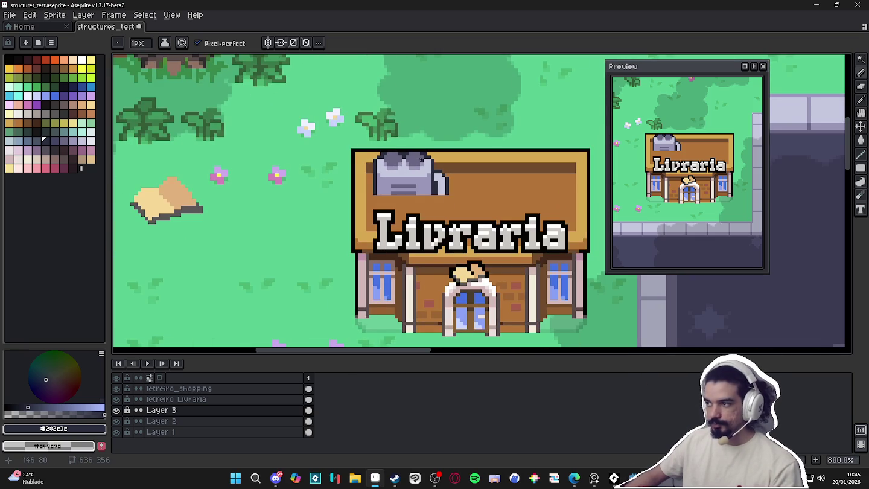
scroll(420, 158, "up", 5)
Repaint dark pixels along the object's upper row in light lavender
left_click(422, 193, "alt")
left_click(403, 175)
left_click_drag(399, 175, 379, 175)
left_click(447, 175)
scroll(465, 183, "down", 1)
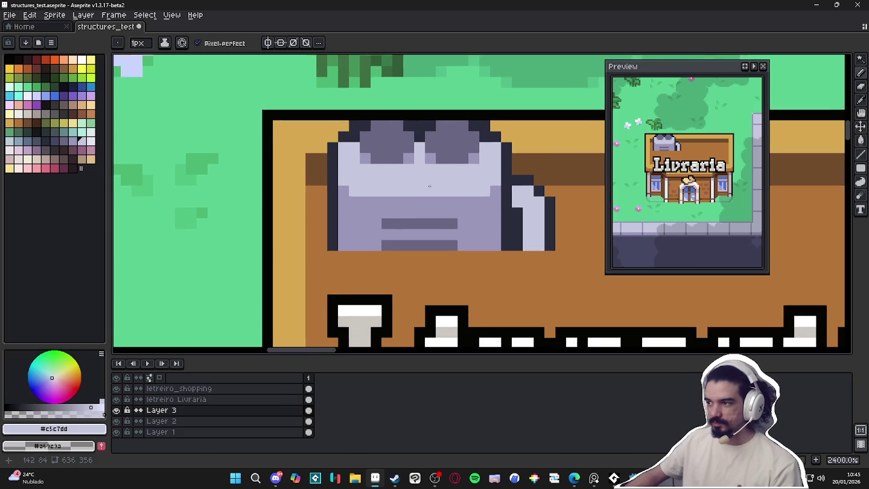
scroll(434, 190, "down", 1)
scroll(425, 196, "down", 1)
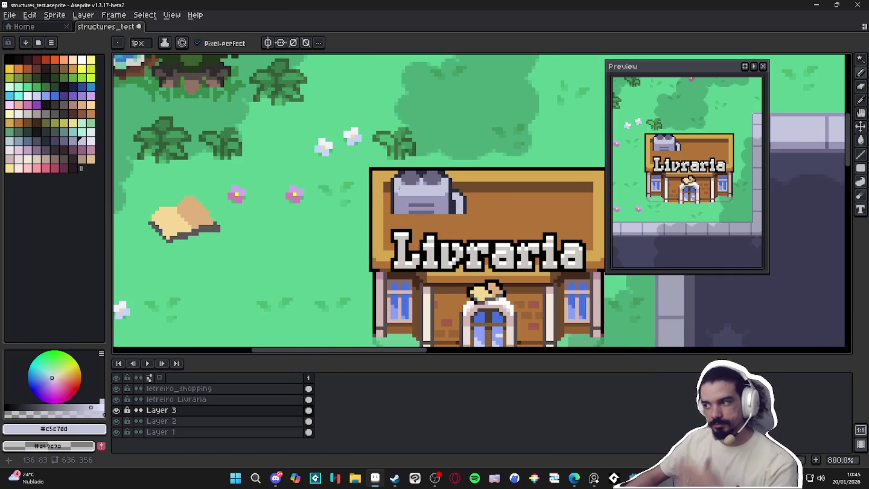
scroll(442, 198, "up", 2)
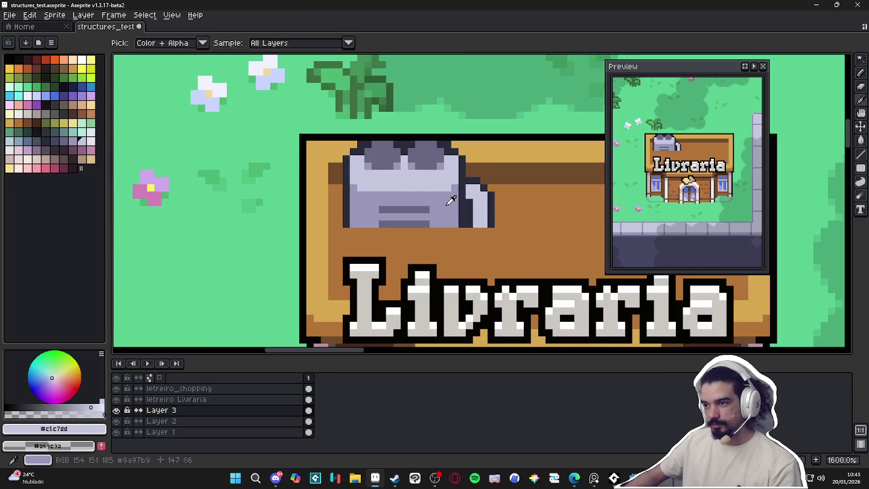
Shade the object's right lobe mid-grey with a 1px brush and save structures_test.aseprite
left_click(462, 210, "alt")
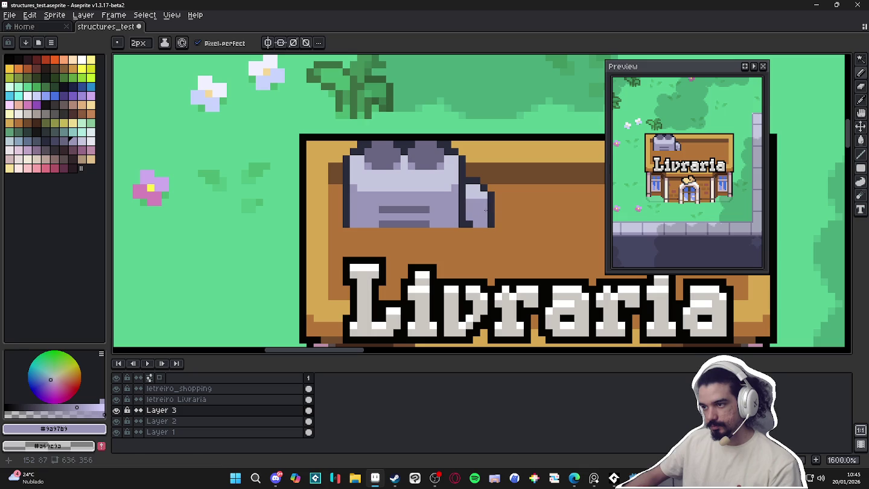
left_click(476, 216)
key("minus")
left_click_drag(476, 216, 473, 198)
left_click(479, 201, "alt")
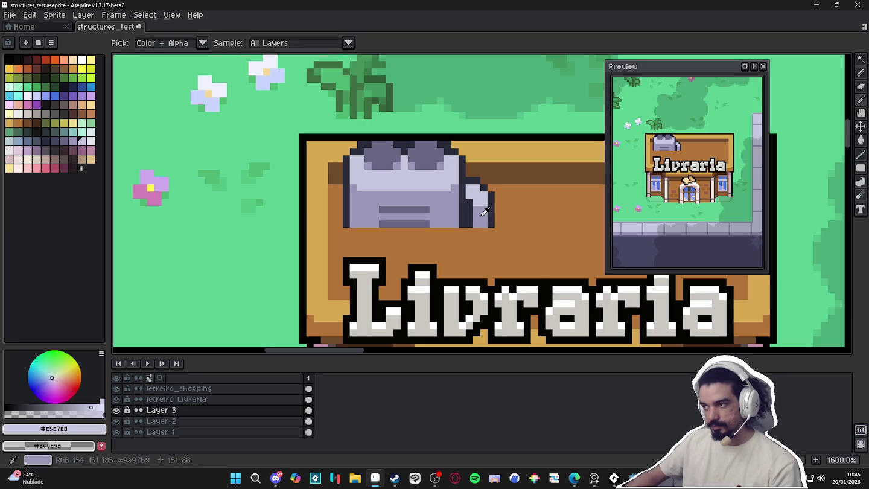
left_click(481, 215, "alt")
key("ctrl+s")
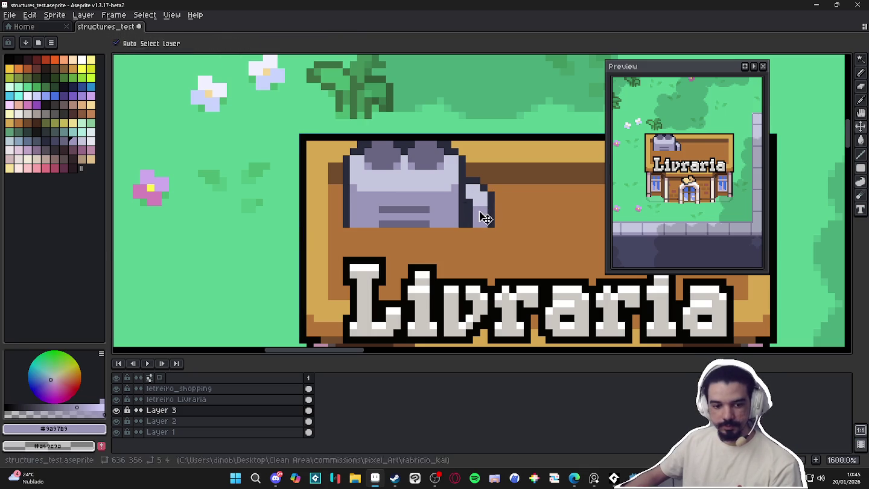
scroll(481, 213, "down", 1)
scroll(477, 182, "down", 3)
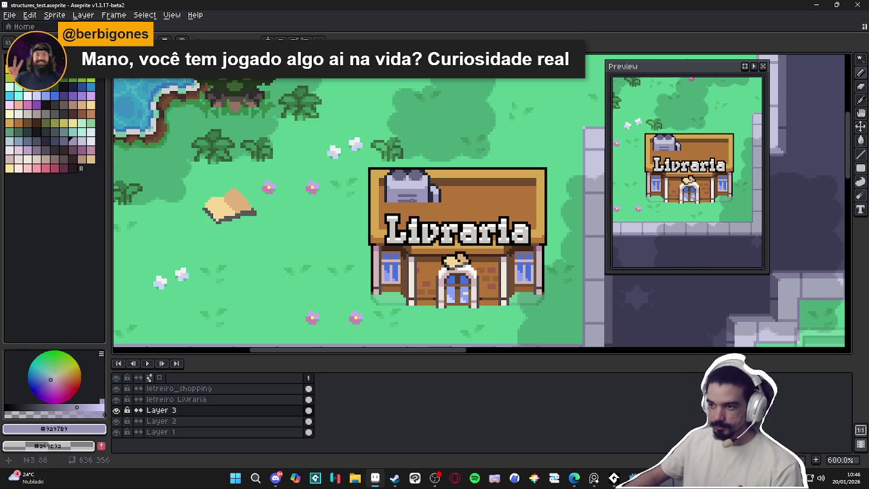
Paint the roof object's lower band in light lavender #c5c7dd, covering the darker grey area
scroll(394, 198, "up", 3)
left_click(414, 163, "alt")
left_click_drag(415, 182, 380, 192)
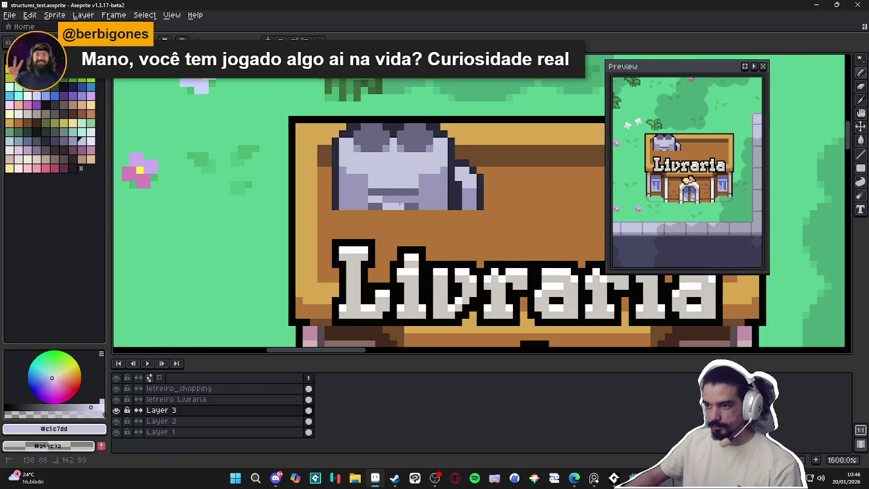
left_click_drag(414, 198, 369, 200)
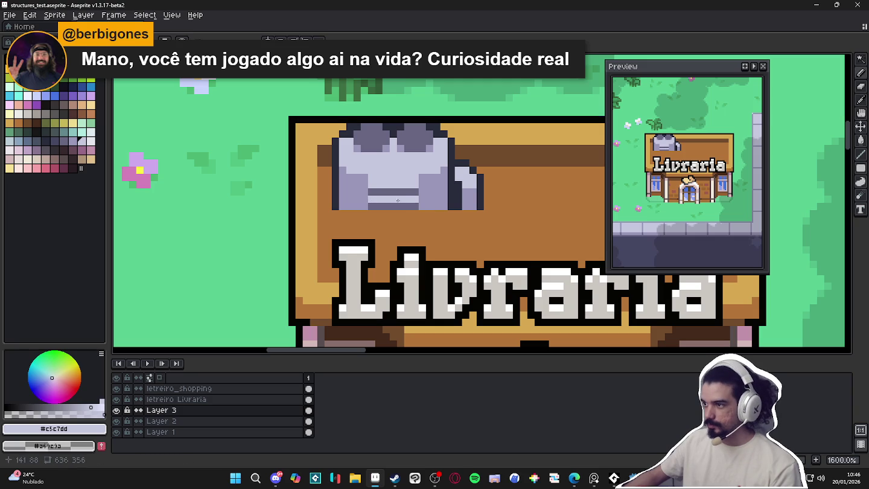
Add a dark grey #696682 row below the object, then repaint it light lavender
scroll(405, 204, "up", 1)
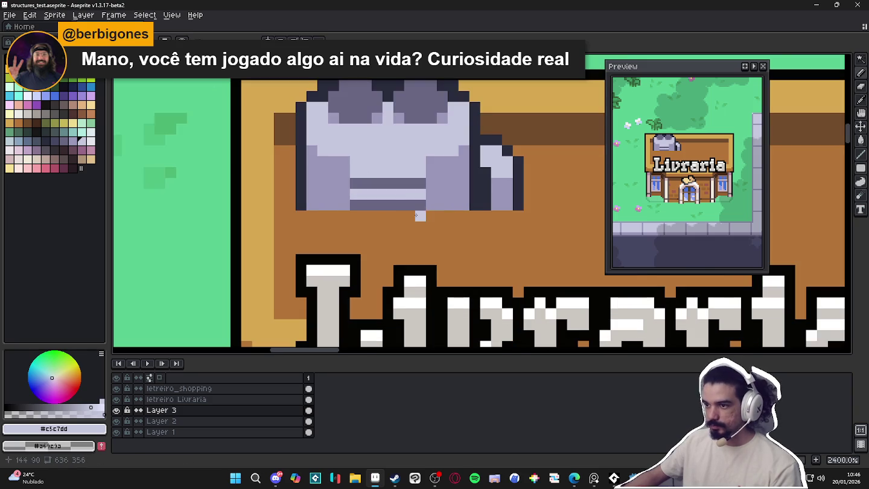
left_click(416, 205, "alt")
left_click_drag(418, 216, 353, 215)
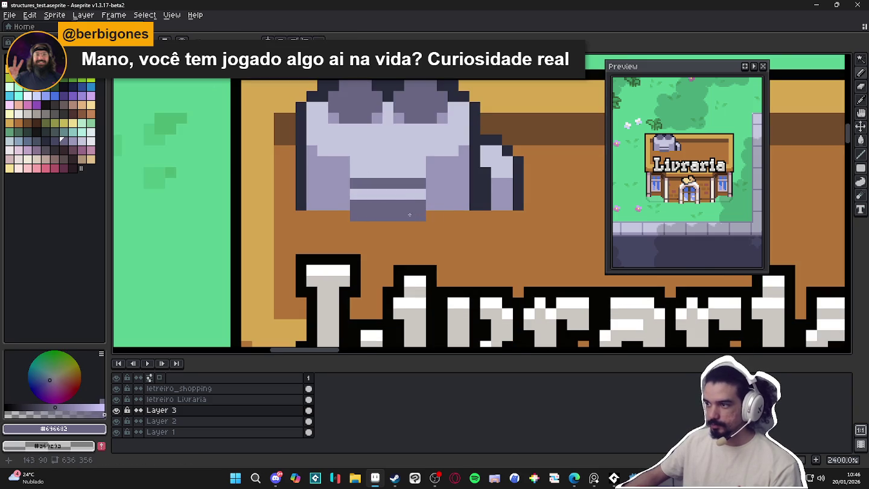
left_click(472, 196, "alt")
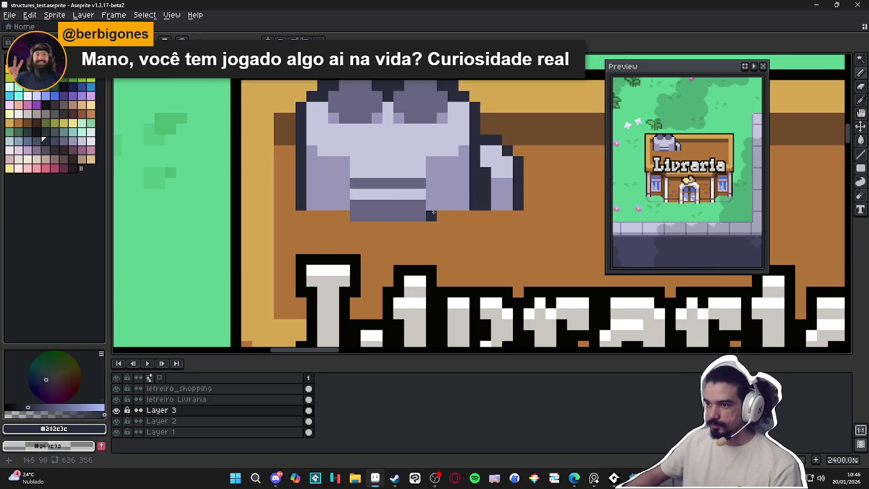
left_click(422, 194, "alt")
mouse_move(416, 205)
left_mouse_down()
mouse_move(353, 205)
mouse_move(345, 194)
left_mouse_up()
Extend the dark #282c3c side columns upward and clean up a stray dark pixel
left_click(429, 204, "alt")
left_click(429, 198)
right_click(378, 206)
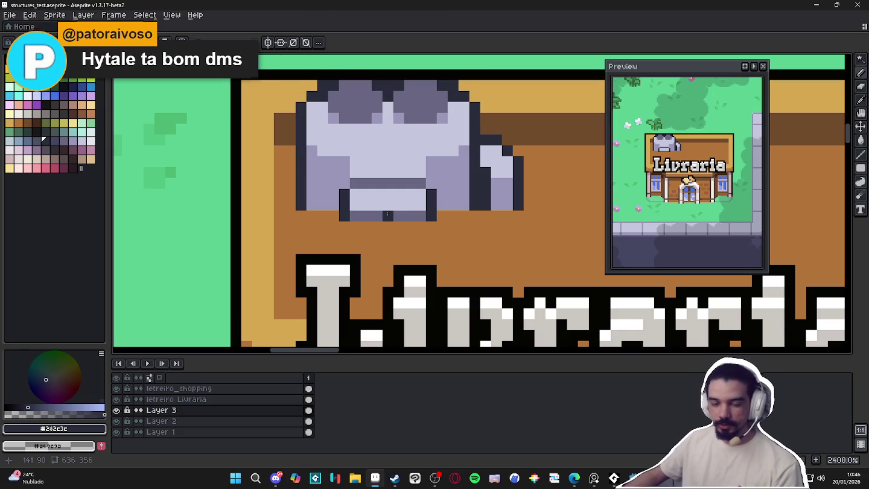
left_click(432, 184)
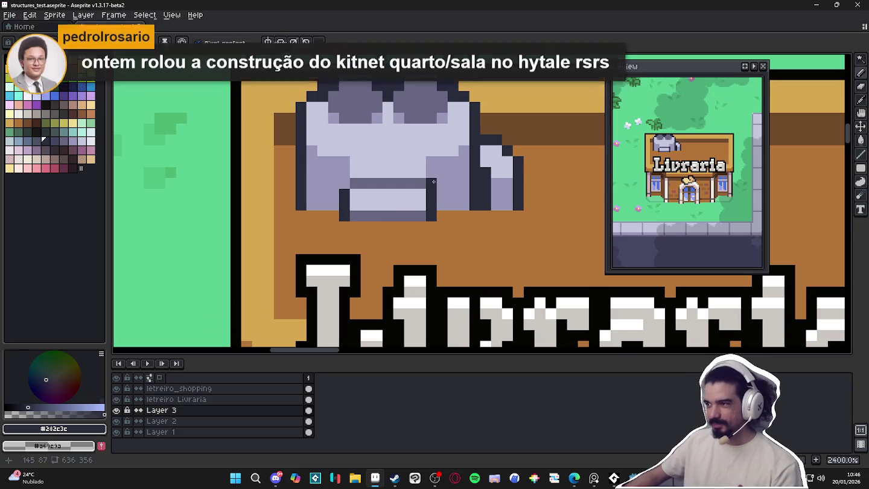
left_click(420, 227)
left_click(345, 183)
left_click(345, 173)
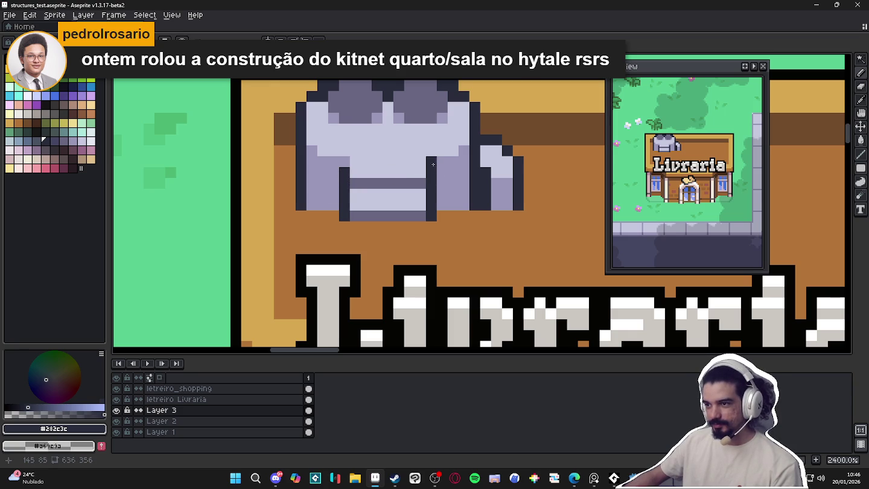
left_click(345, 161)
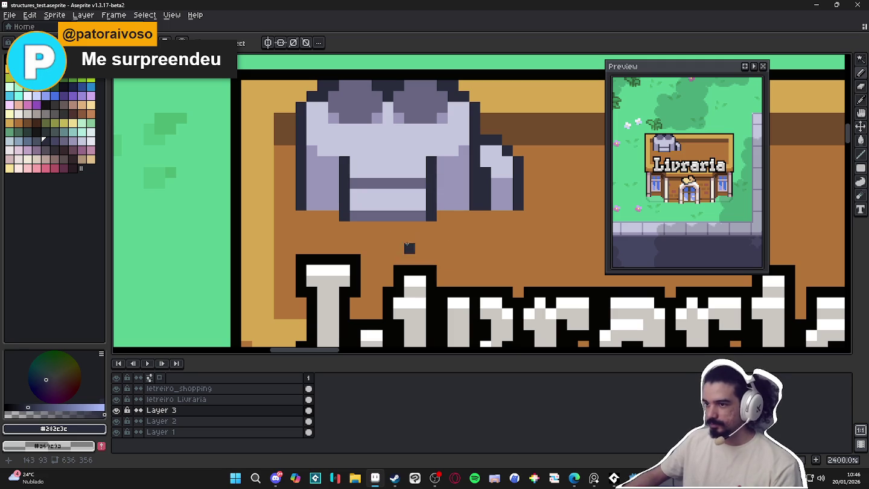
Paint a grey #696682 hem row along the bottom, extending the right dark column down to it
left_click(366, 216, "alt")
left_click_drag(367, 227, 421, 227)
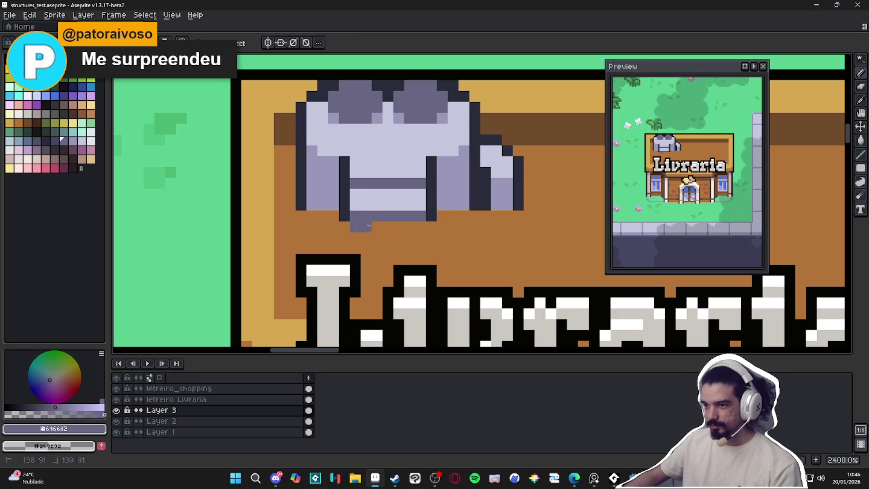
left_click(436, 217, "alt")
left_click(426, 227)
left_click(420, 184, "alt")
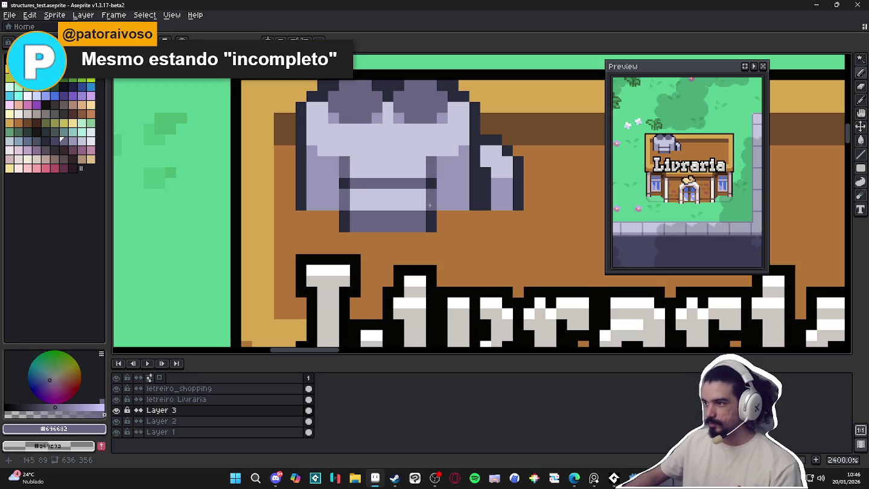
left_click(440, 215)
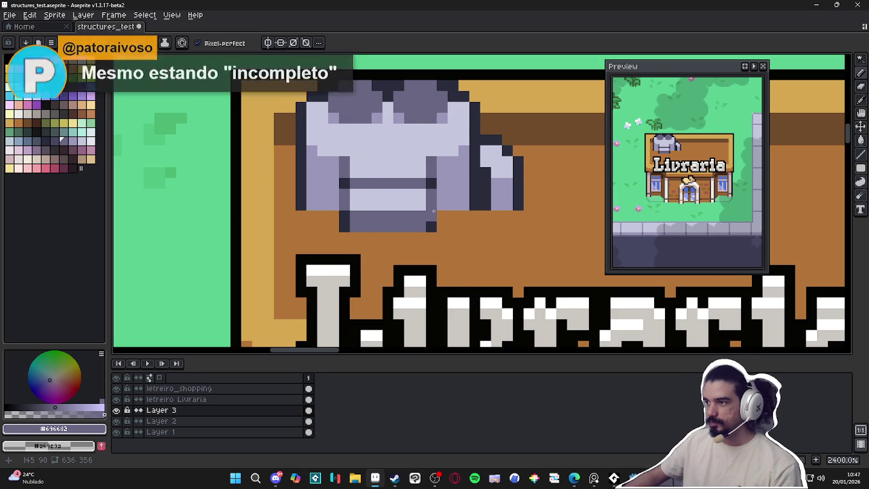
Paint an Idx-72 dark brown shadow right of and beneath the object, fixing a stray corner pixel
scroll(442, 215, "down", 4)
scroll(444, 214, "up", 4)
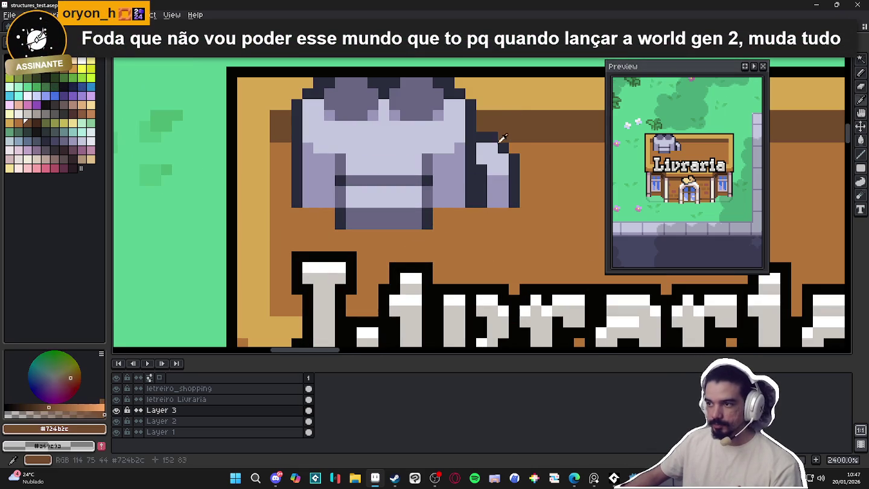
left_click(29, 124)
left_click_drag(443, 219, 514, 219)
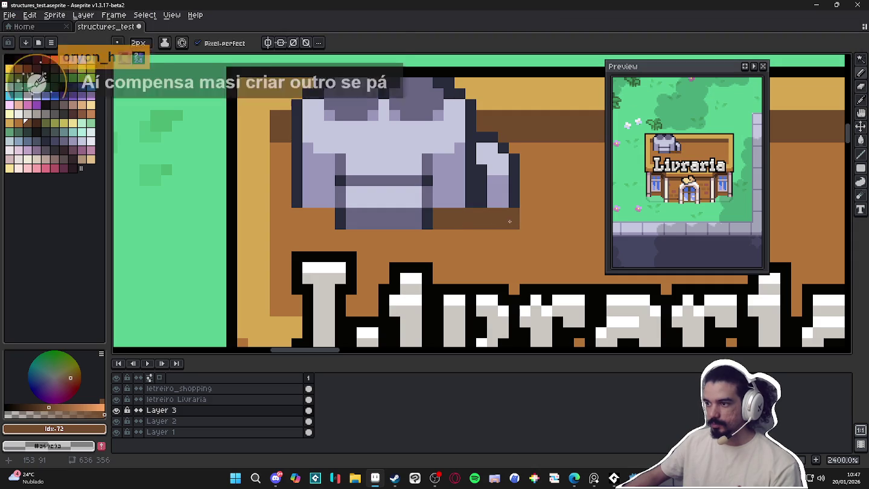
mouse_move(427, 240)
left_mouse_down()
mouse_move(360, 243)
mouse_move(314, 219)
mouse_move(319, 204)
left_mouse_up()
key("ctrl+z")
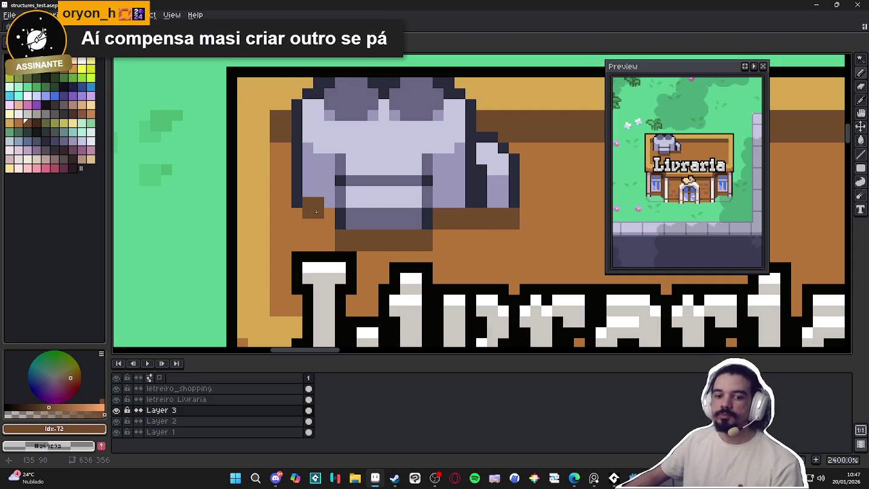
left_click(328, 199)
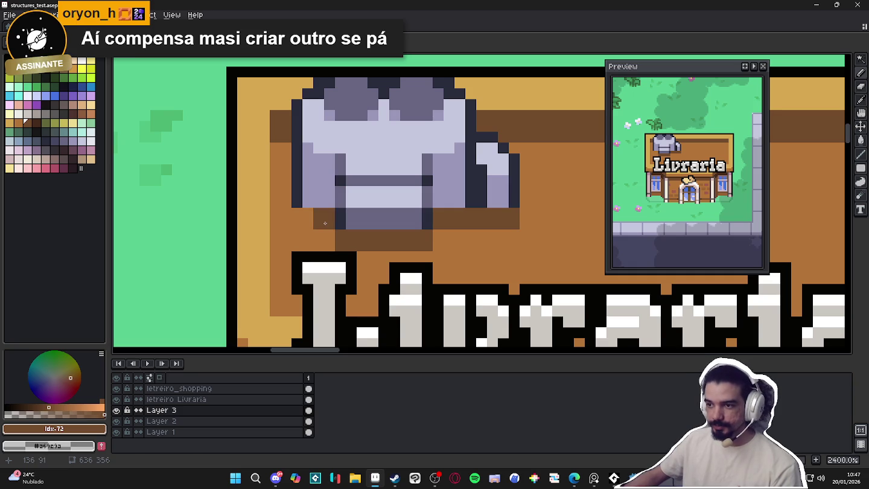
left_click_drag(324, 219, 302, 218)
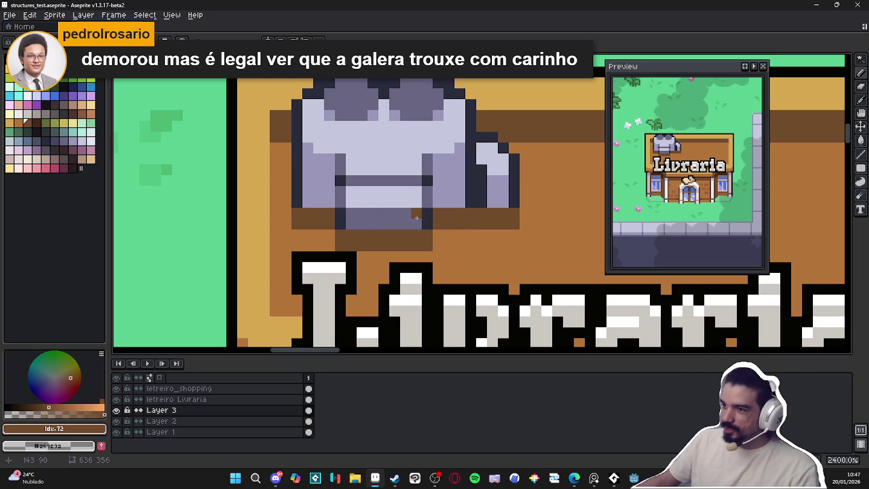
scroll(427, 240, "down", 3)
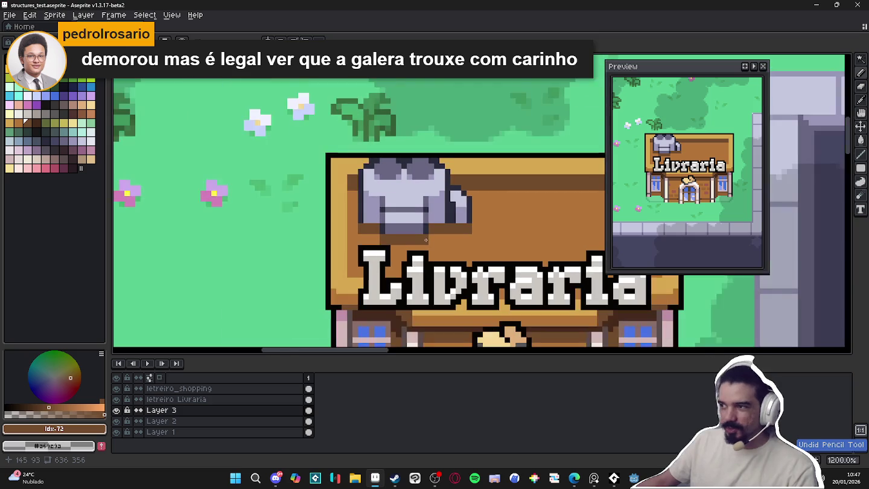
Try #c5c7dd lavender lines across the shirt, undo them, and repaint upper-left shoulder highlight pixels
scroll(414, 198, "up", 1)
left_click(395, 205, "alt")
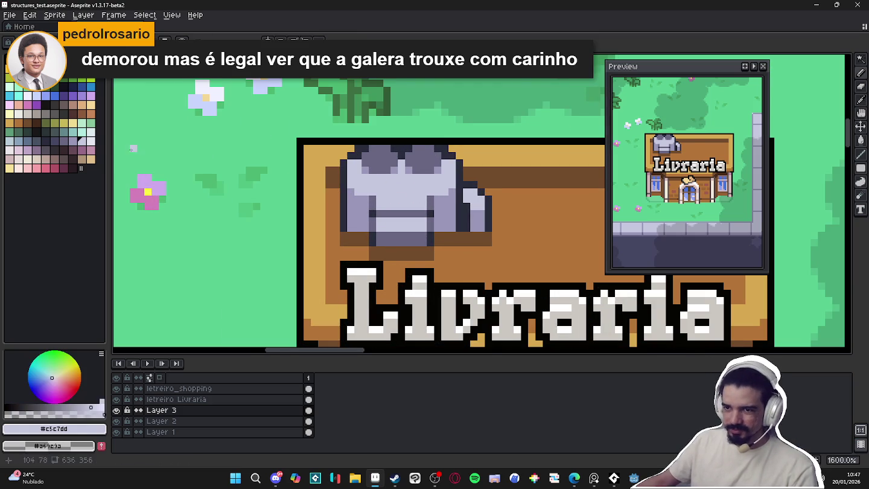
scroll(398, 199, "up", 1)
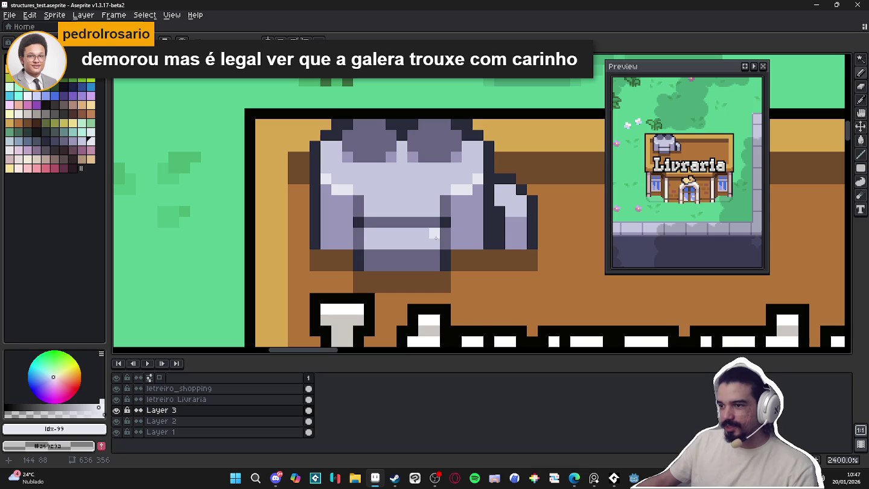
left_click_drag(433, 242, 374, 242)
key("ctrl+z")
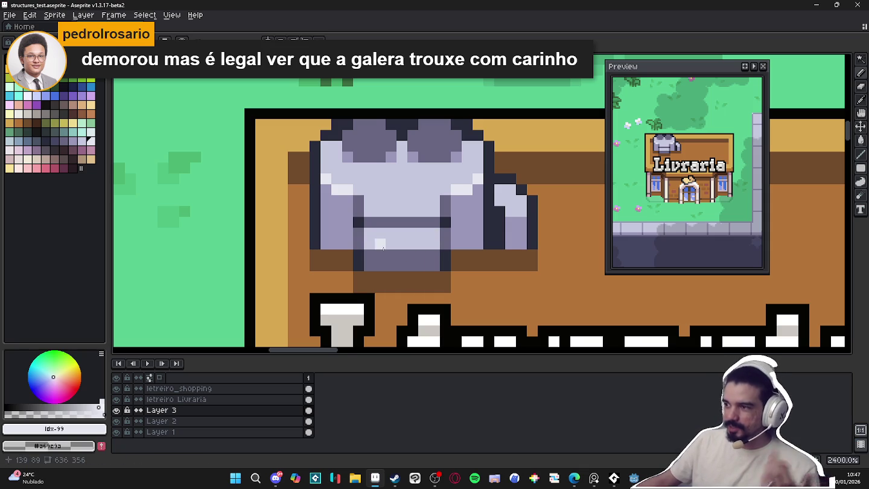
left_click_drag(371, 242, 432, 240)
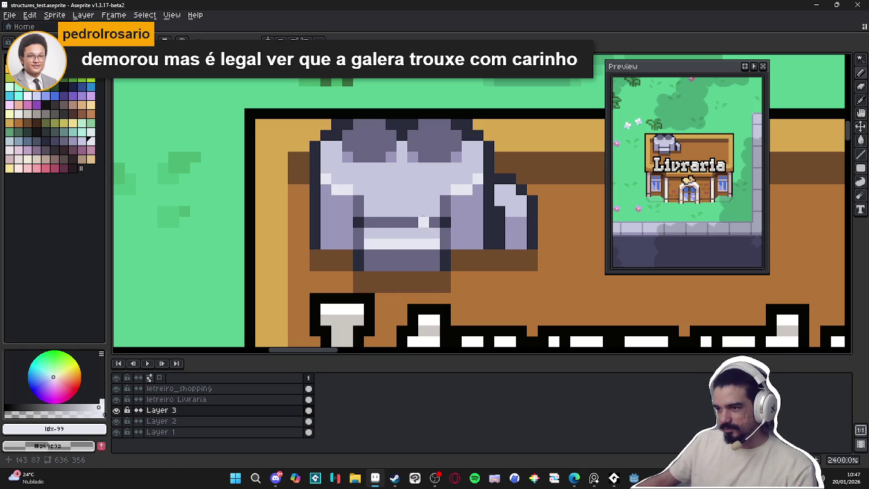
key("ctrl+z")
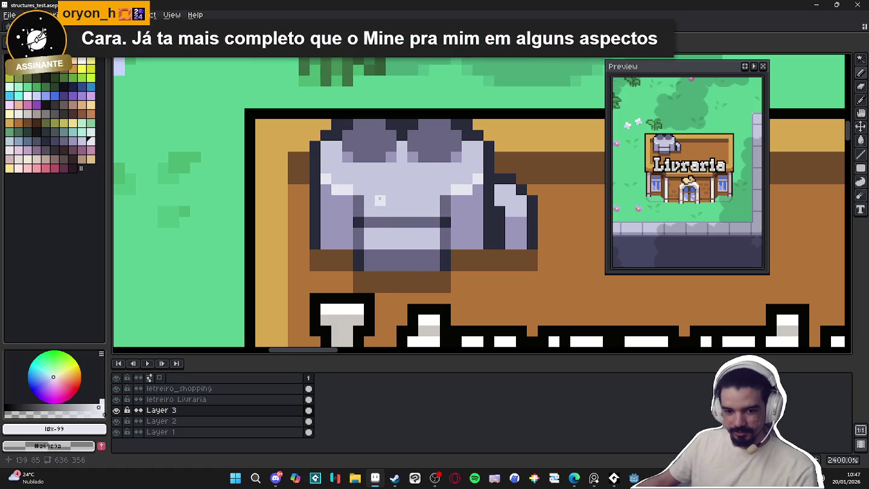
mouse_move(372, 193)
left_mouse_down()
mouse_move(343, 187)
mouse_move(355, 171)
left_mouse_up()
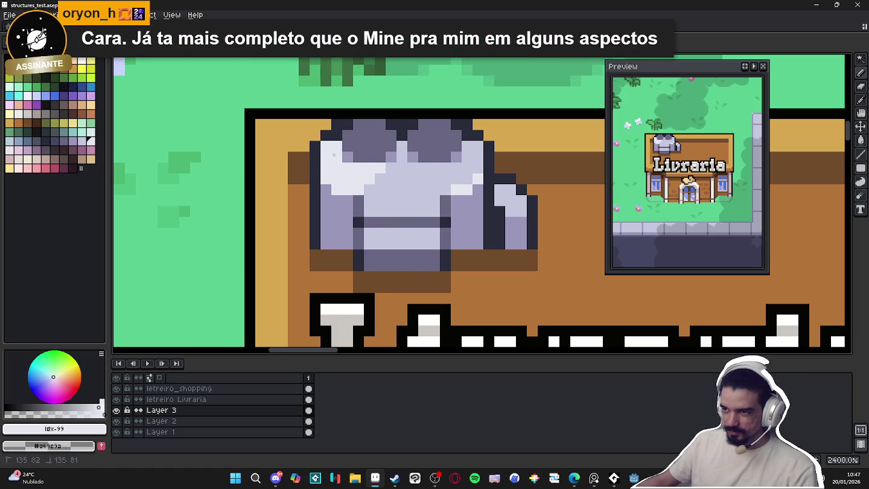
left_click(396, 169, "alt")
scroll(400, 181, "down", 5)
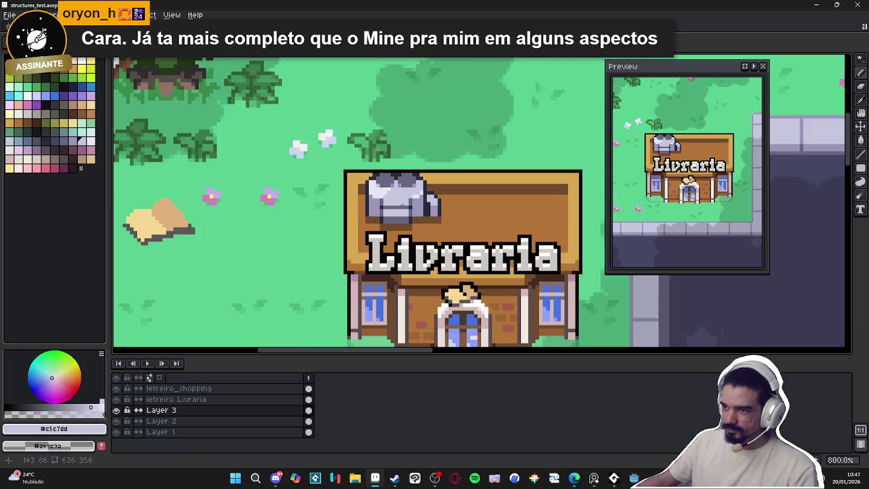
scroll(407, 211, "down", 1)
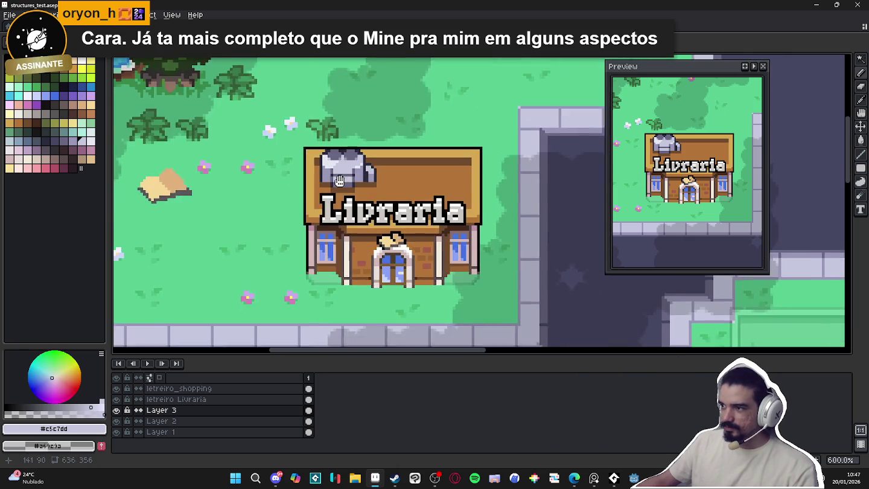
Lighten the shirt's sleeve-tip pixels with the paler #9a97b9 lavender
scroll(403, 215, "down", 1)
scroll(403, 214, "down", 1)
scroll(372, 187, "up", 8)
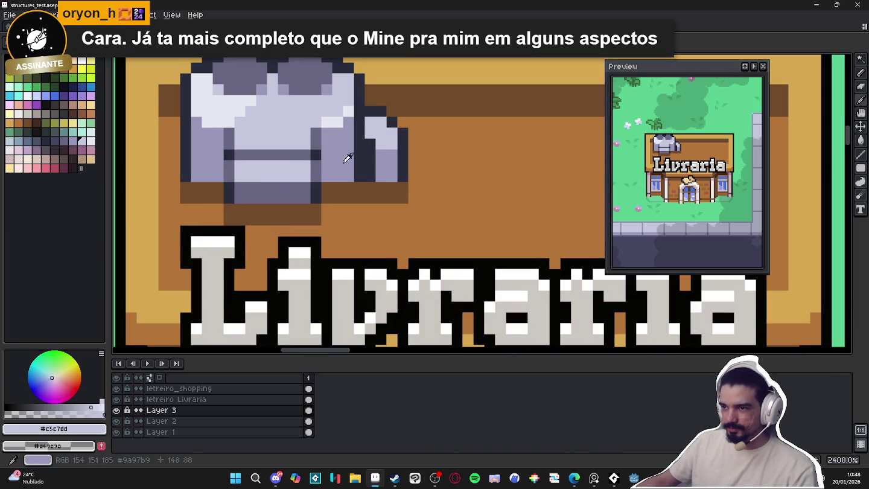
left_click(303, 150, "alt")
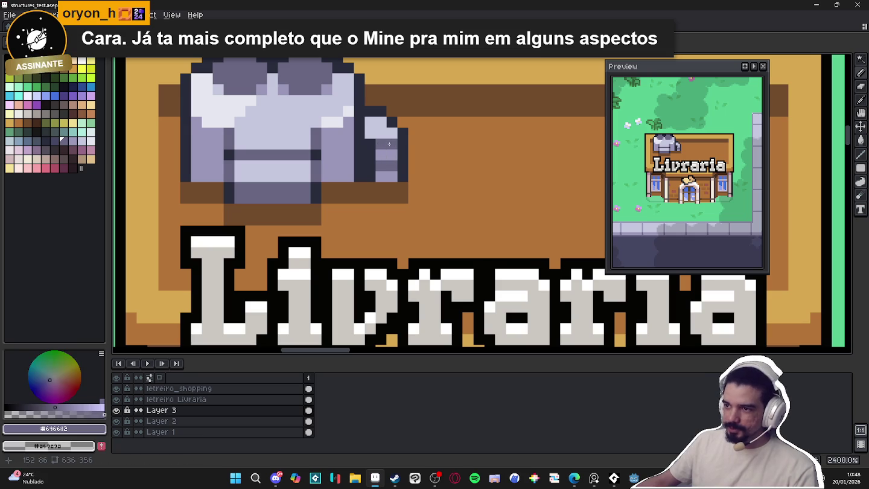
scroll(390, 145, "down", 1)
scroll(391, 148, "down", 1)
scroll(393, 151, "up", 2)
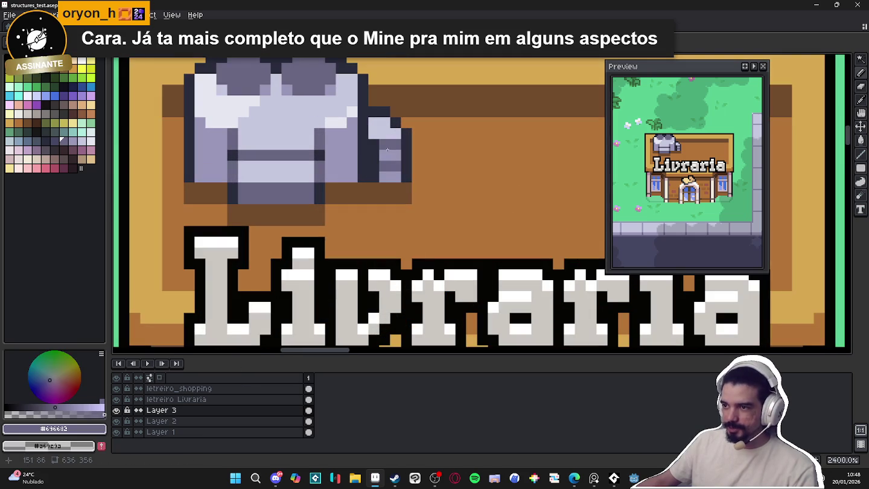
left_click(395, 145, "alt")
left_click(396, 154)
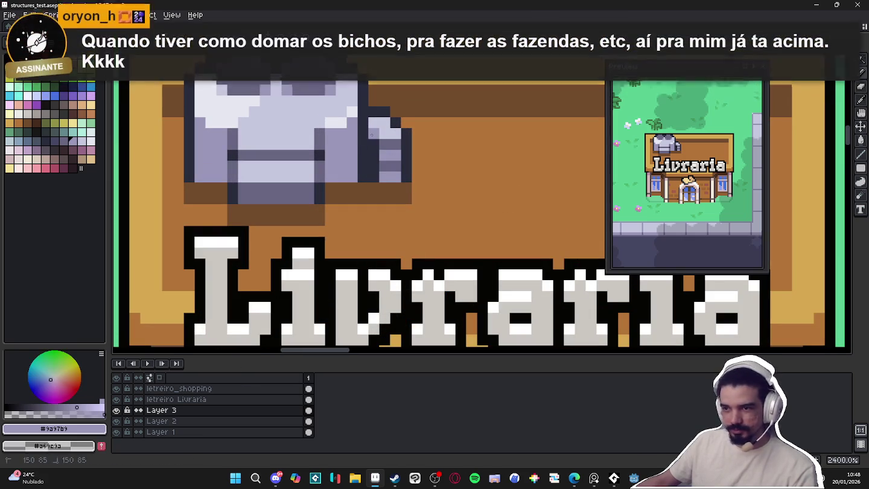
Zoom out to check the shirt ornament and save structures_test.aseprite
scroll(382, 139, "down", 4)
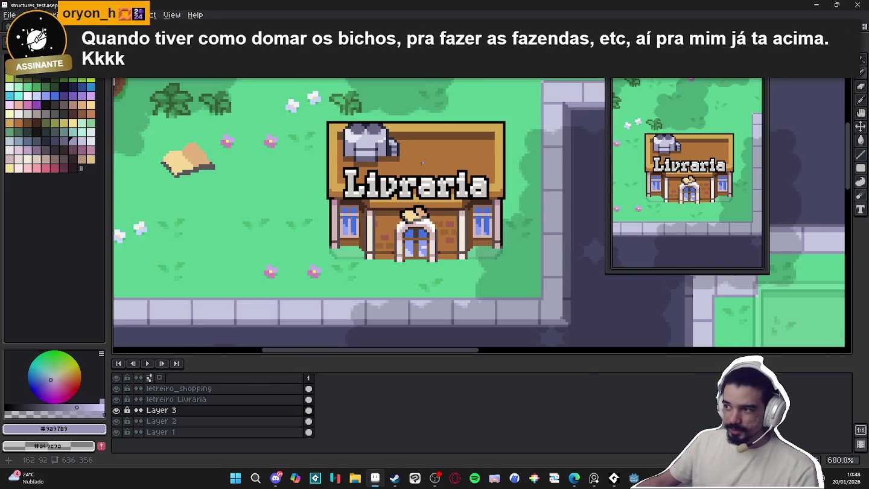
scroll(398, 144, "up", 1)
scroll(406, 148, "up", 2)
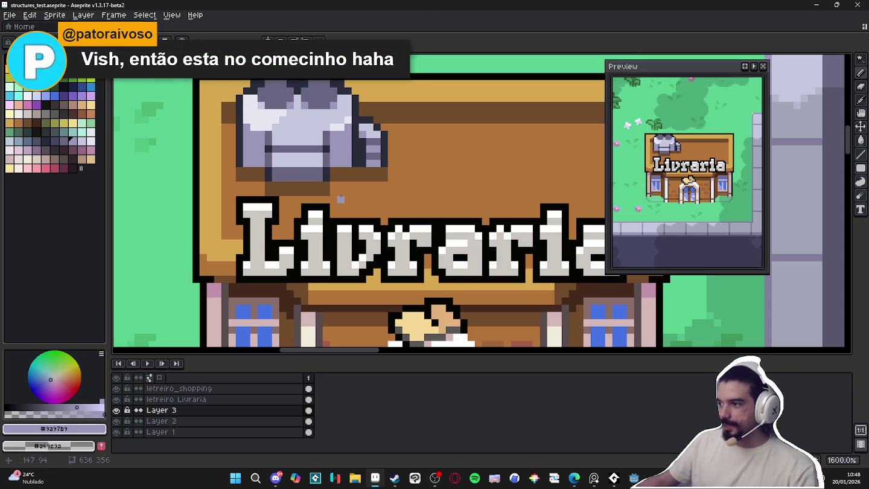
scroll(341, 198, "down", 5)
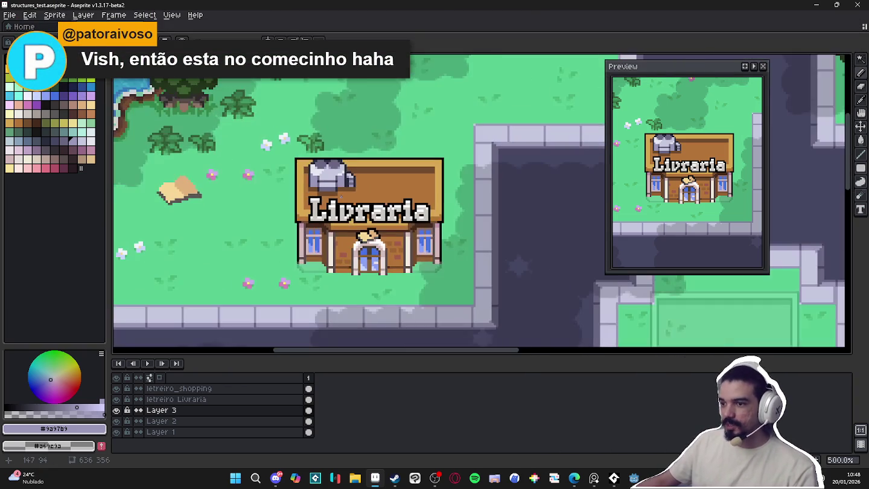
scroll(335, 202, "up", 2)
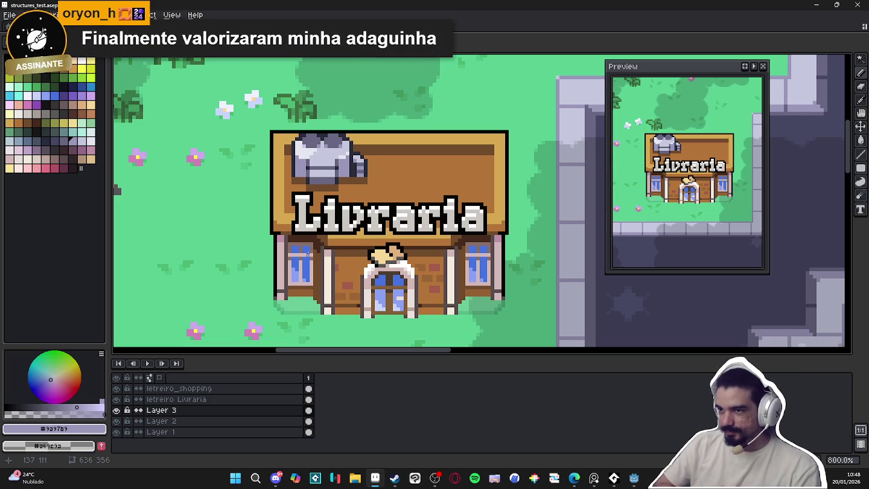
scroll(373, 240, "down", 1)
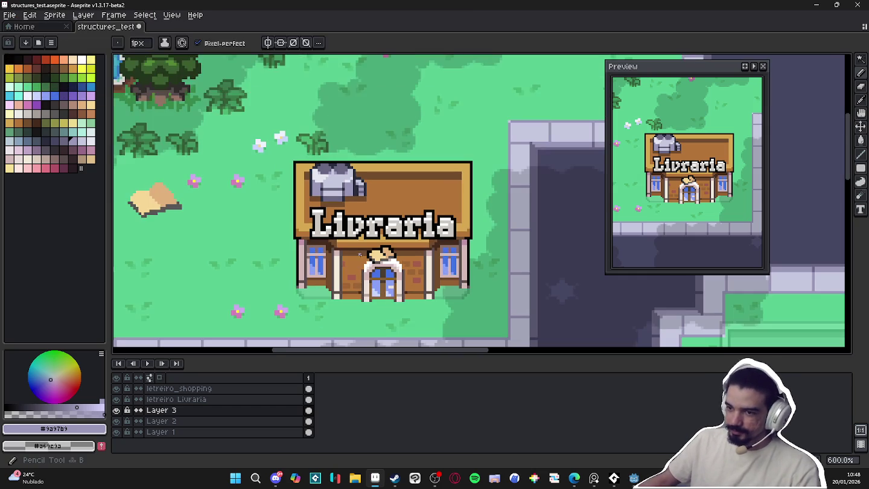
scroll(374, 248, "up", 1)
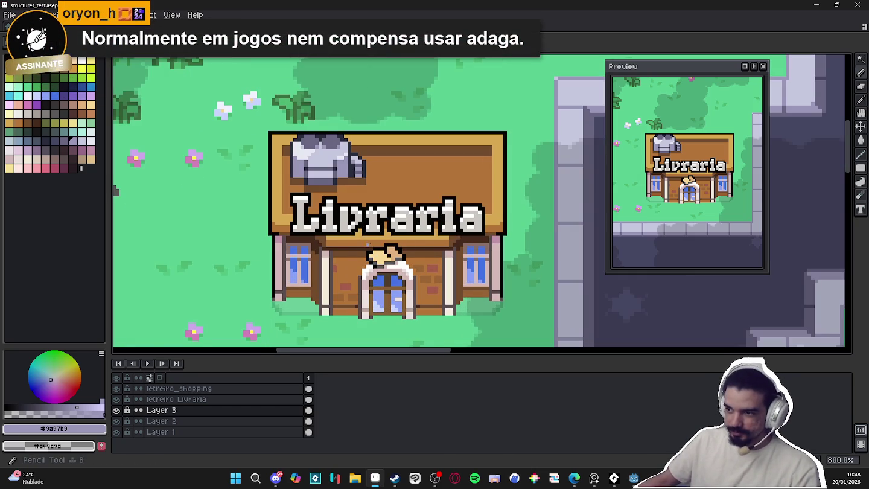
scroll(374, 247, "down", 1)
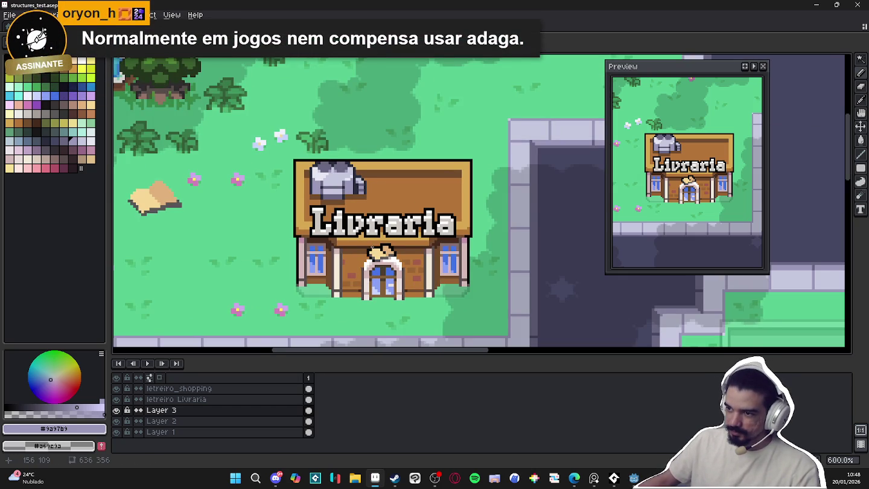
key("ctrl+s")
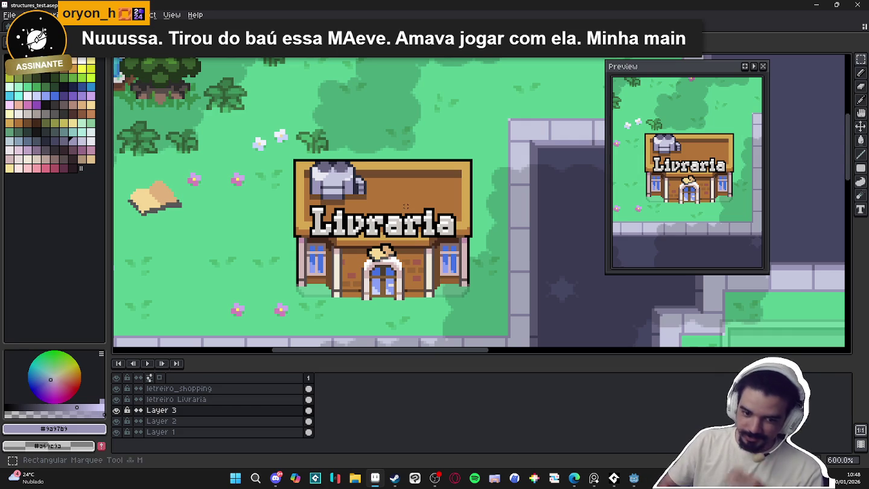
Outline the letreiro Livraria text in dark brown with the rounded circle matrix, then deselect
scroll(415, 215, "up", 1)
left_click(396, 240, "ctrl")
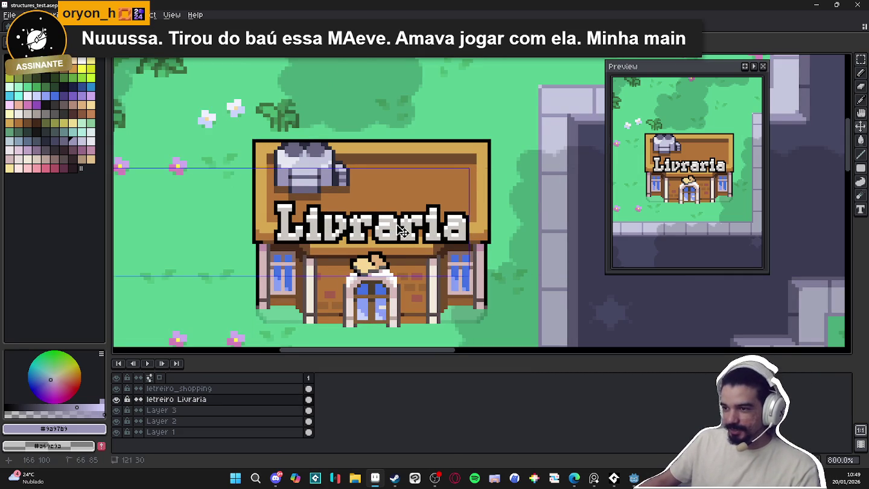
scroll(398, 230, "up", 2)
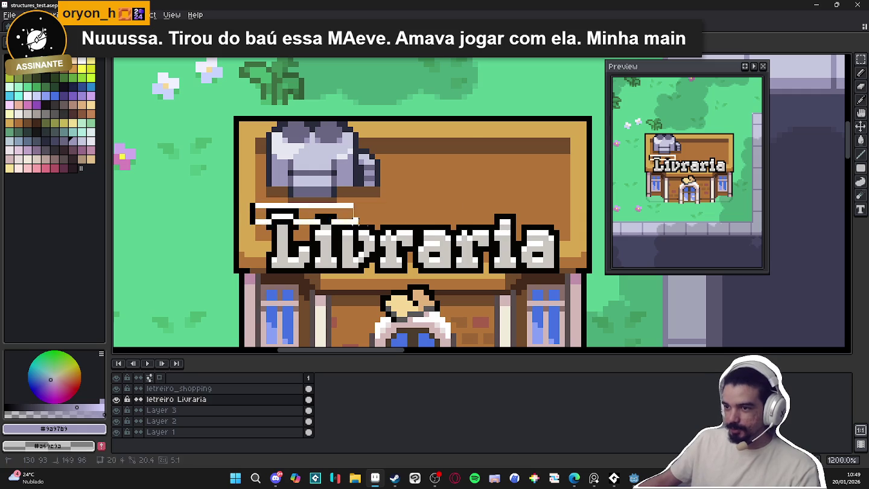
left_click(497, 145, "alt")
key("shift+o")
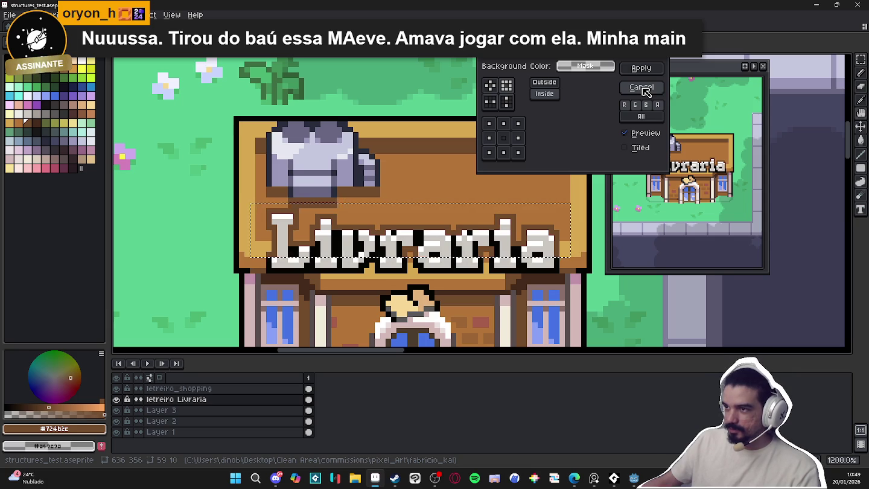
left_click(491, 86)
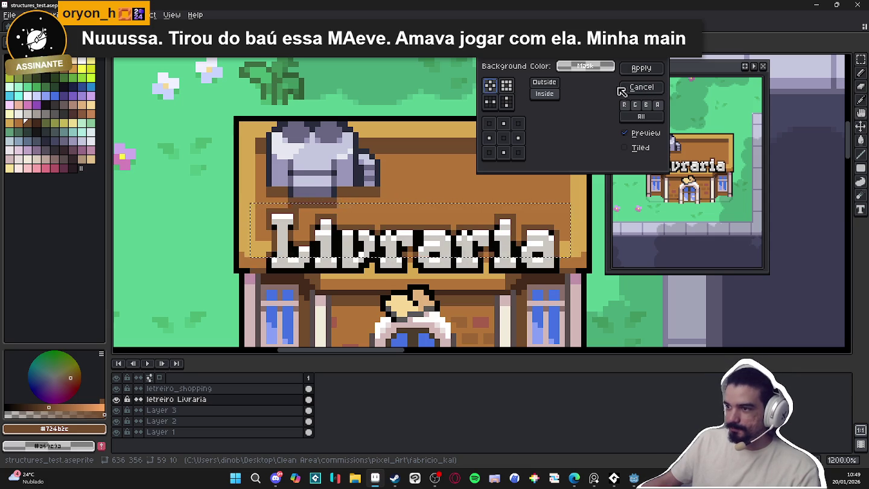
left_click(641, 87)
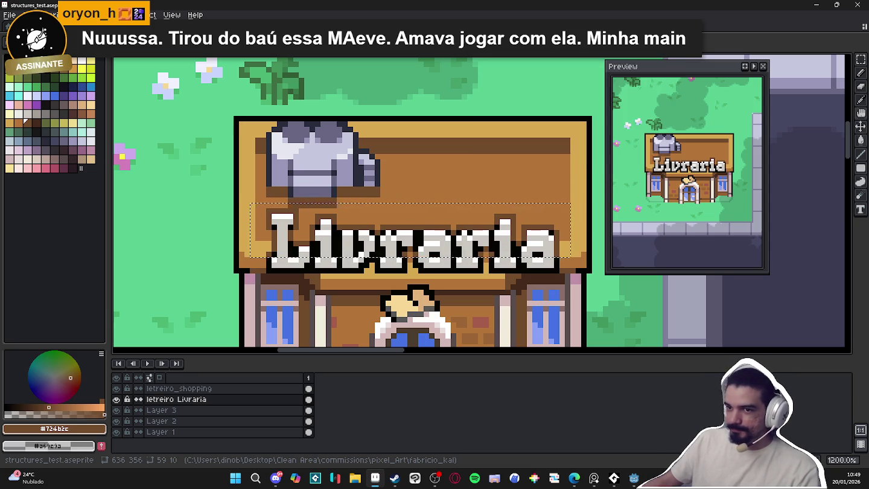
left_click(47, 121)
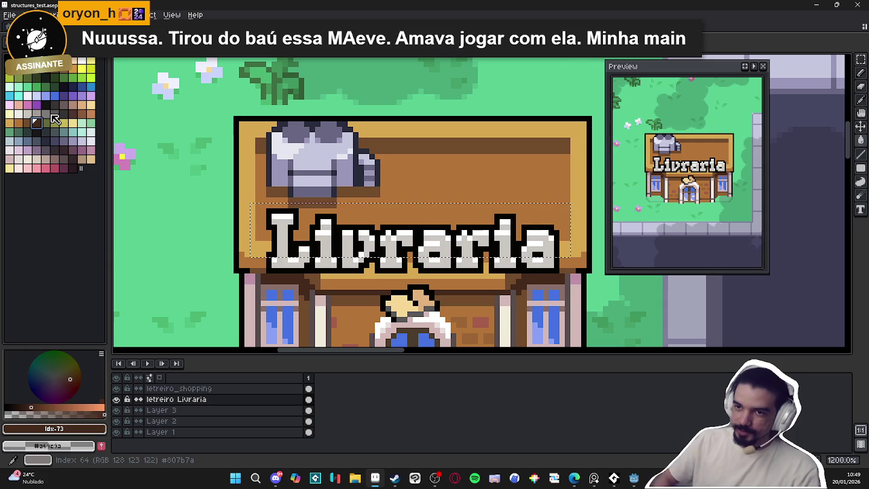
key("shift+o")
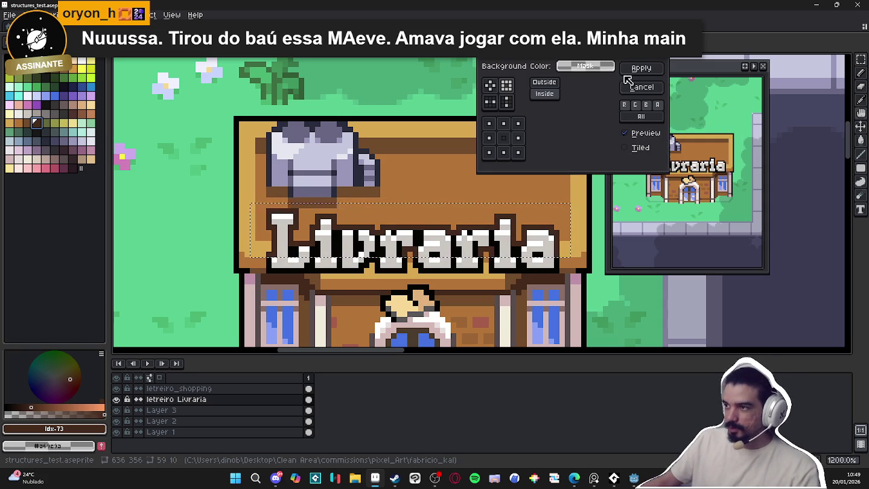
left_click(641, 68)
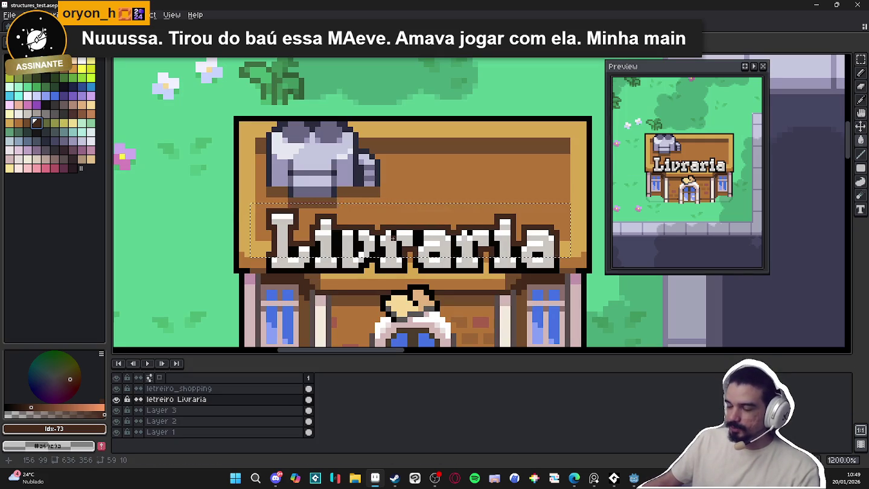
key("ctrl+d")
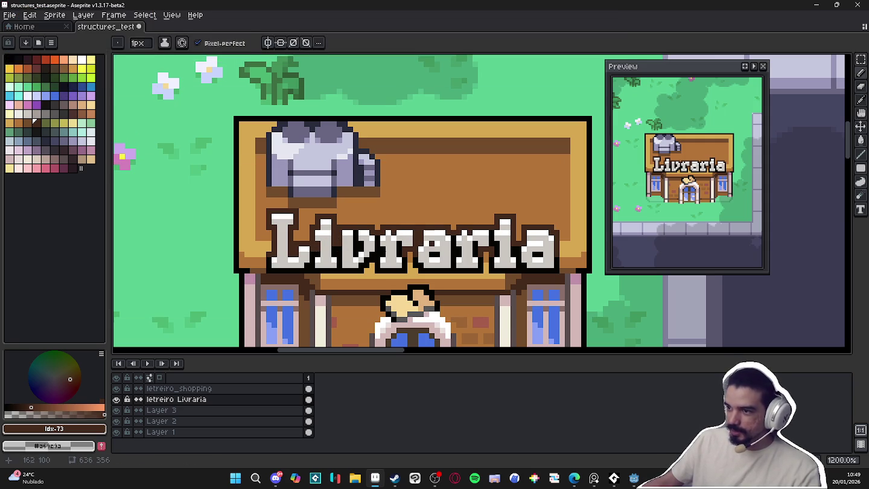
Save the map with the outlined Livraria sign
left_click_drag(481, 259, 488, 245)
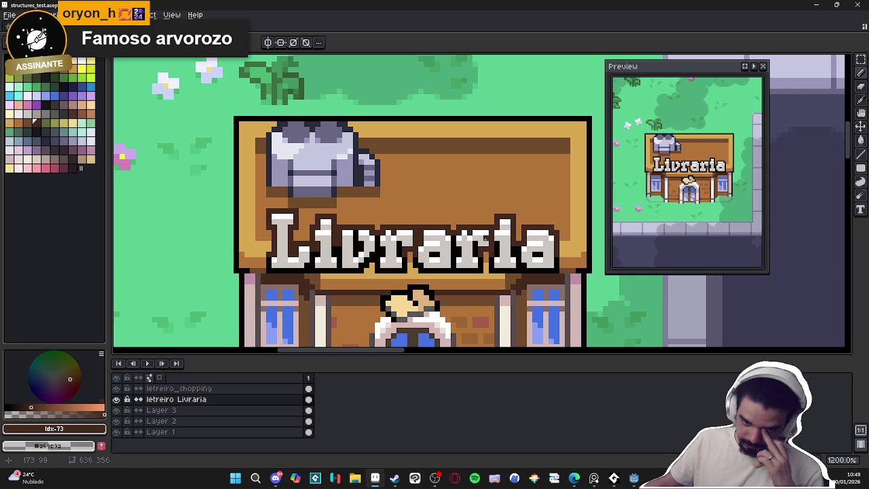
scroll(484, 239, "down", 2)
scroll(484, 239, "down", 2)
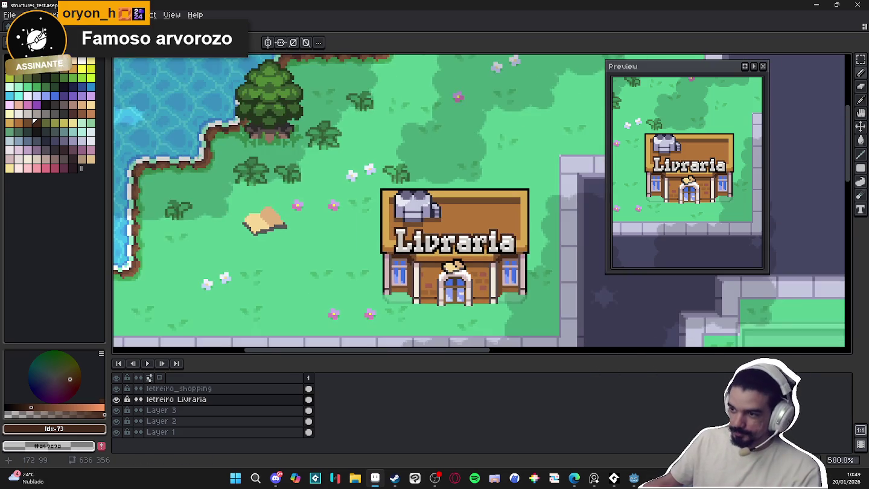
key("ctrl+s")
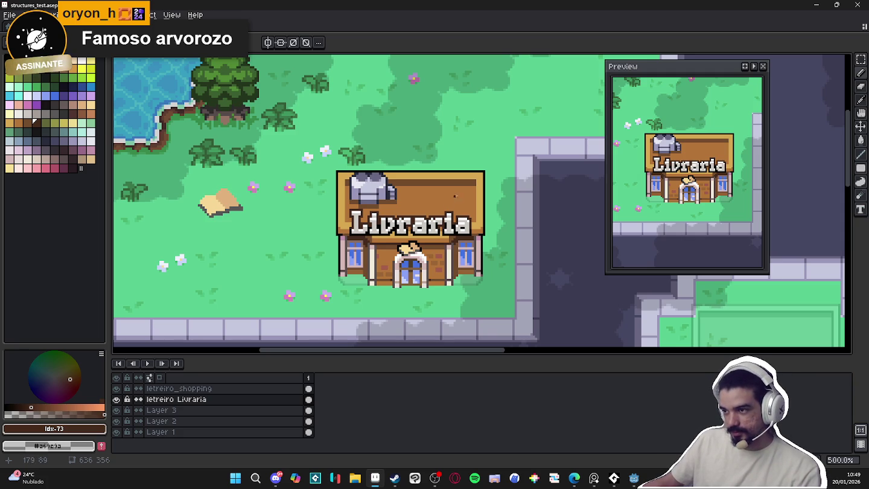
Undo the stray pencil stroke on the sign, sample the #724b2c brown, and nudge the Livraria text
scroll(482, 176, "up", 5)
left_click(464, 184, "alt")
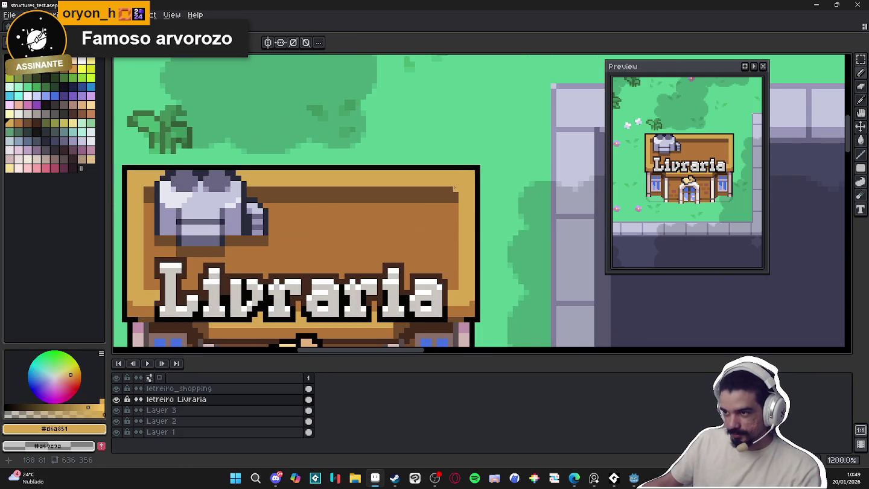
key("ctrl+z")
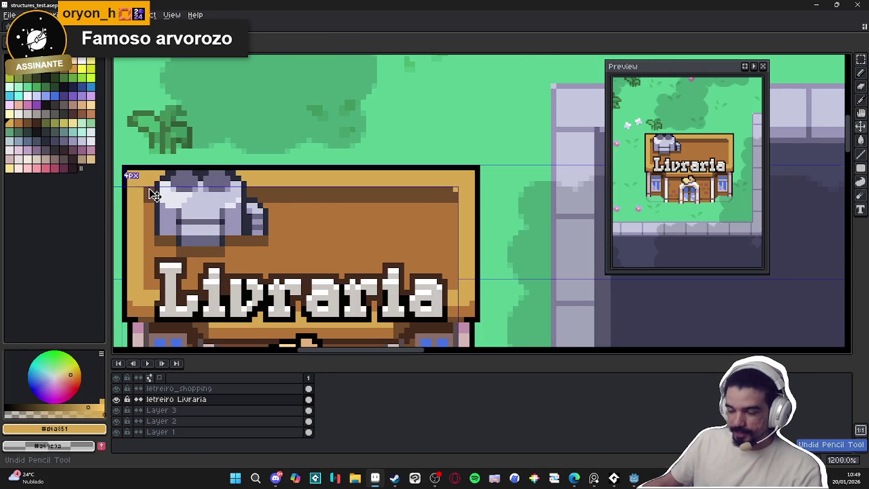
left_click(151, 194, "alt")
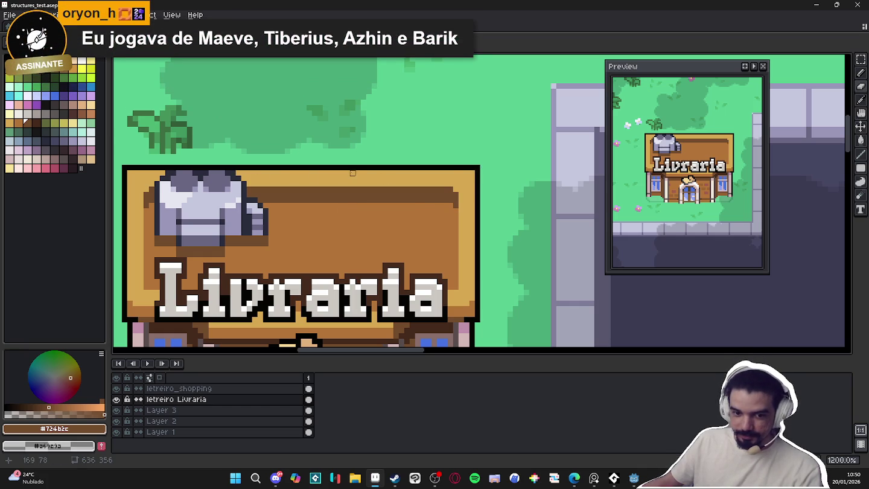
left_click_drag(399, 314, 407, 314)
Restore the text position and remove both white corner marks from the sign's top
key("ctrl+z")
key("m")
left_click_drag(423, 178, 472, 216)
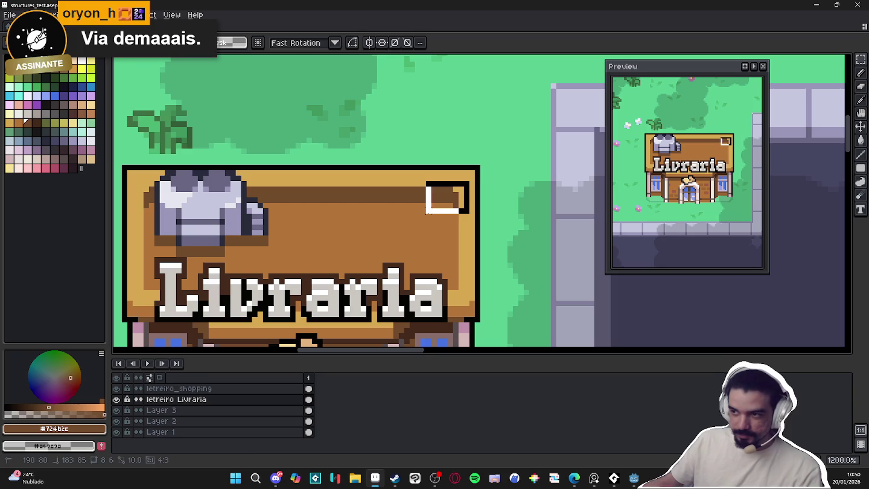
left_click_drag(131, 180, 155, 220)
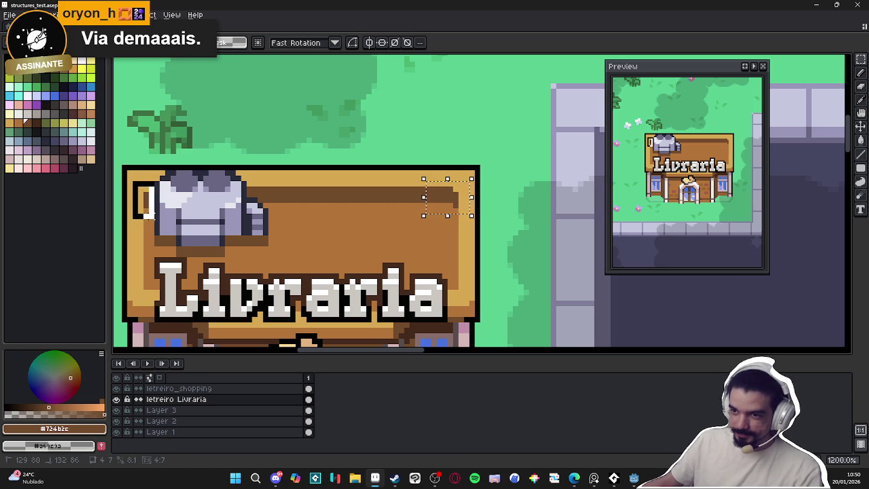
key("ctrl+d")
Save the file, undo the last eraser stroke on Layer 3, and sample the near-black outline colour
key("Down")
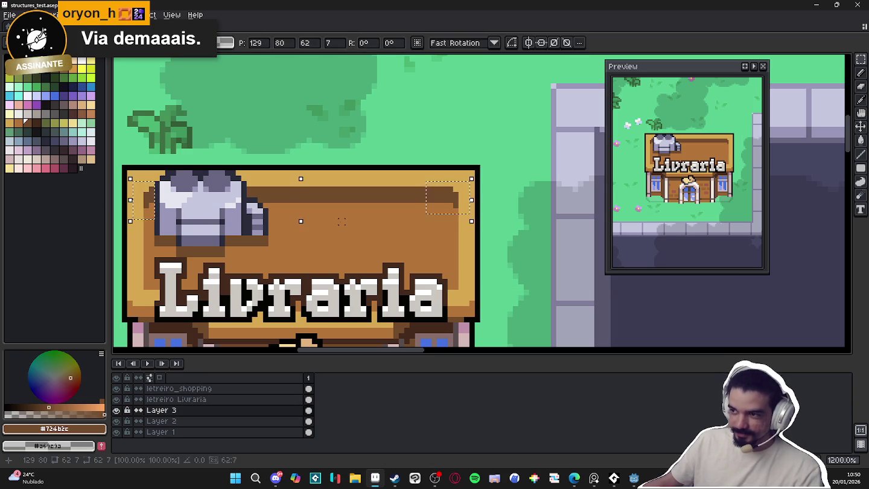
scroll(342, 221, "down", 2)
key("ctrl+s")
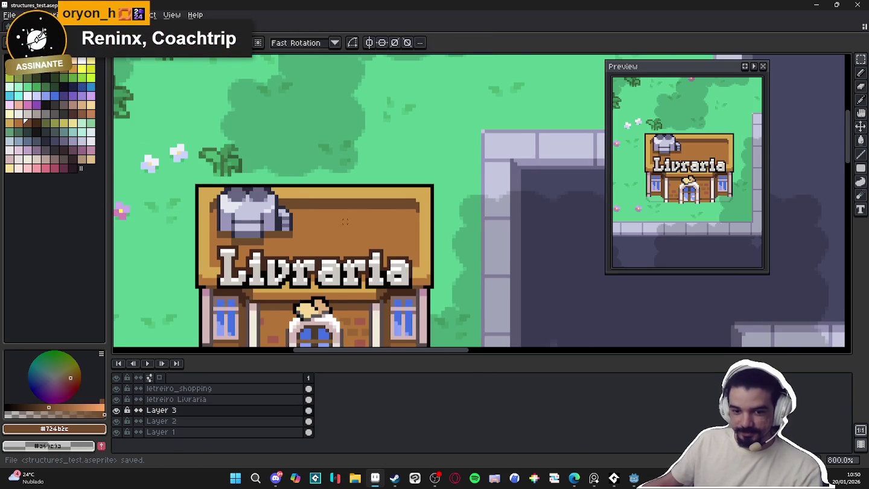
left_click_drag(345, 222, 403, 205)
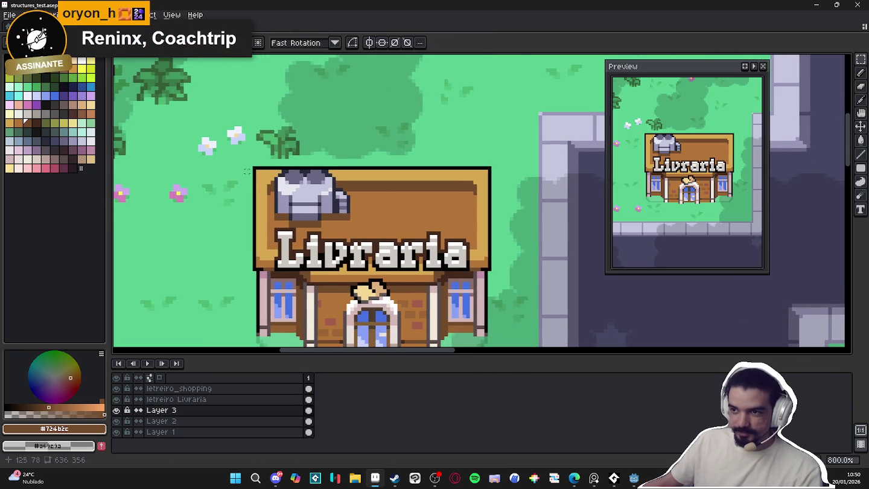
scroll(254, 172, "up", 3)
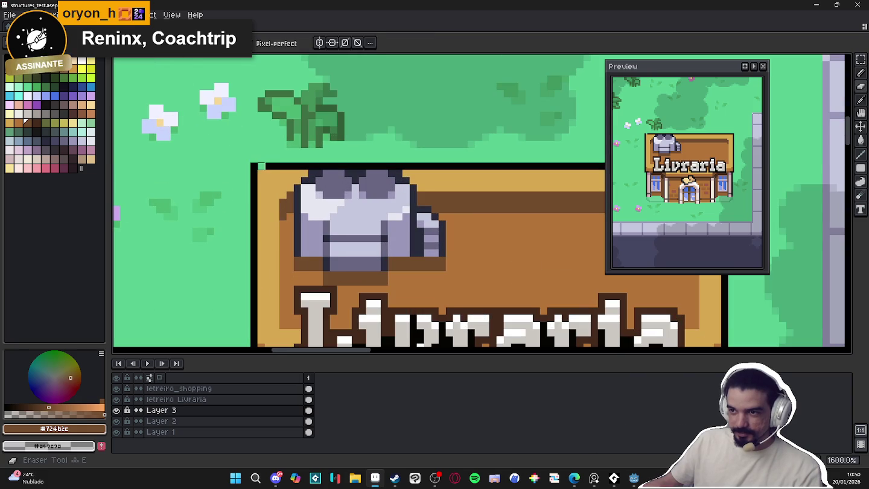
key("ctrl+z")
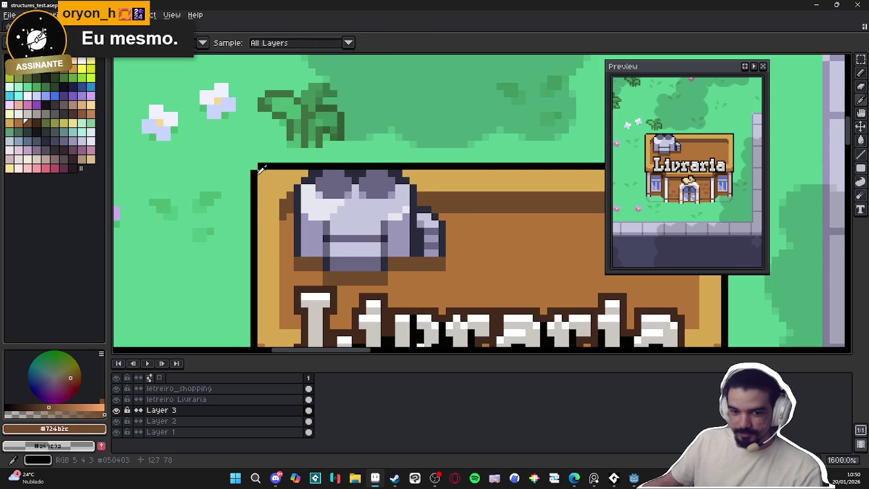
left_click(262, 172, "alt")
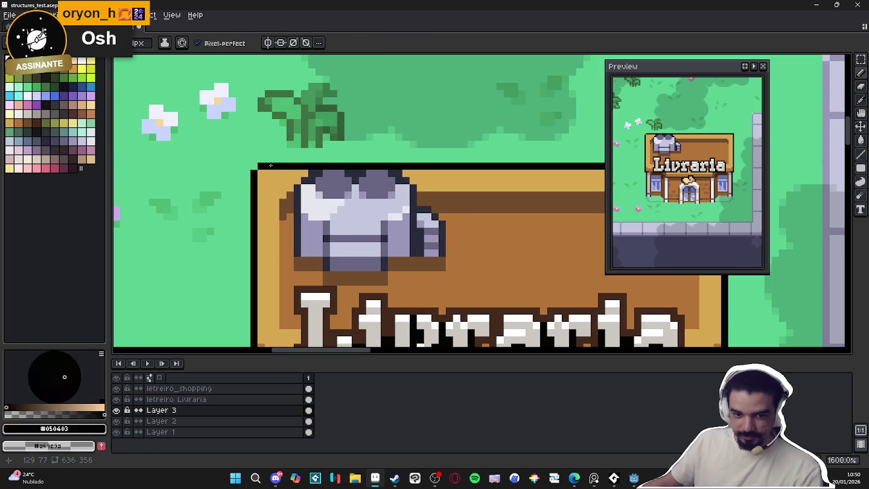
key("alt+Tab")
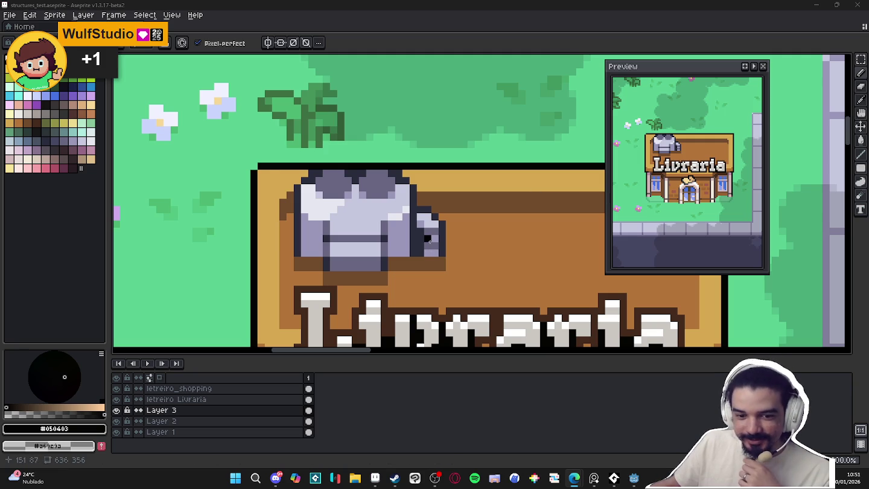
Try a dark line and lavender pixels on the grey kettle's top, then undo them
scroll(430, 241, "down", 2)
scroll(442, 241, "down", 1)
left_click_drag(438, 242, 399, 230)
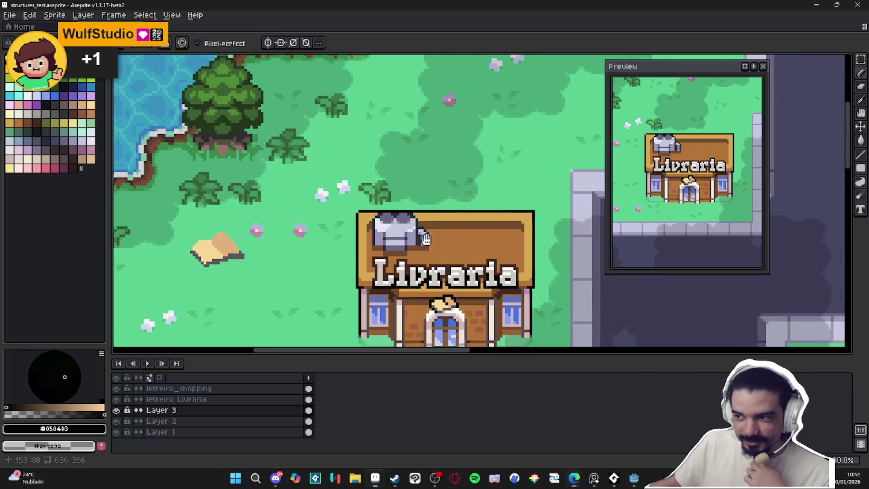
scroll(348, 208, "up", 2)
left_click(348, 211, "alt")
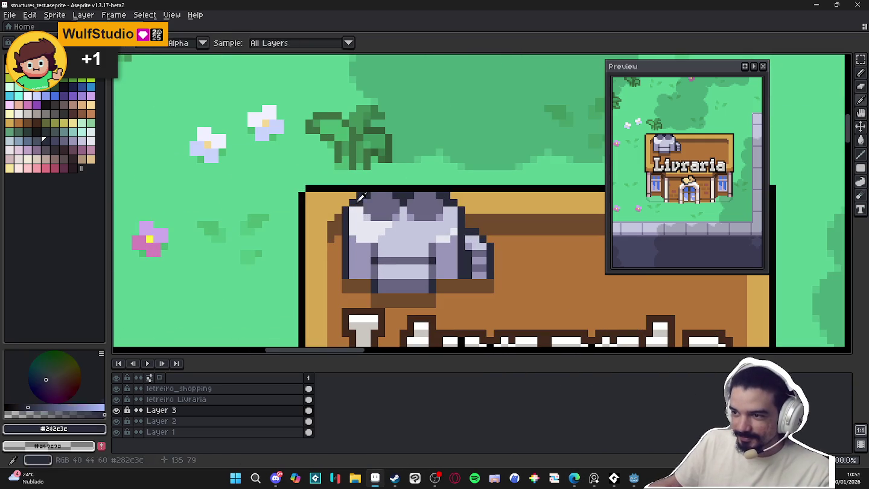
left_click_drag(396, 212, 445, 220)
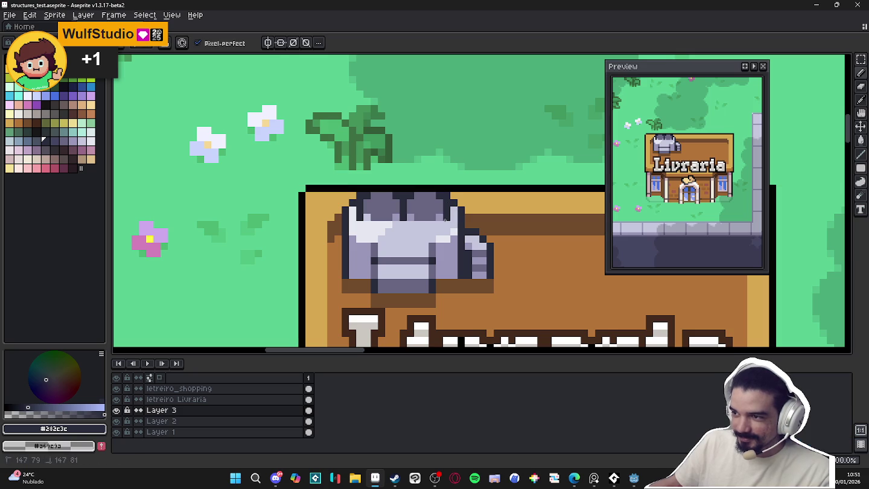
scroll(440, 219, "up", 1)
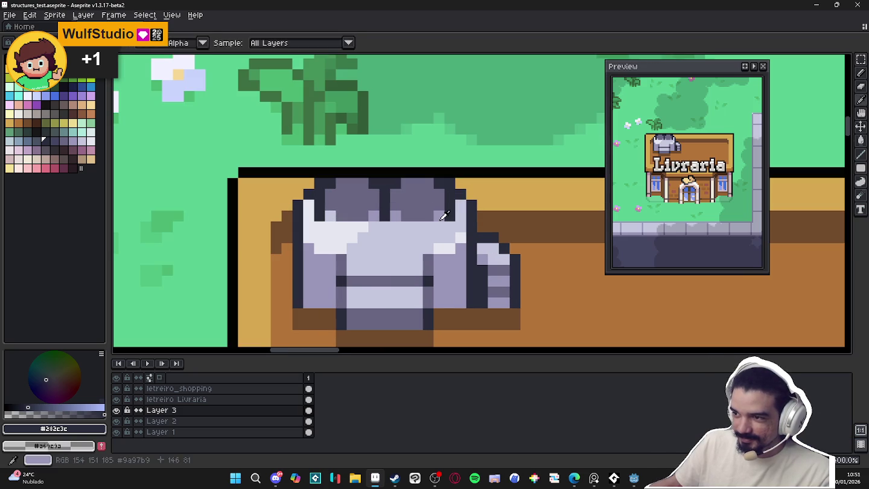
left_click(422, 242, "alt")
left_click_drag(417, 227, 336, 223)
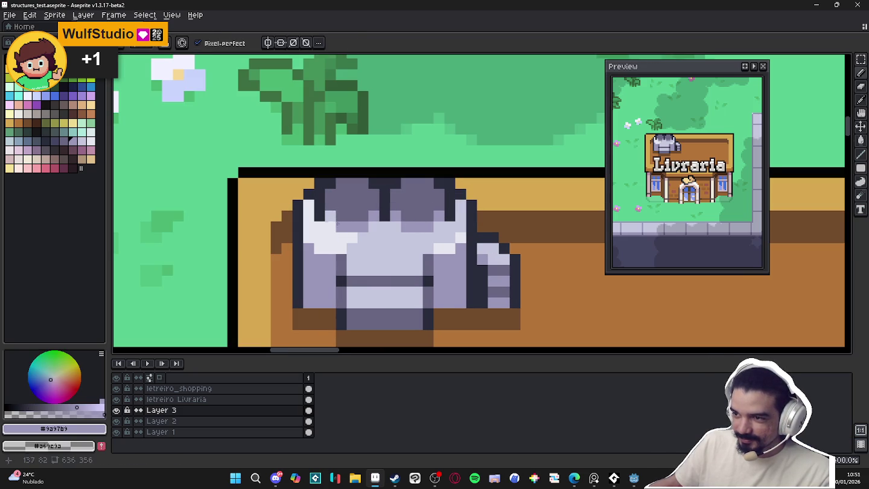
key("ctrl+z")
key("ctrl+z")
key("ctrl+z")
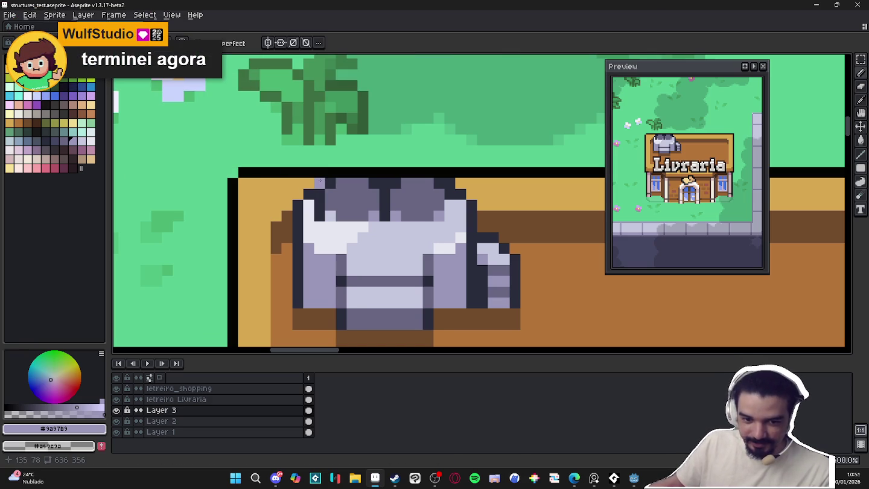
Zoom around the Livraria building, sample the sign brown, and save the map
scroll(324, 181, "down", 1)
scroll(356, 211, "down", 2)
scroll(391, 243, "down", 1)
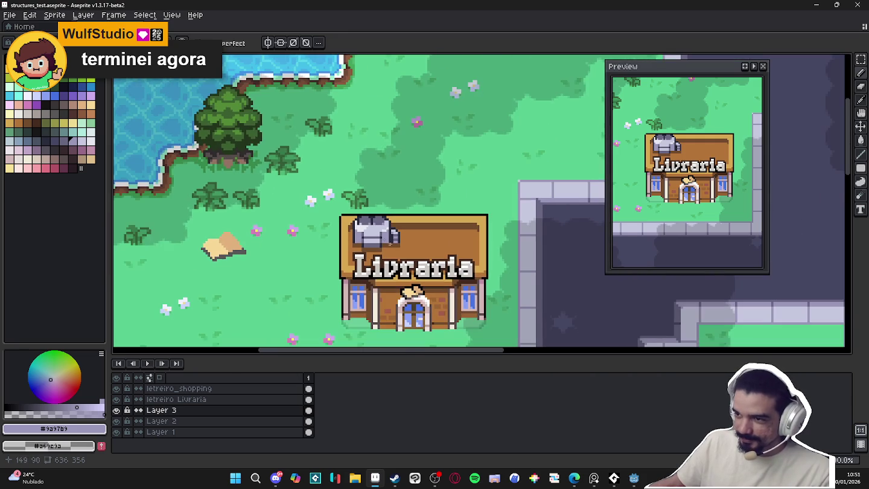
scroll(383, 241, "down", 1)
scroll(384, 241, "up", 1)
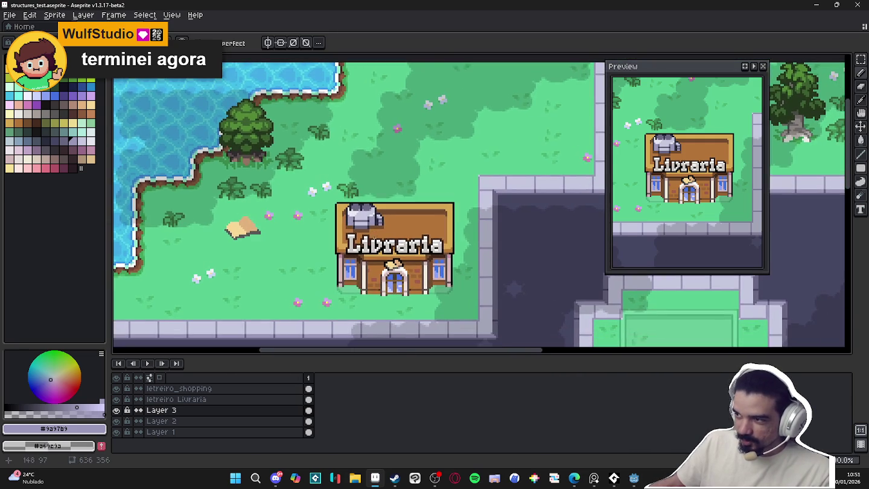
scroll(383, 236, "up", 2)
scroll(383, 228, "up", 2)
left_click(380, 214, "alt")
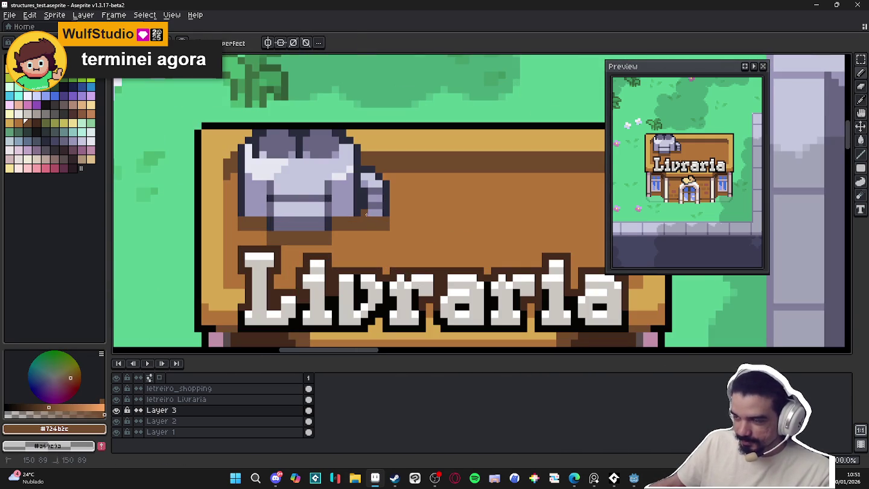
scroll(385, 214, "down", 2)
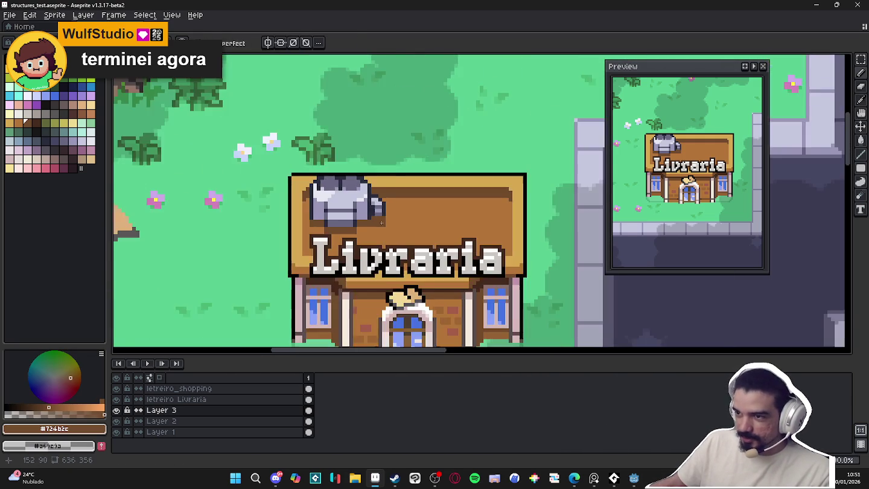
scroll(381, 228, "down", 1)
scroll(380, 227, "up", 2)
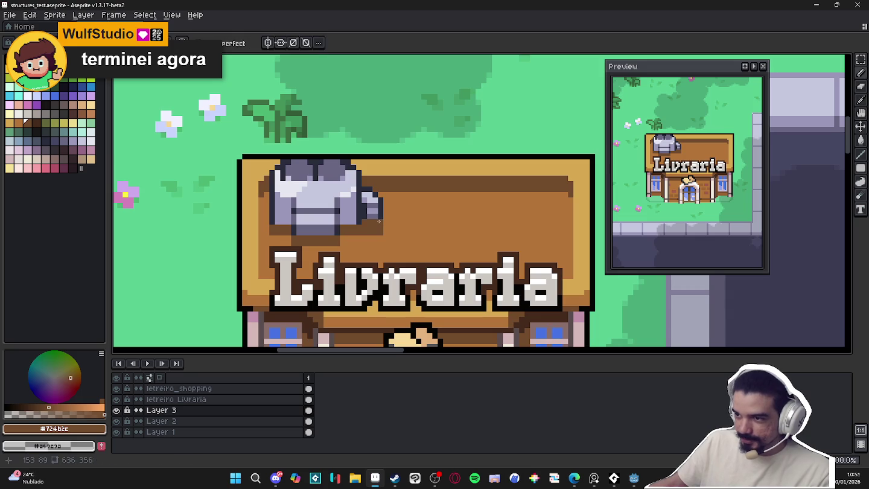
scroll(379, 215, "down", 3)
scroll(387, 224, "down", 1)
key("ctrl+s")
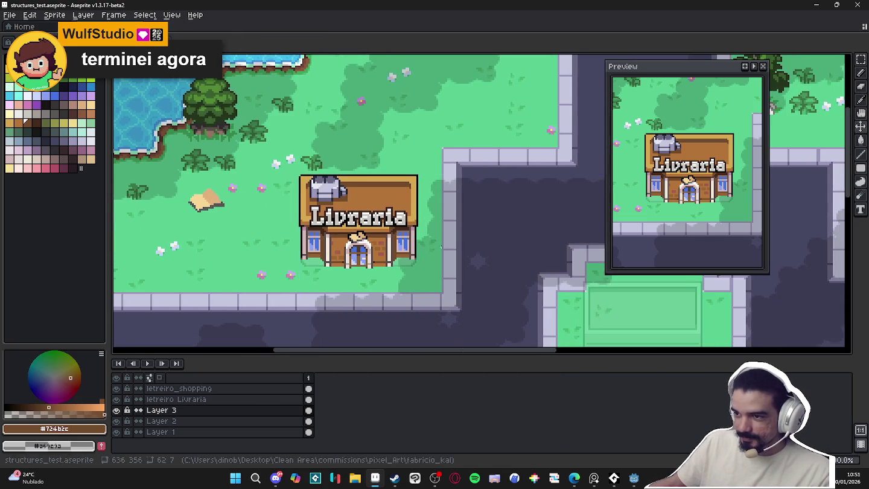
Pan to the Livraria building, save the map again, and review it before leaving Aseprite
left_click_drag(461, 241, 438, 241)
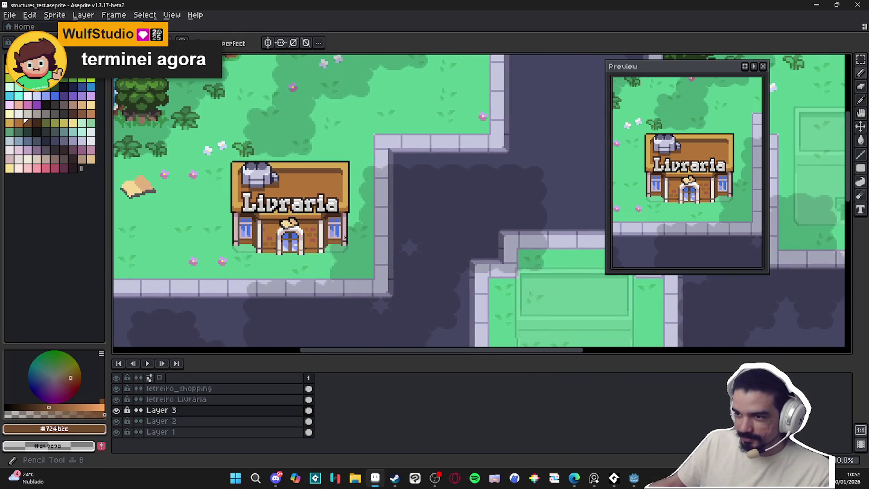
scroll(267, 237, "up", 1)
left_click_drag(267, 237, 281, 245)
key("ctrl+s")
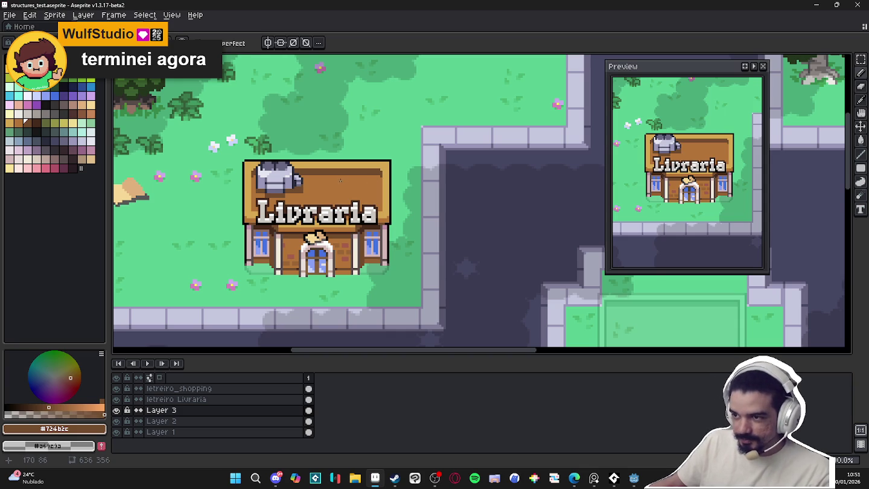
scroll(341, 181, "up", 1)
scroll(338, 181, "up", 1)
scroll(374, 241, "down", 2)
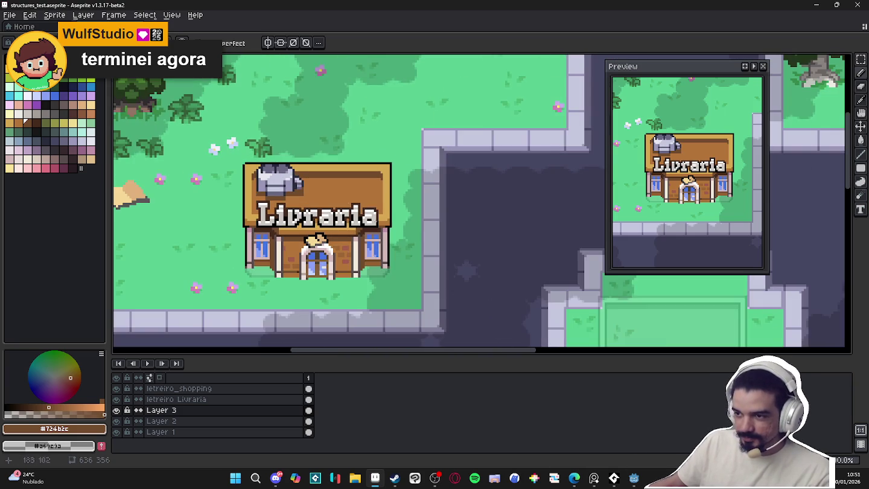
scroll(416, 296, "down", 1)
scroll(447, 313, "down", 1)
scroll(519, 345, "up", 1)
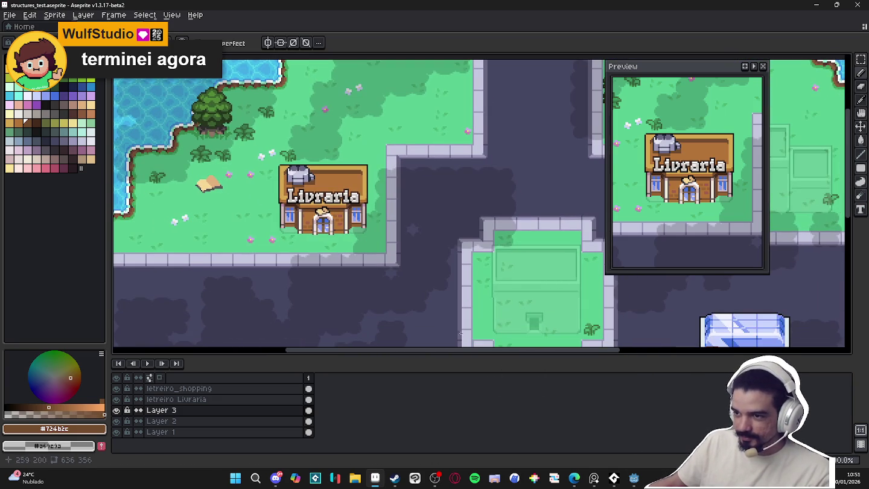
left_click(595, 479)
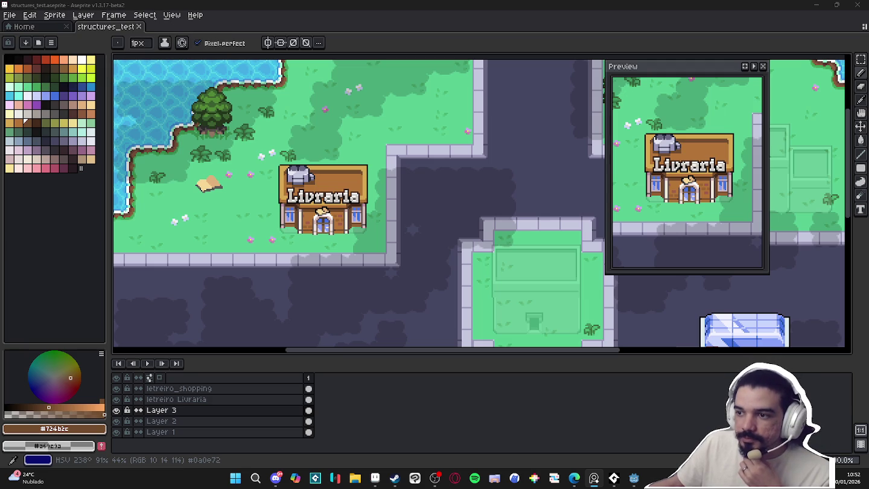
Cover the sign's grey kettle with gold and brown filled rectangles sampled from the sign's own colours
scroll(517, 334, "down", 1)
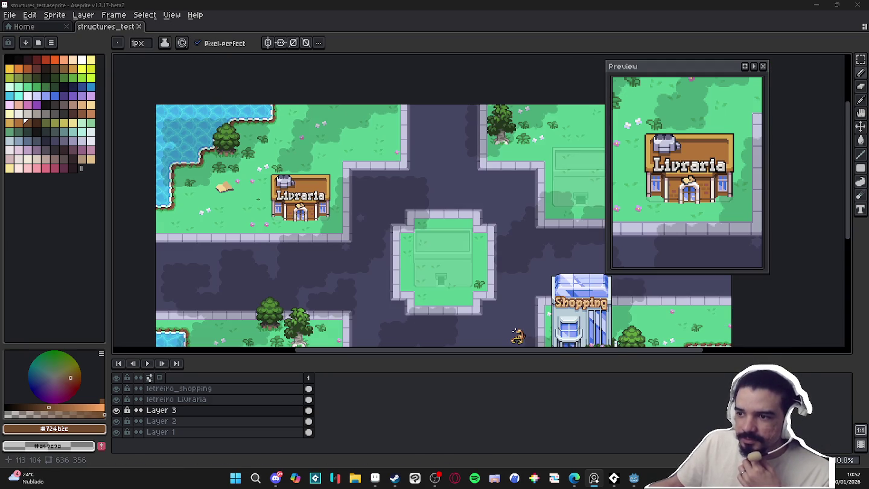
scroll(269, 173, "up", 1)
scroll(270, 173, "up", 4)
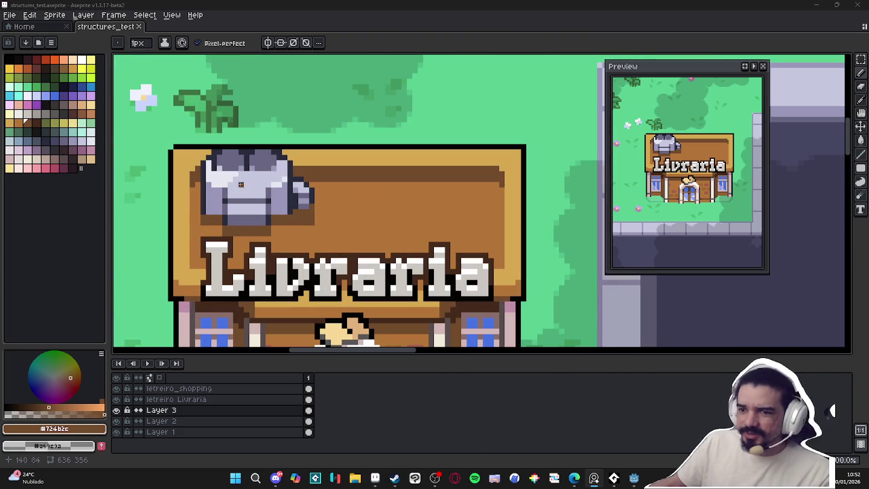
left_click(296, 165, "alt")
left_click(861, 167)
left_click(820, 168)
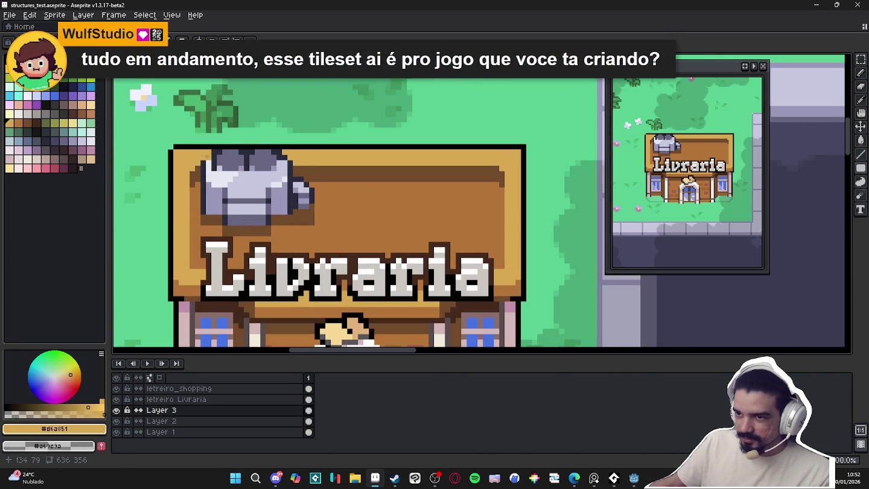
mouse_move(206, 159)
left_mouse_down()
mouse_move(293, 163)
mouse_move(219, 178)
left_mouse_up()
left_click(317, 172, "alt")
left_click(320, 193, "alt")
left_click_drag(314, 186, 209, 229)
left_click_drag(309, 181, 216, 189)
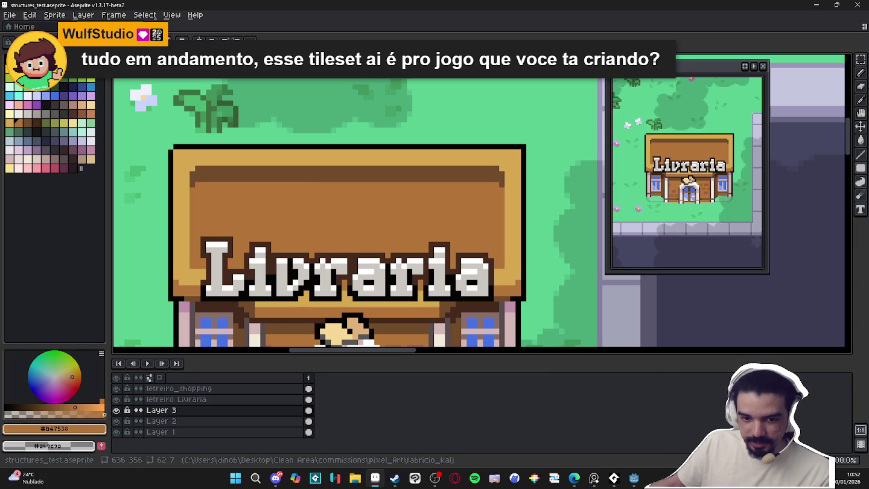
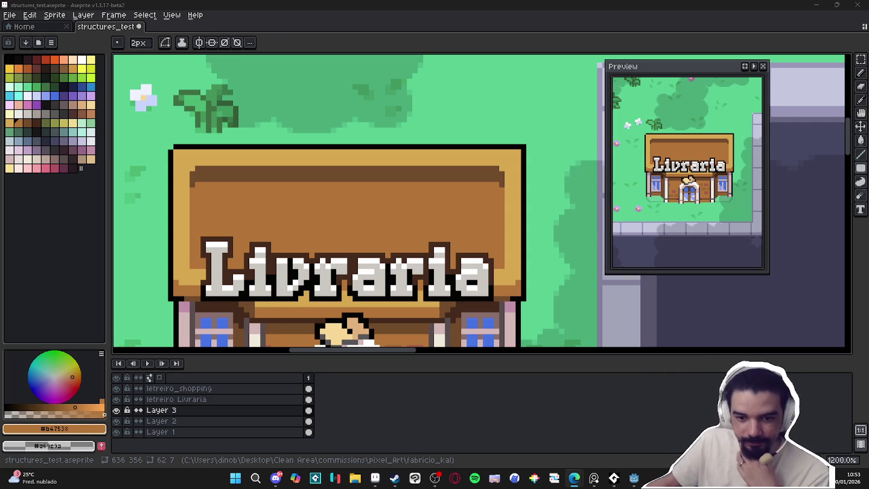
Pan and zoom the map to bring the Livraria sign's board into view
scroll(291, 269, "down", 6)
mouse_move(379, 303)
left_mouse_down()
mouse_move(270, 161)
mouse_move(356, 213)
left_mouse_up()
scroll(270, 162, "down", 1)
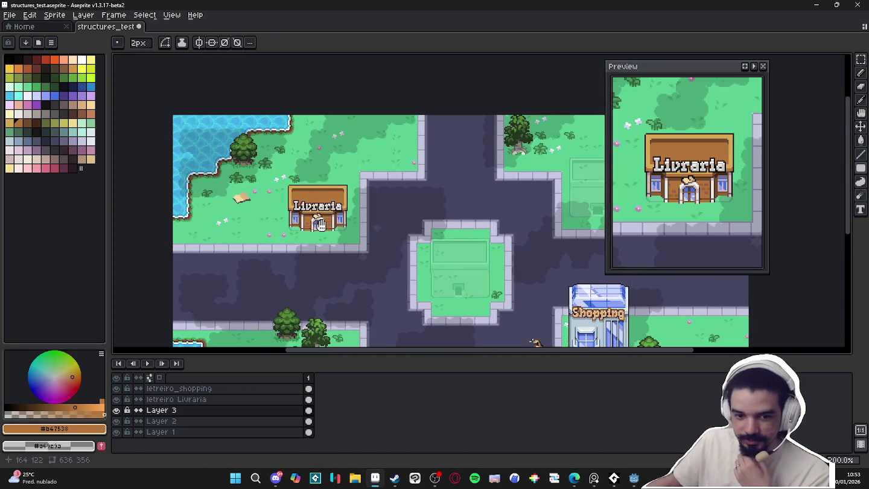
scroll(308, 208, "up", 3)
scroll(308, 209, "down", 1)
scroll(307, 209, "down", 2)
scroll(307, 208, "up", 1)
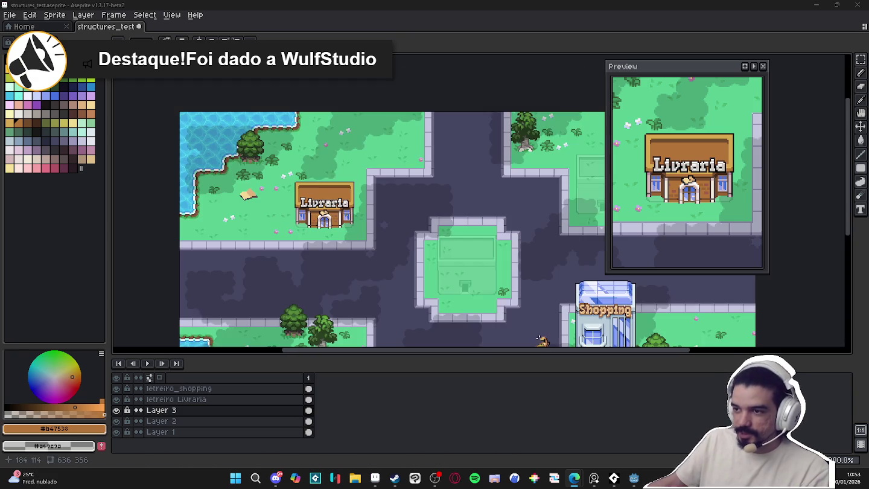
scroll(309, 188, "right", 2)
scroll(322, 181, "down", 3)
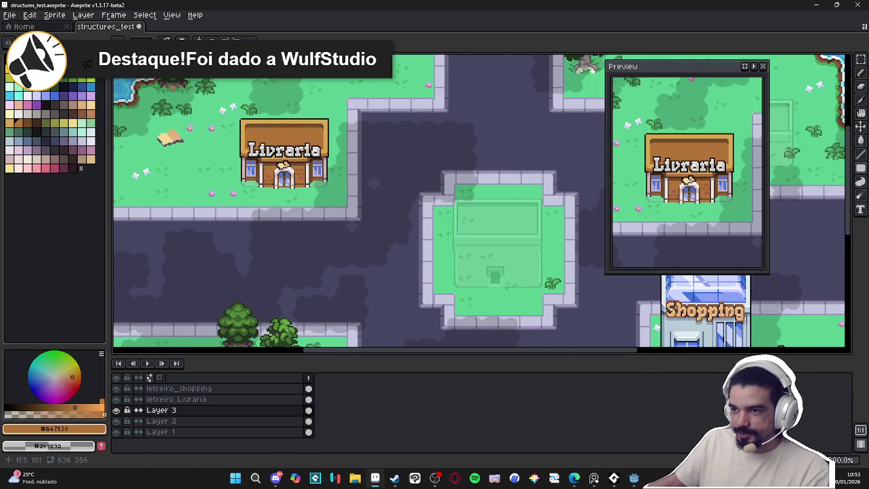
scroll(272, 131, "up", 3)
scroll(245, 123, "up", 3)
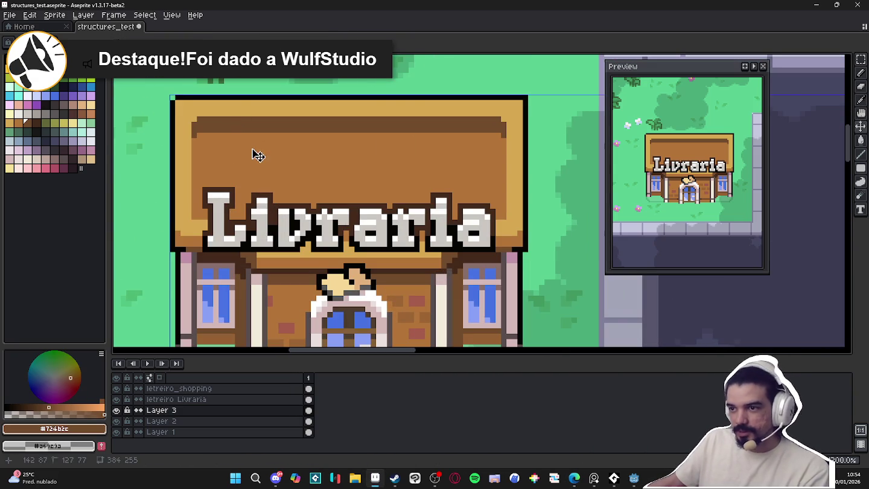
Draw dark brown #724b2c vertical and horizontal plank lines on the sign, then save
mouse_move(253, 137)
left_mouse_down()
mouse_move(254, 166)
mouse_move(288, 153)
left_mouse_up()
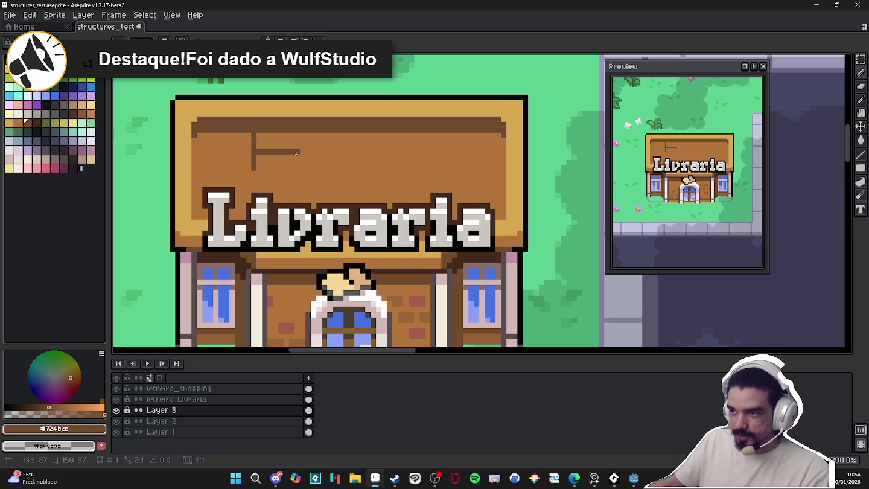
mouse_move(449, 190)
left_mouse_down()
mouse_move(448, 146)
mouse_move(403, 173)
mouse_move(404, 183)
left_mouse_up()
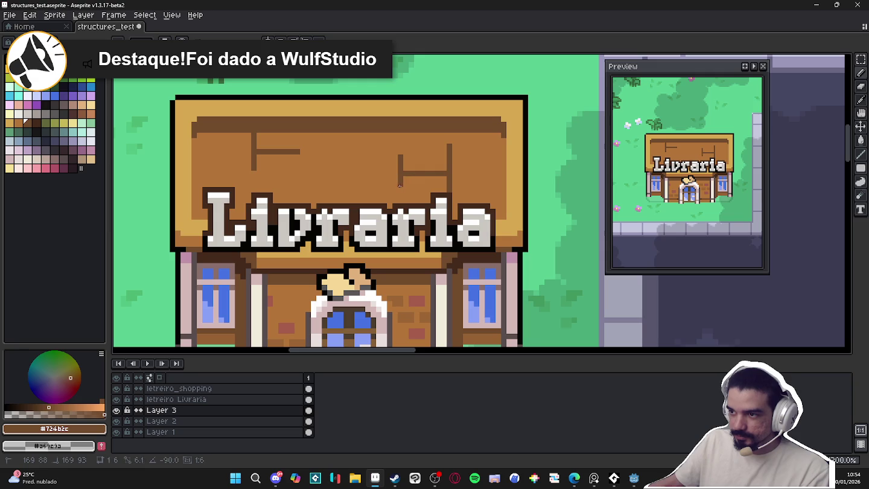
scroll(398, 185, "down", 3)
scroll(418, 186, "up", 3)
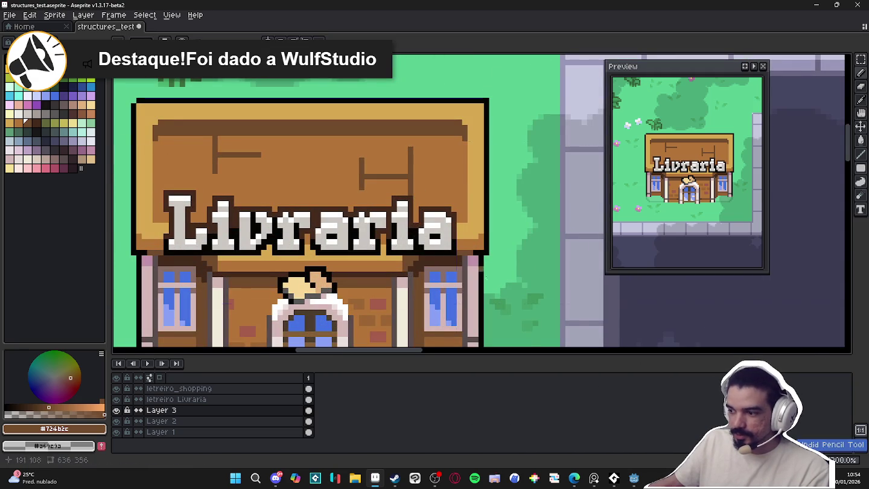
key("ctrl+s")
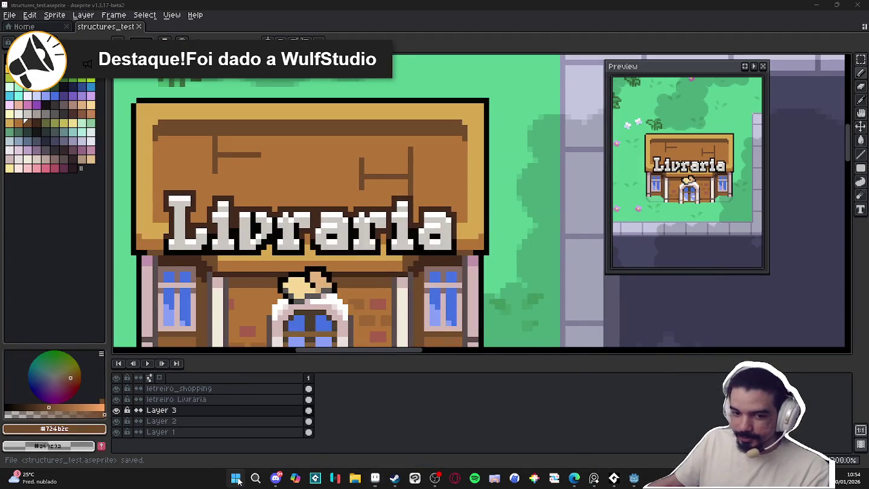
Launch Tiled from Windows Start search by searching 'tile'
left_click(236, 477)
type("tile")
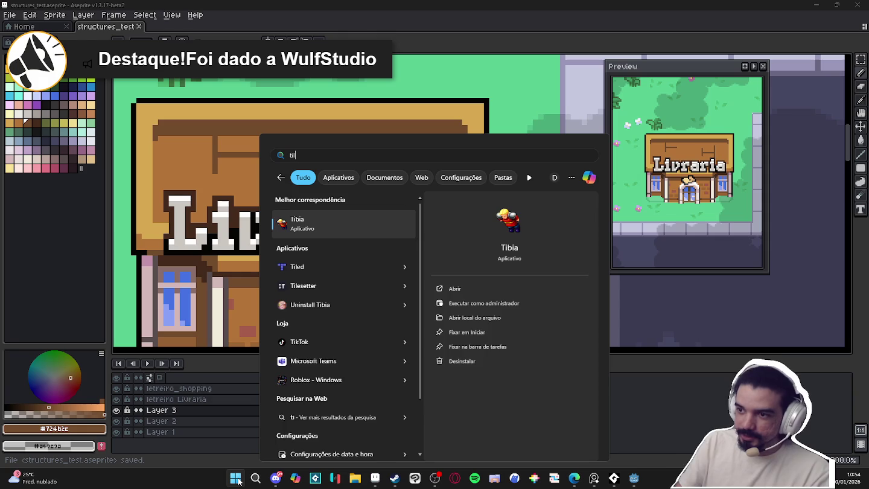
key("Return")
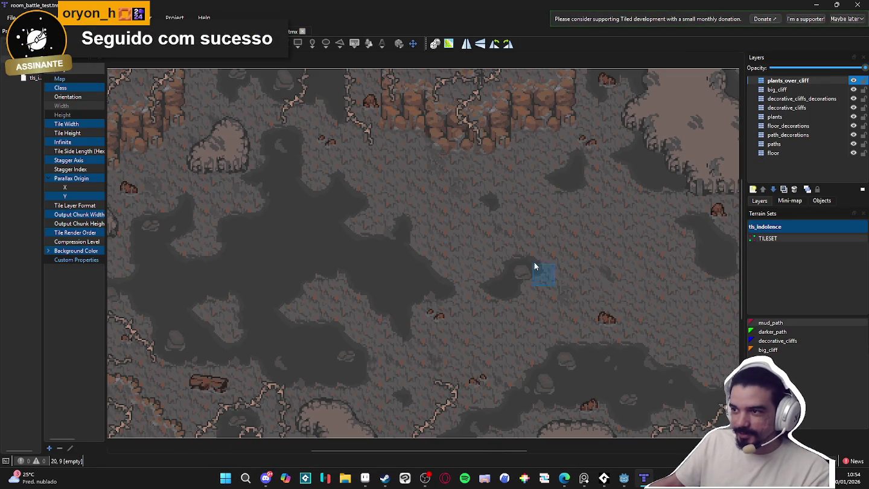
Cycle through the room_battle_test.tmx and indolence_map.tmx maps, then return to Aseprite
key("ctrl+Tab")
scroll(802, 171, "down", 1)
key("ctrl+Tab")
key("ctrl+Tab")
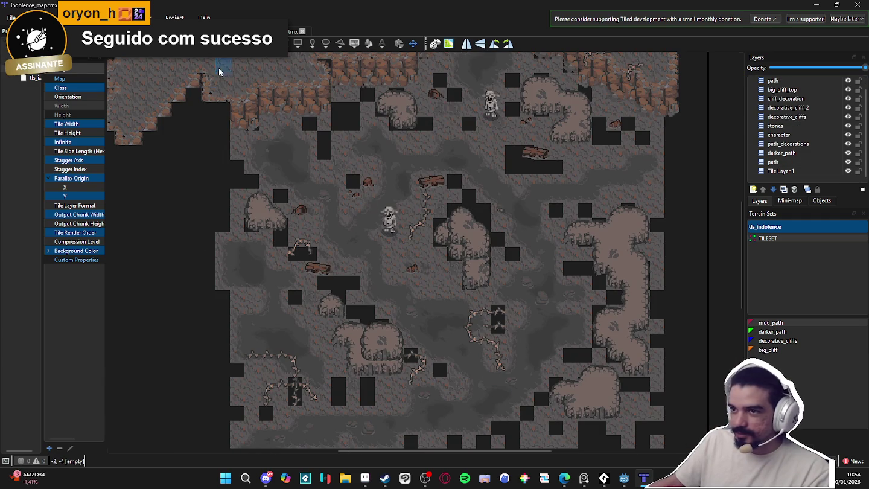
key("ctrl+Tab")
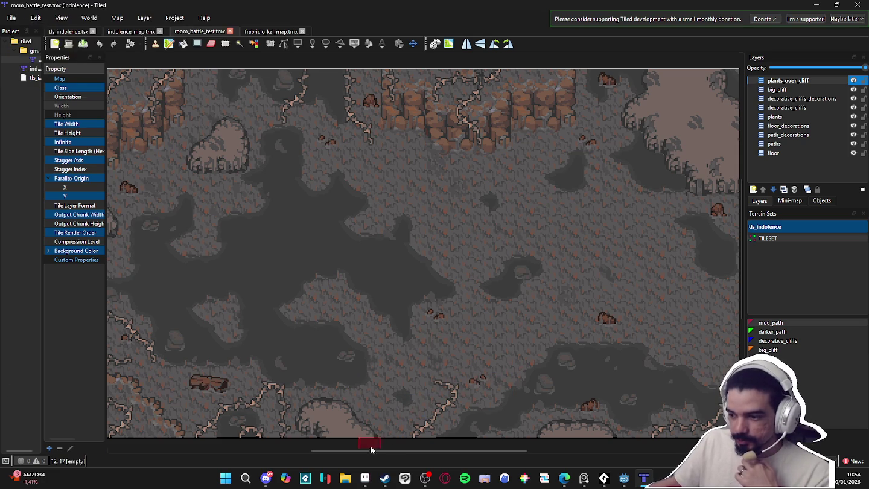
left_click(365, 478)
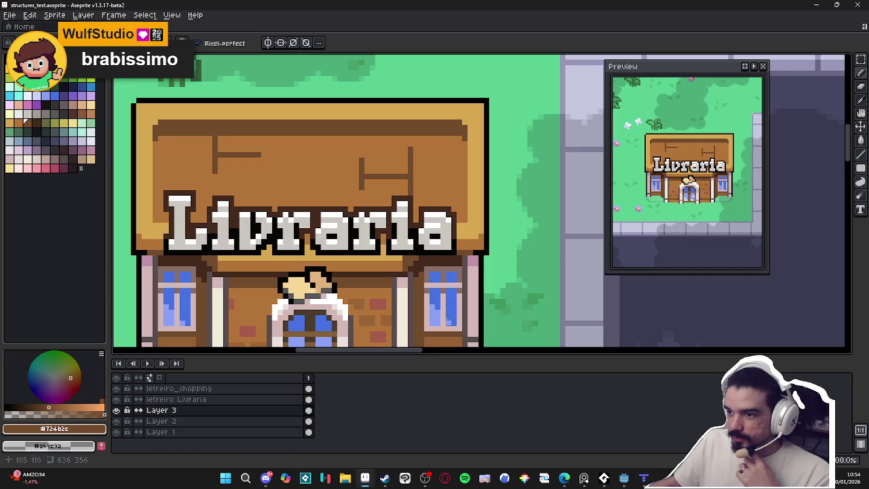
Repaint the sign's vertical and horizontal plank lines in lighter browns #b47538 and #925F31
scroll(308, 199, "down", 2)
scroll(307, 200, "down", 1)
scroll(307, 198, "up", 3)
scroll(307, 199, "up", 3)
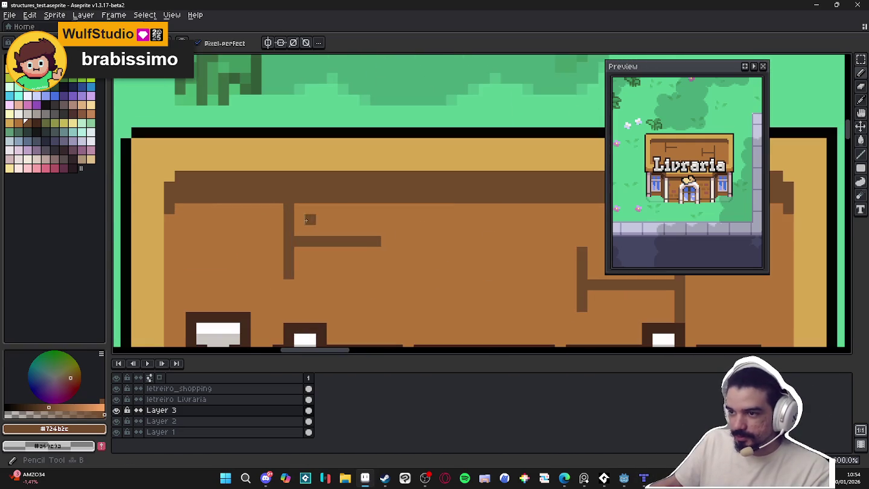
left_click(73, 410)
left_click_drag(288, 205, 288, 278)
left_click(289, 243, "alt")
mouse_move(295, 242)
left_mouse_down()
mouse_move(380, 242)
mouse_move(378, 281)
mouse_move(389, 265)
mouse_move(437, 263)
left_mouse_up()
scroll(296, 272, "right", 5)
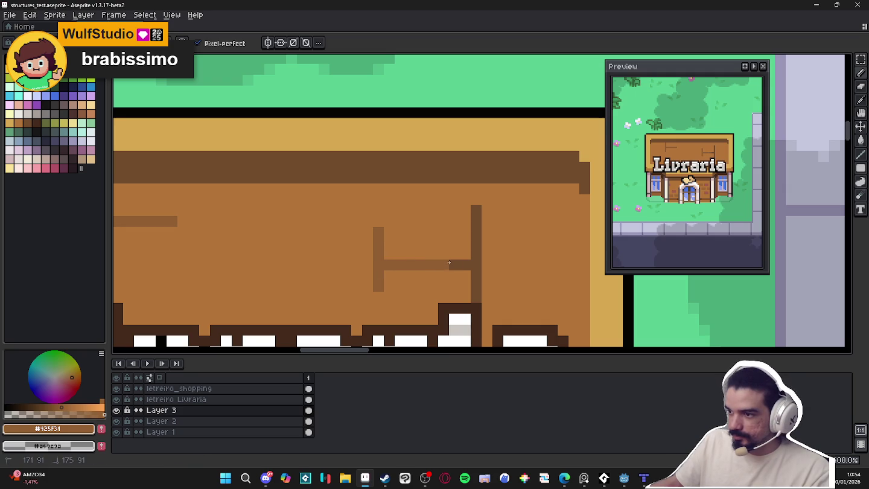
left_click(475, 215)
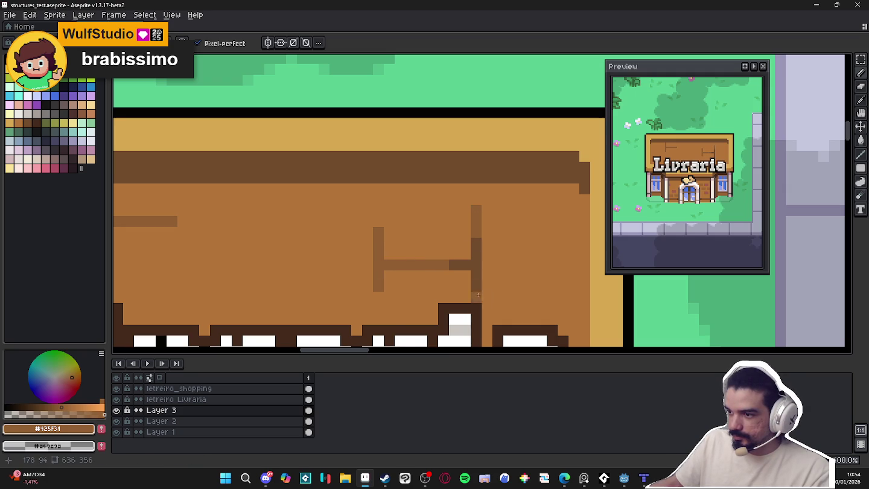
scroll(478, 294, "down", 3)
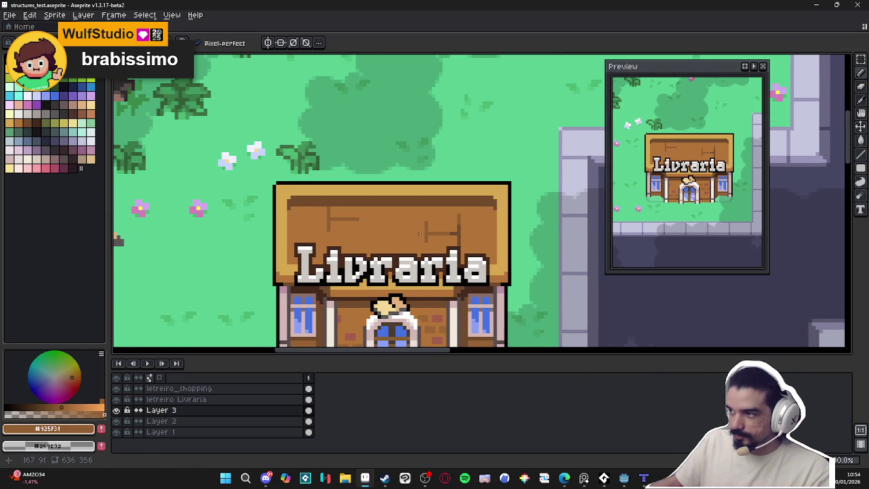